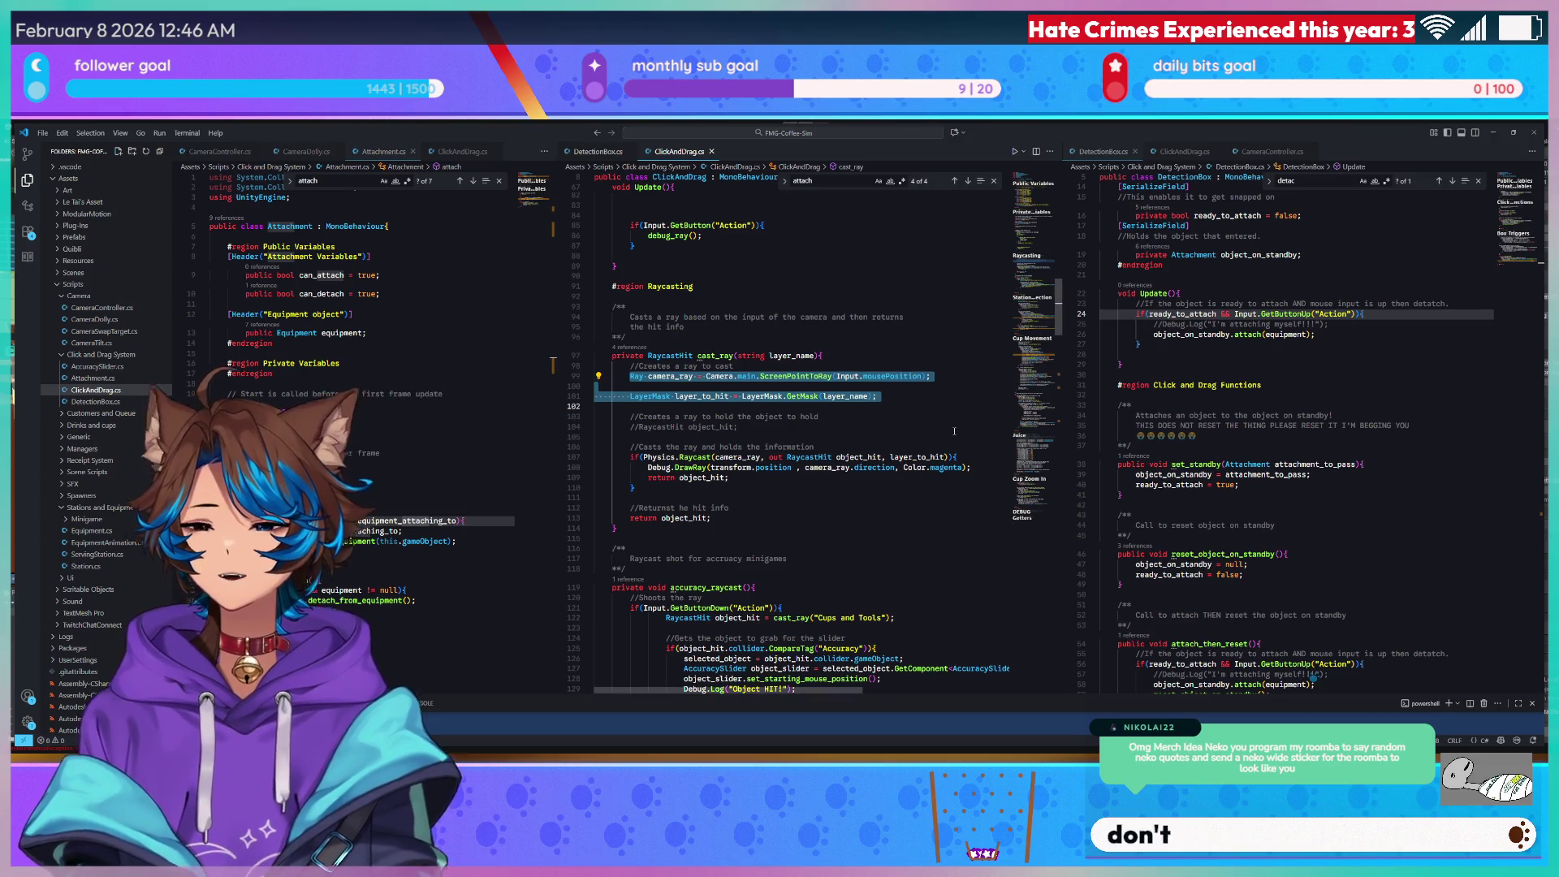
Check layer_to_hit's uses and the DrawRay debug line in the raycast code, then return to Unity.
left_click(733, 477)
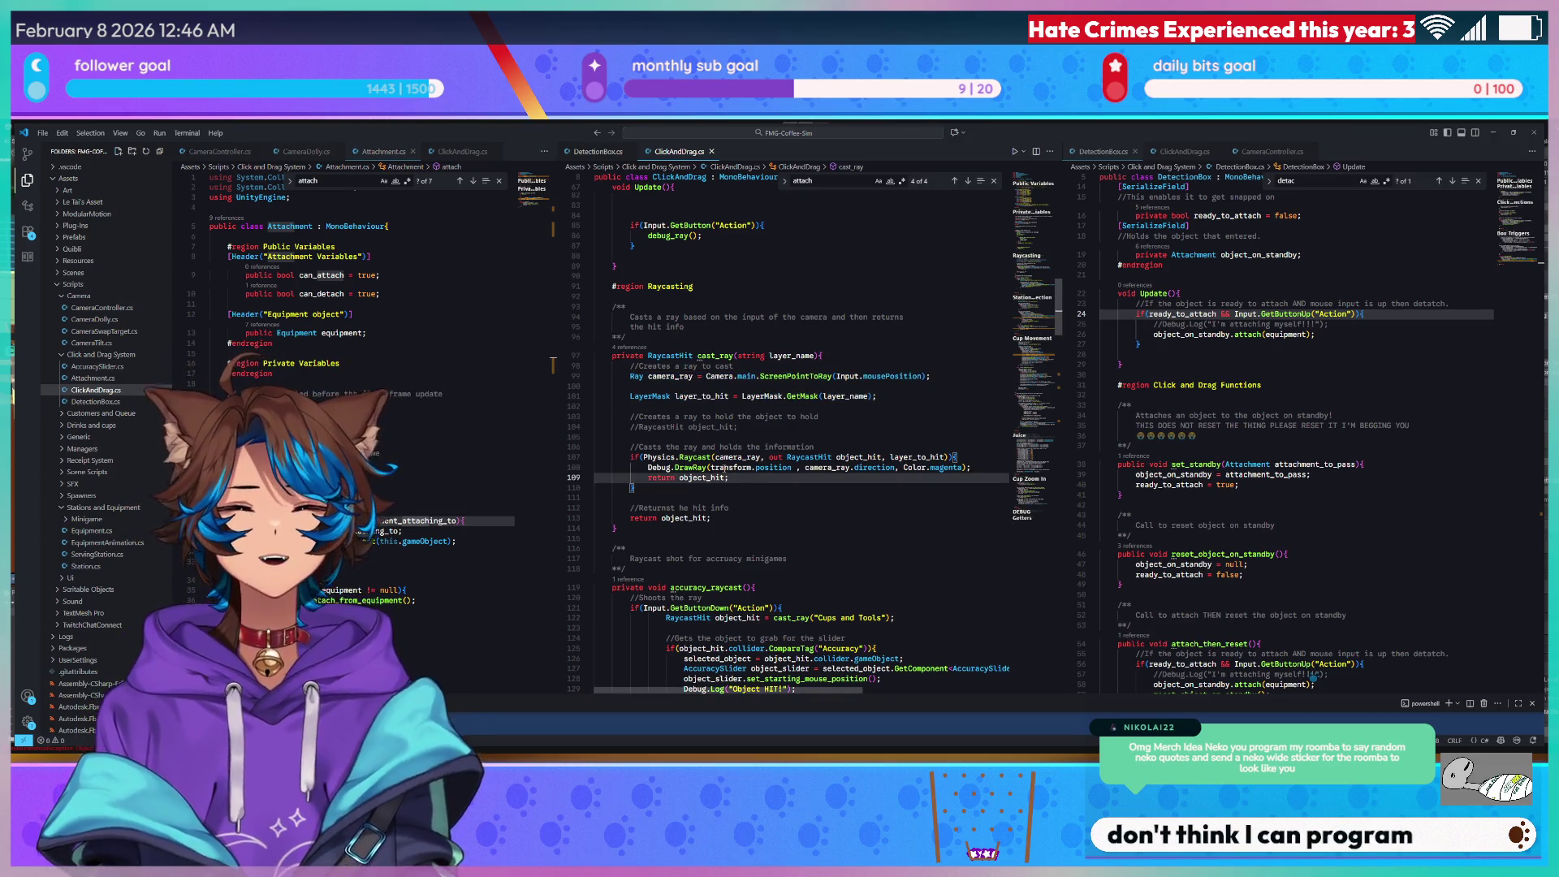
double_click(893, 457)
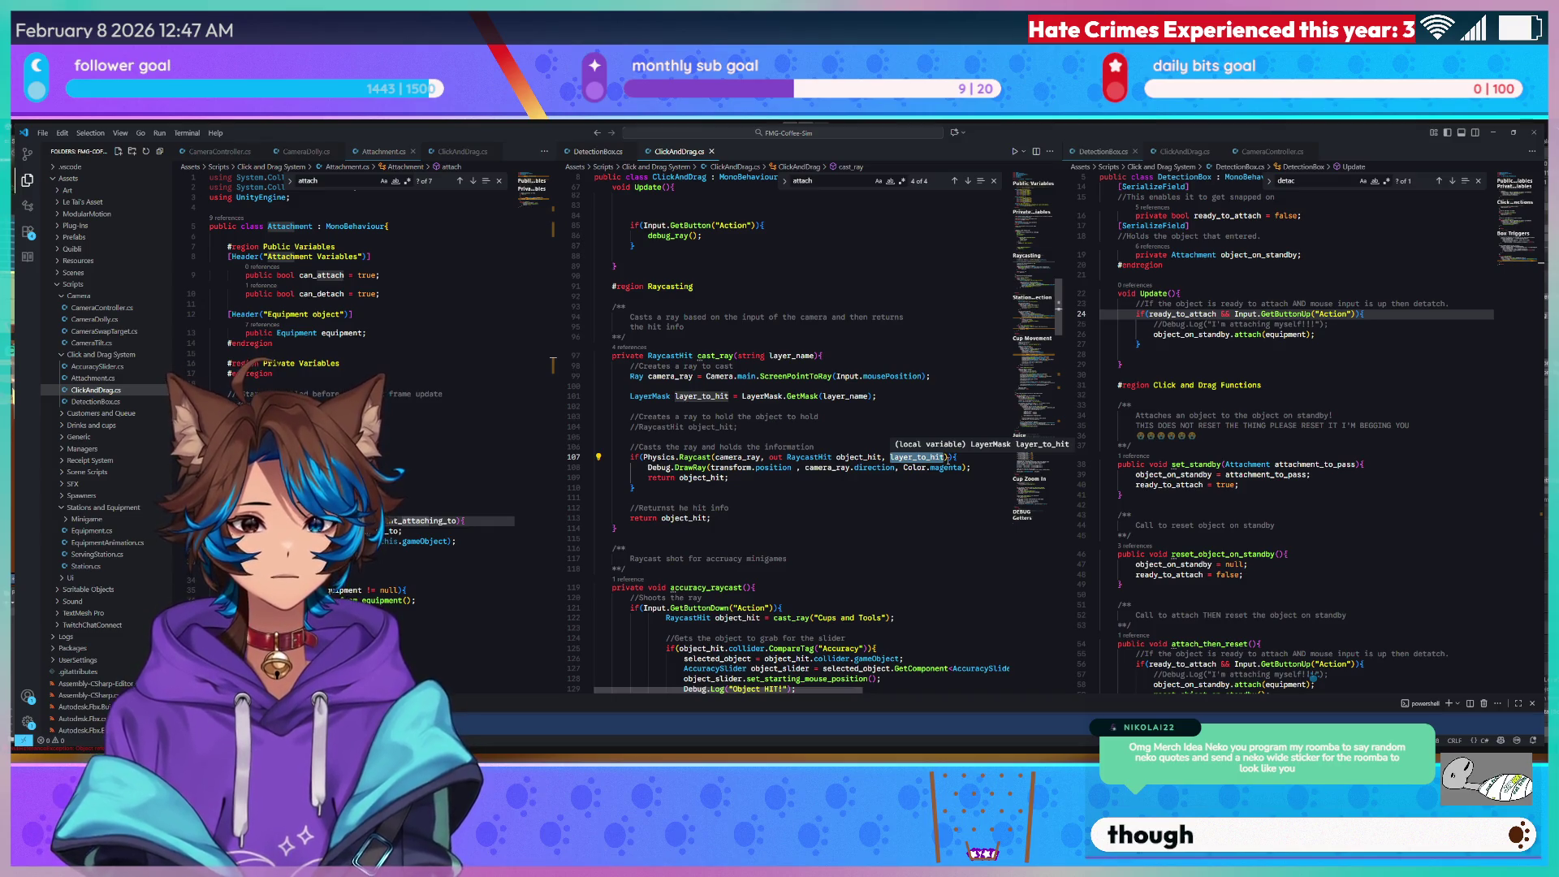
left_click(915, 469)
scroll(915, 454, "right", 1)
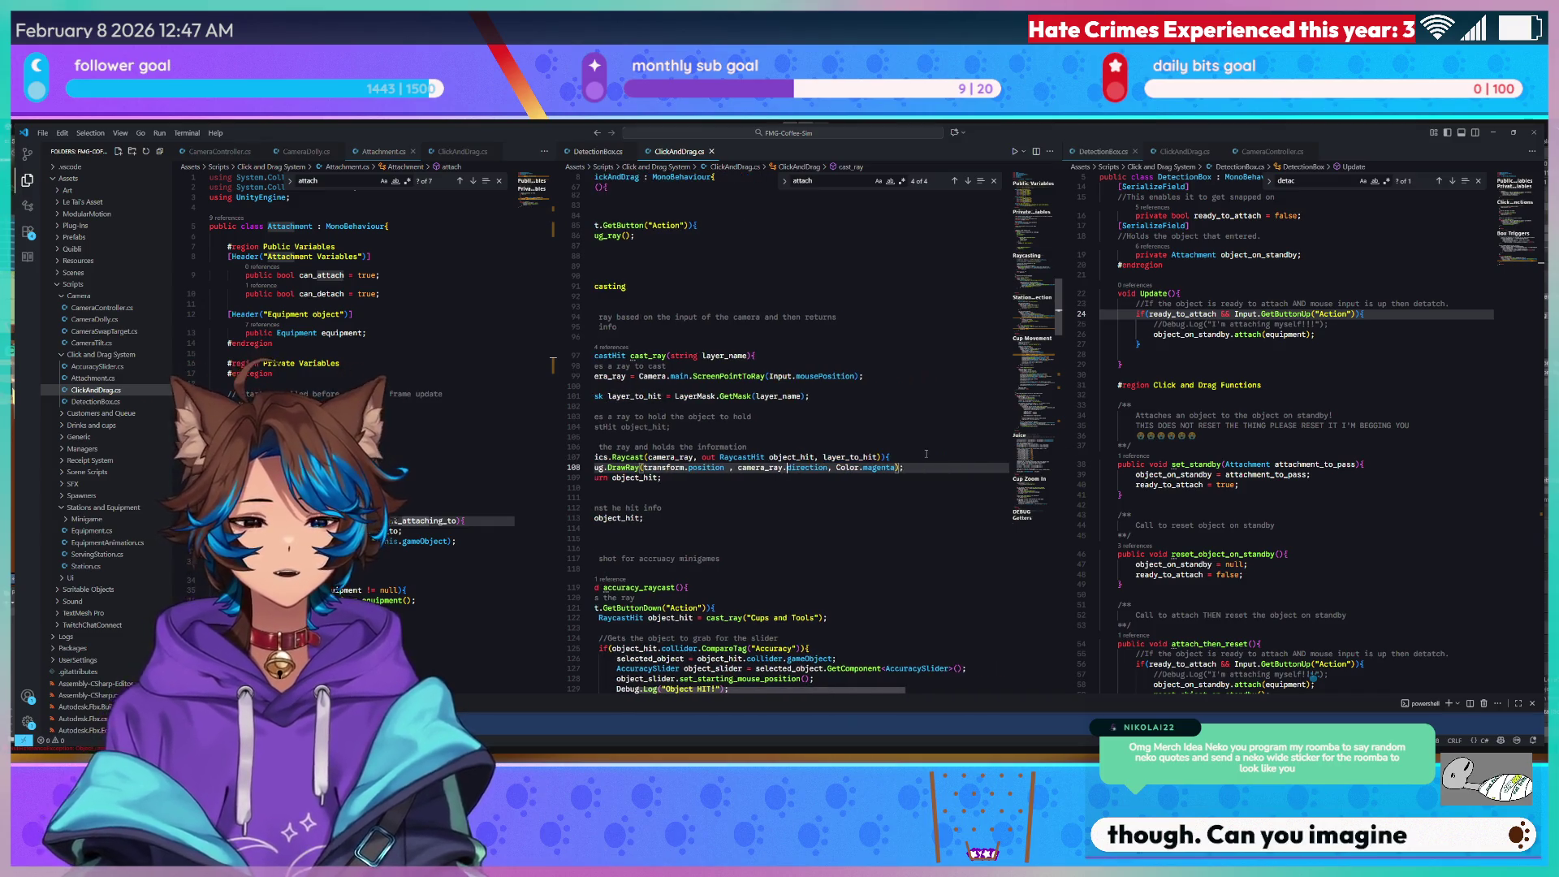
scroll(915, 449, "left", 1)
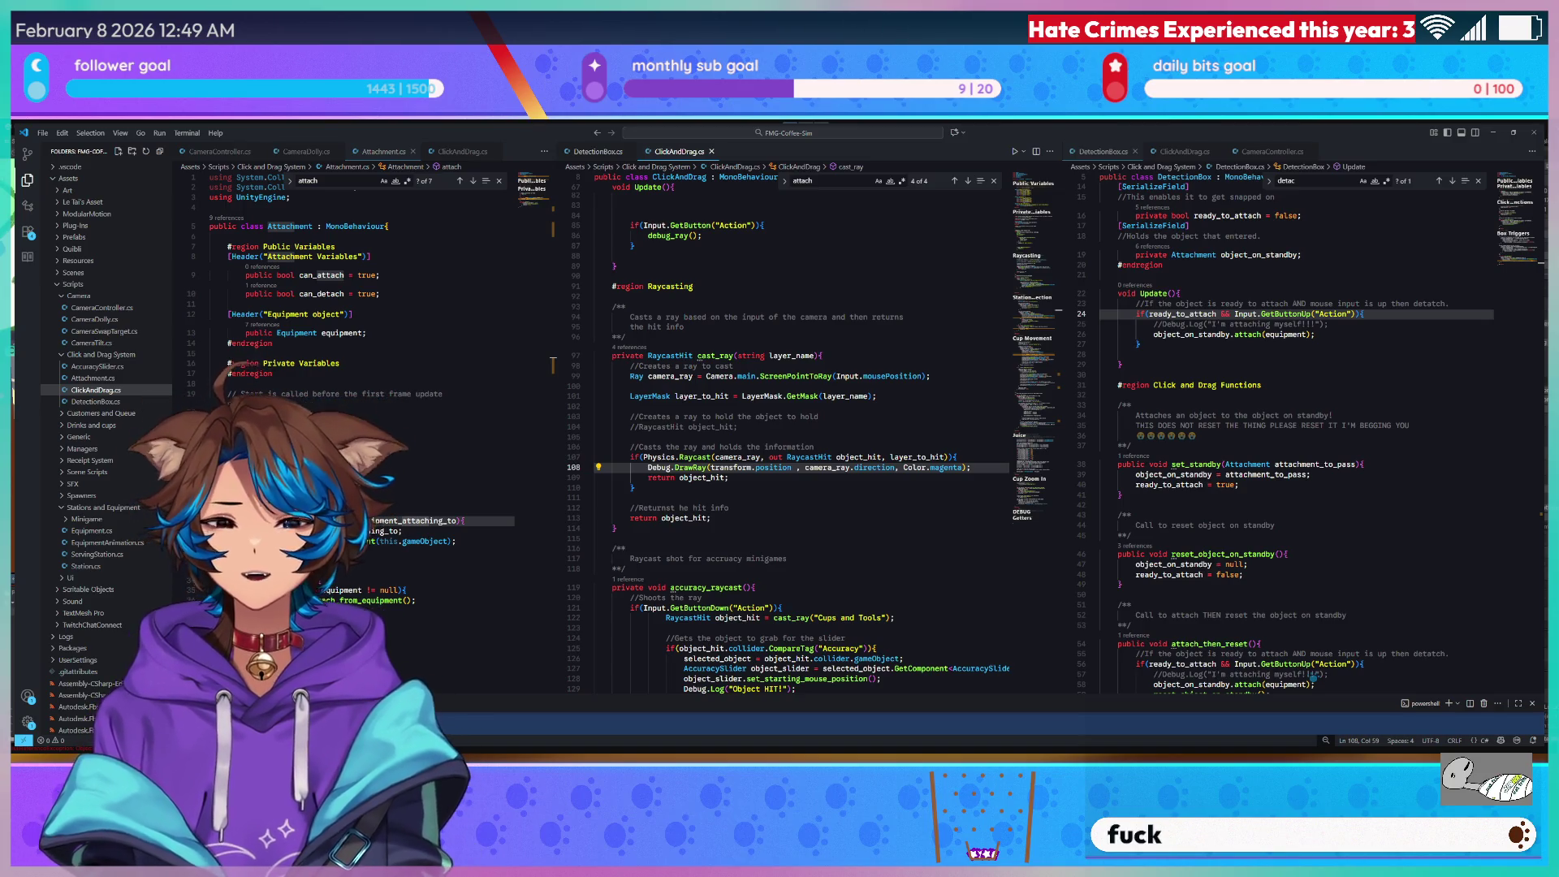
key("alt+Tab")
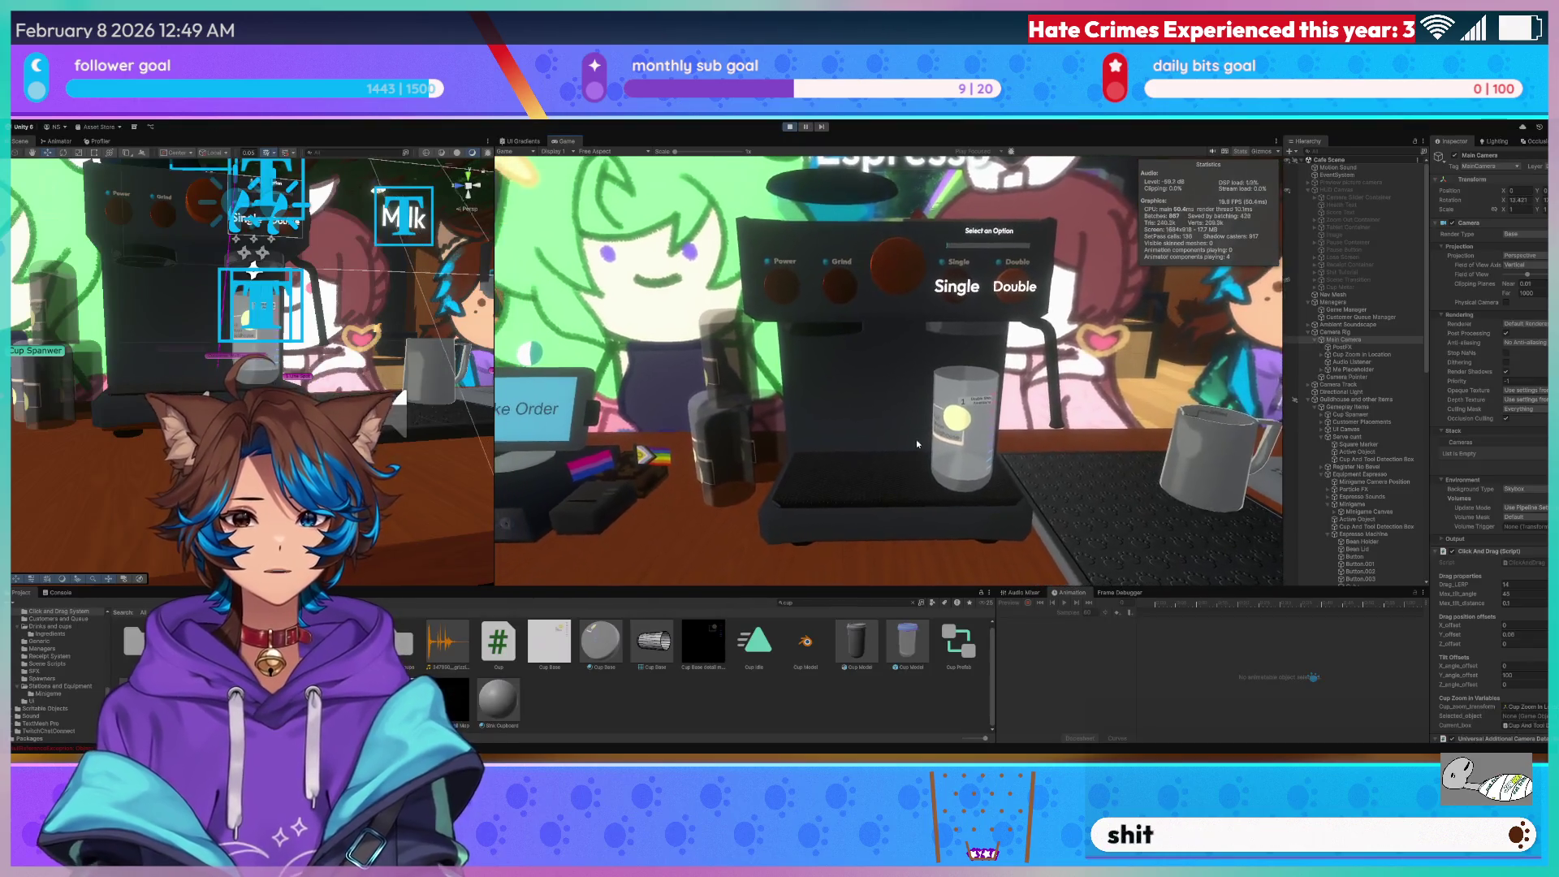
Open the Profiler in CPU Usage Hierarchy view and pause on an earlier captured frame.
left_click(101, 142)
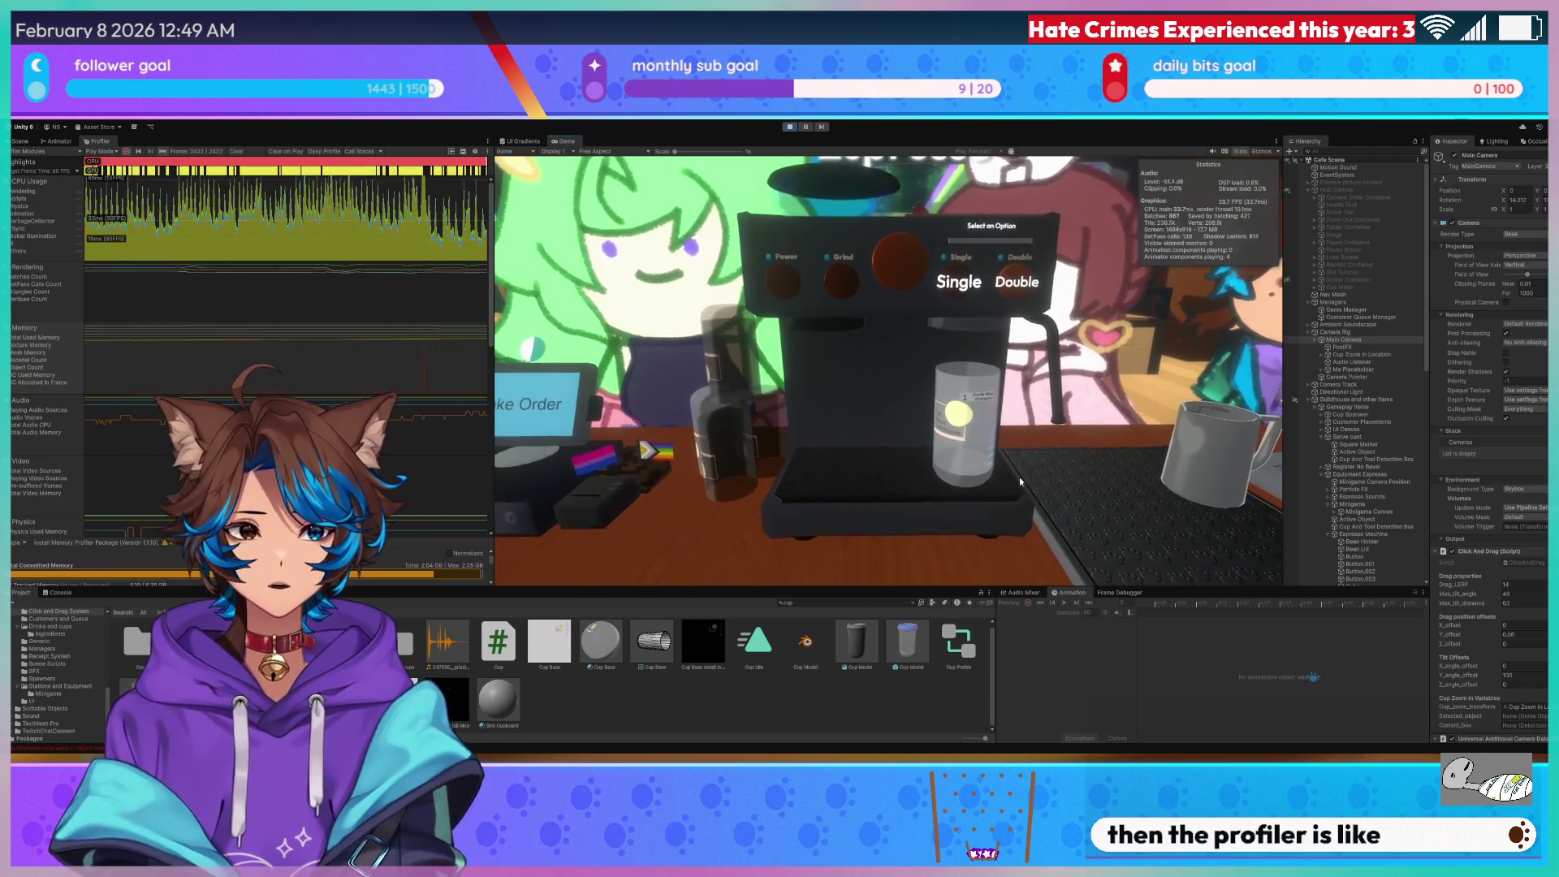
left_click(366, 246)
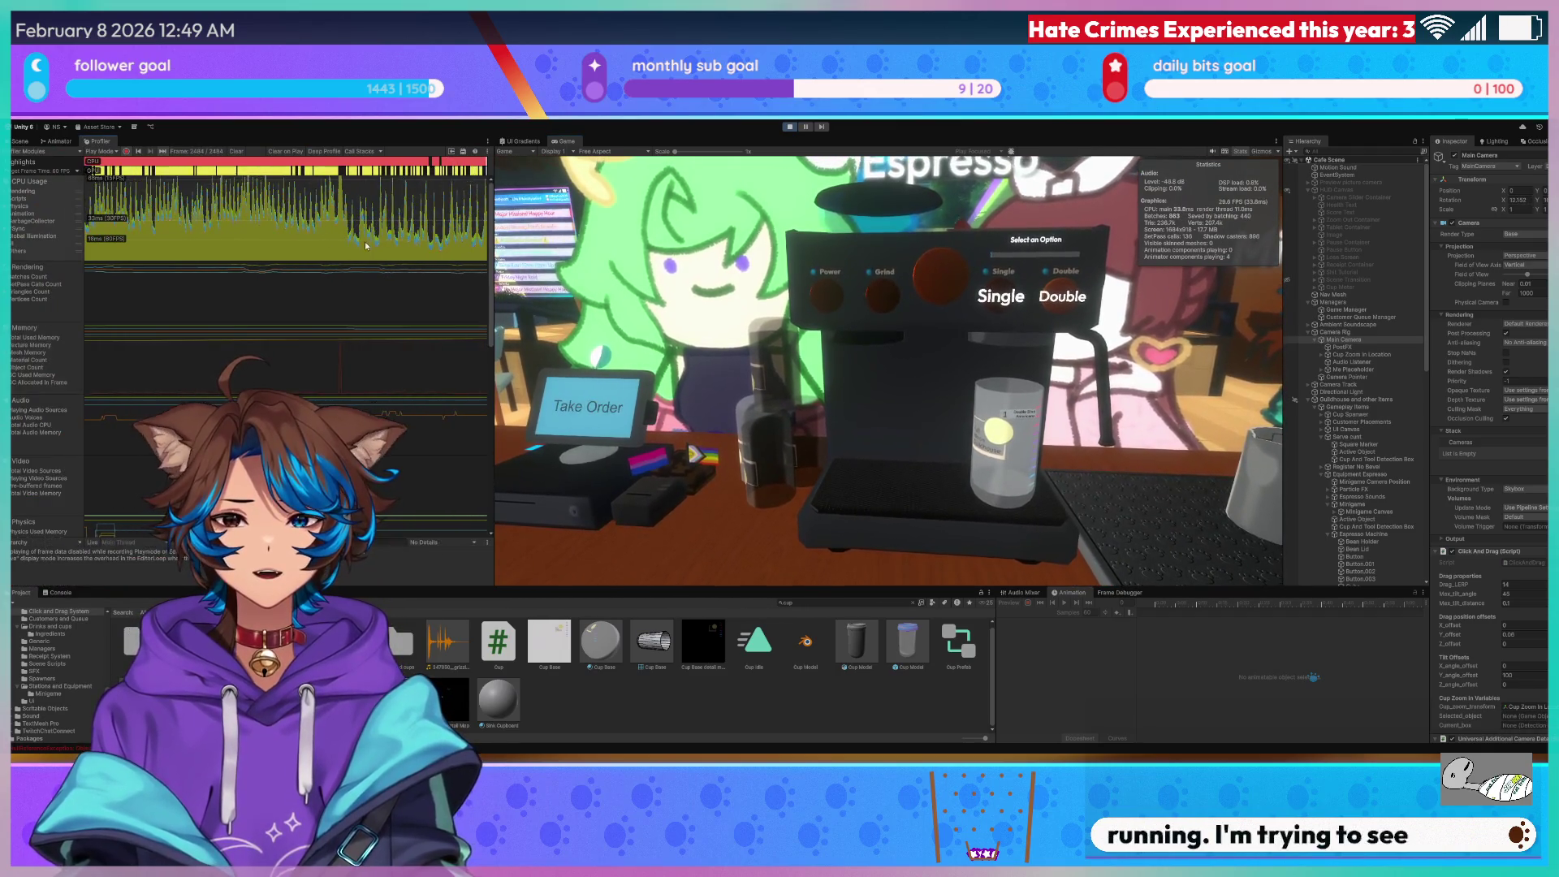
left_click(301, 225)
mouse_move(302, 225)
left_mouse_down()
mouse_move(357, 225)
mouse_move(291, 225)
left_mouse_up()
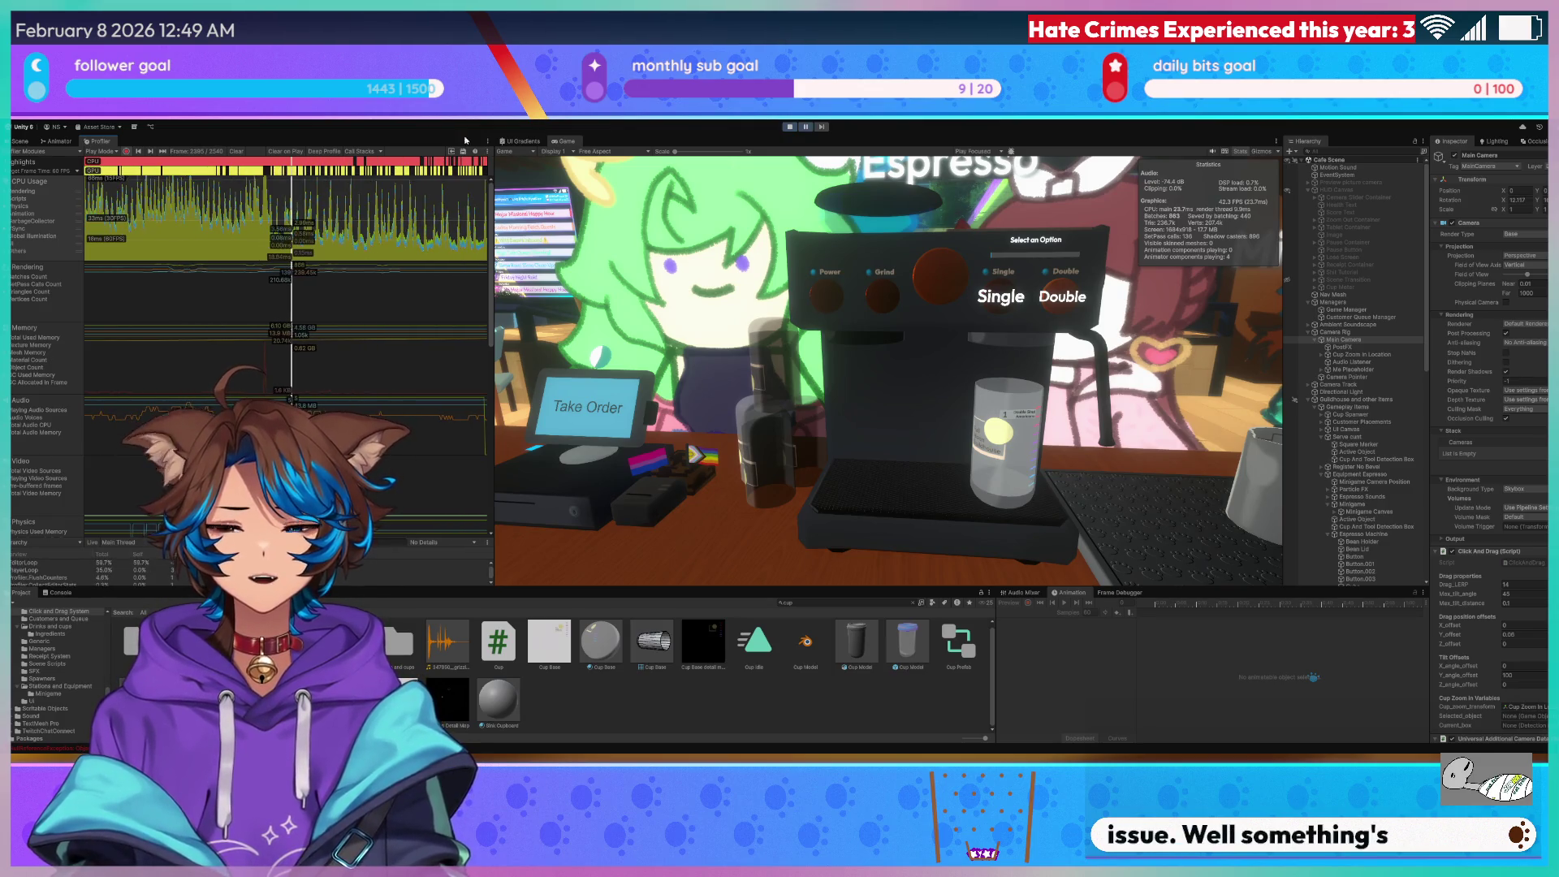
left_click_drag(299, 337, 264, 337)
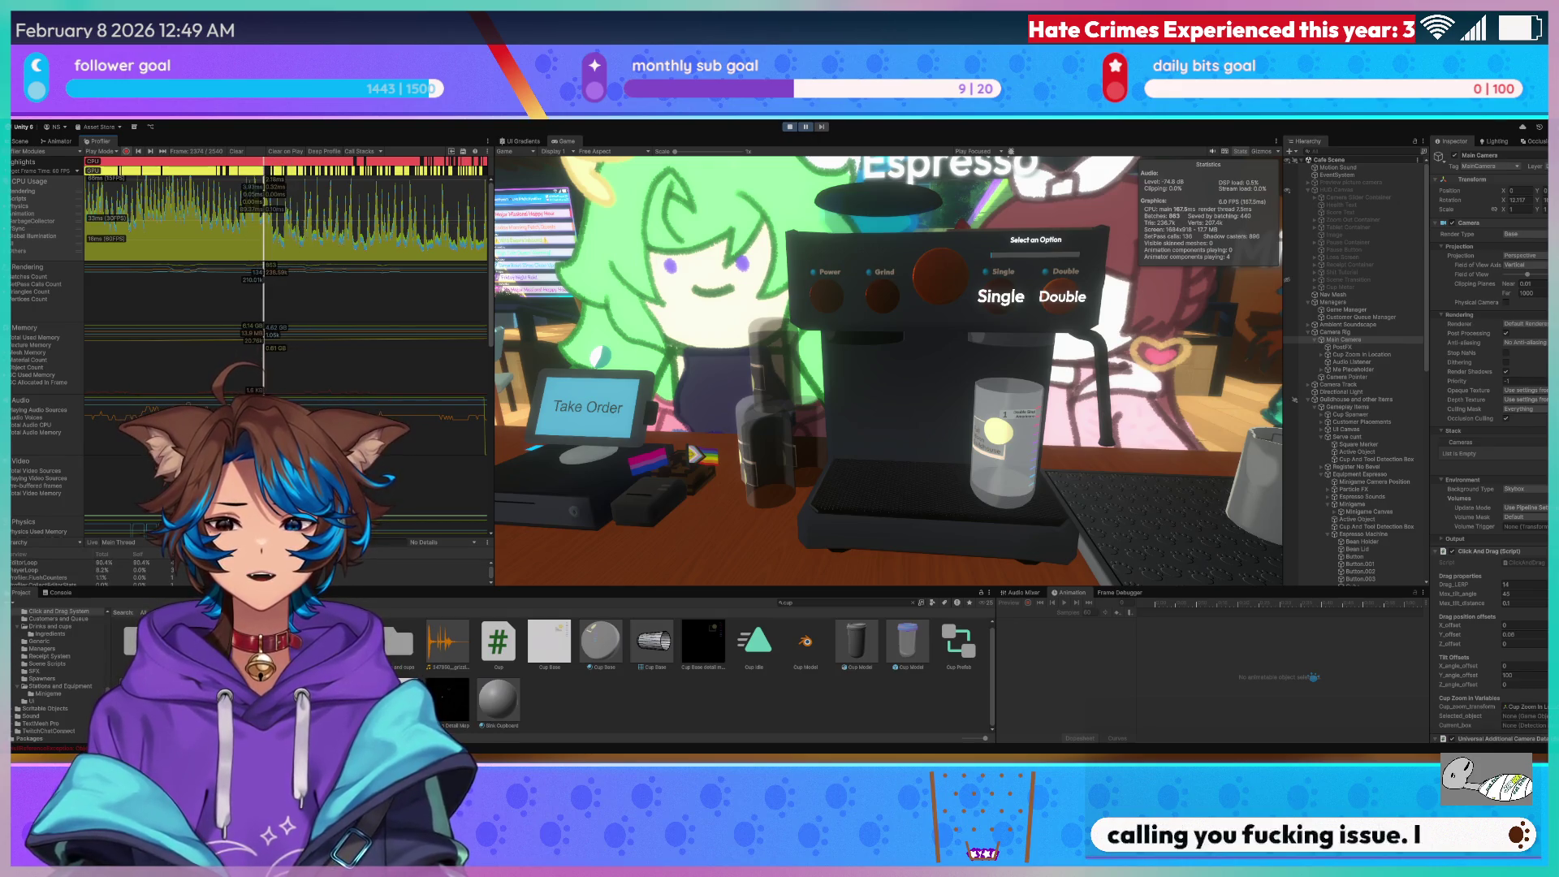
Enlarge the main-thread details and inspect the Profiler.CollectEditorStats and EditorLoop costs.
mouse_move(268, 537)
left_mouse_down()
mouse_move(268, 491)
mouse_move(268, 513)
left_mouse_up()
left_click(268, 558)
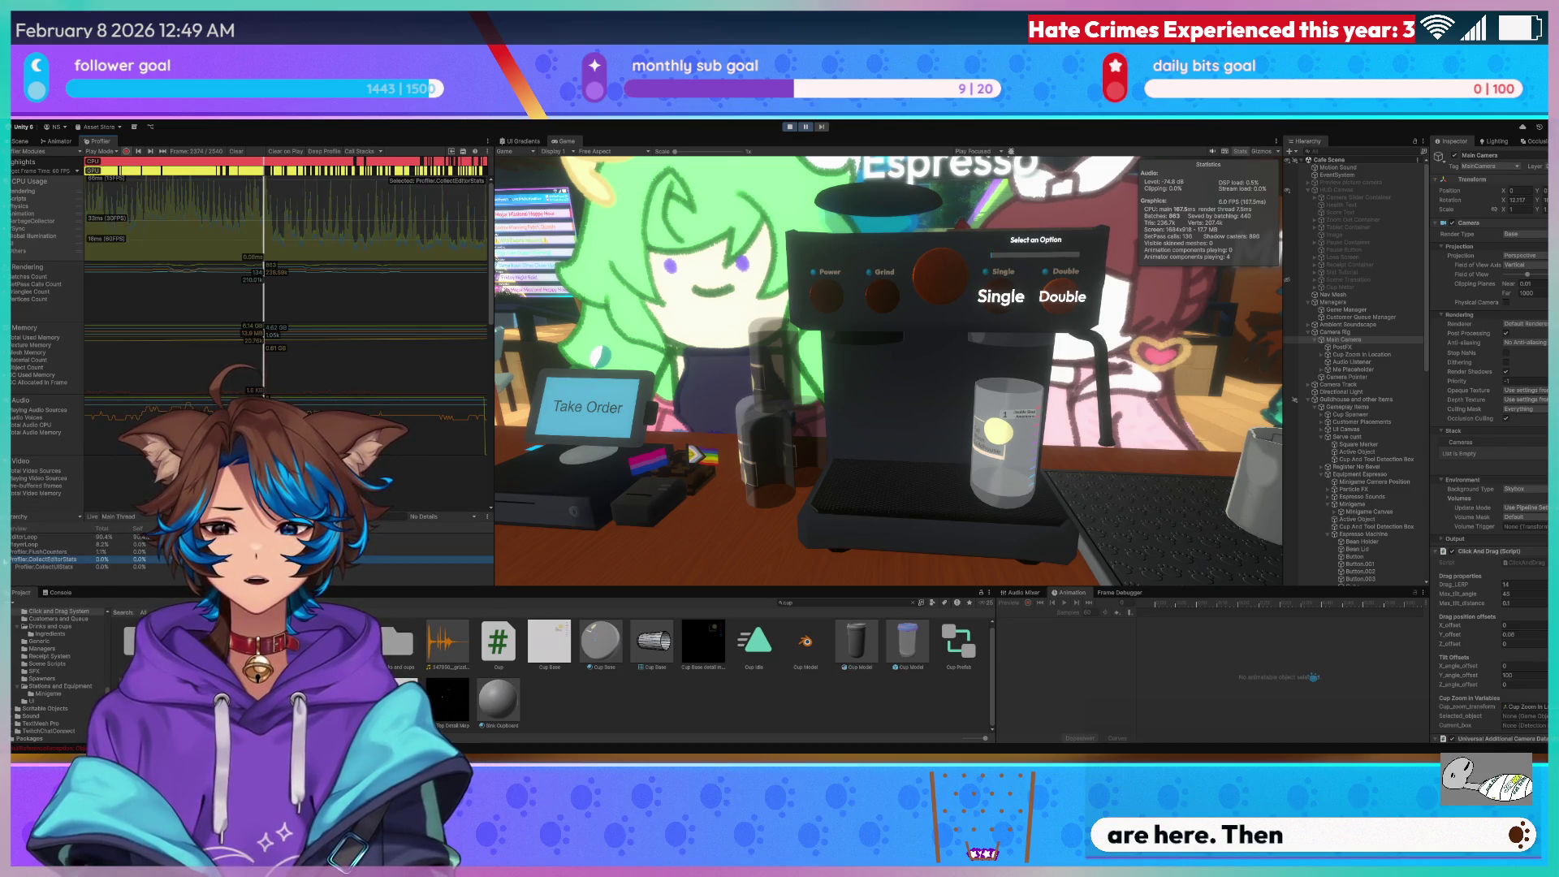
key("Left")
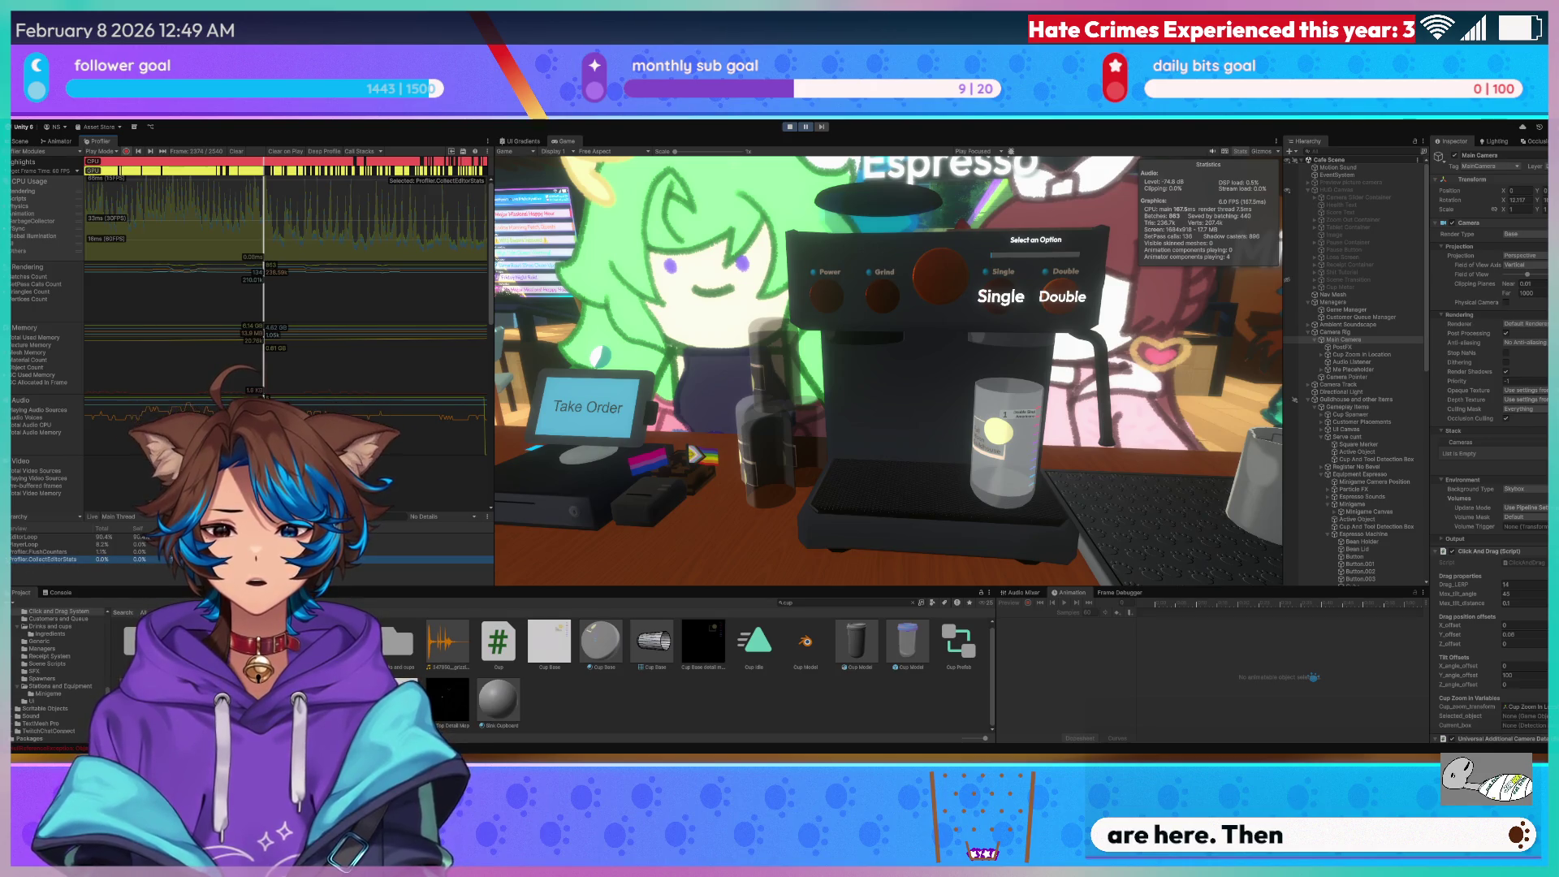
left_click(27, 537)
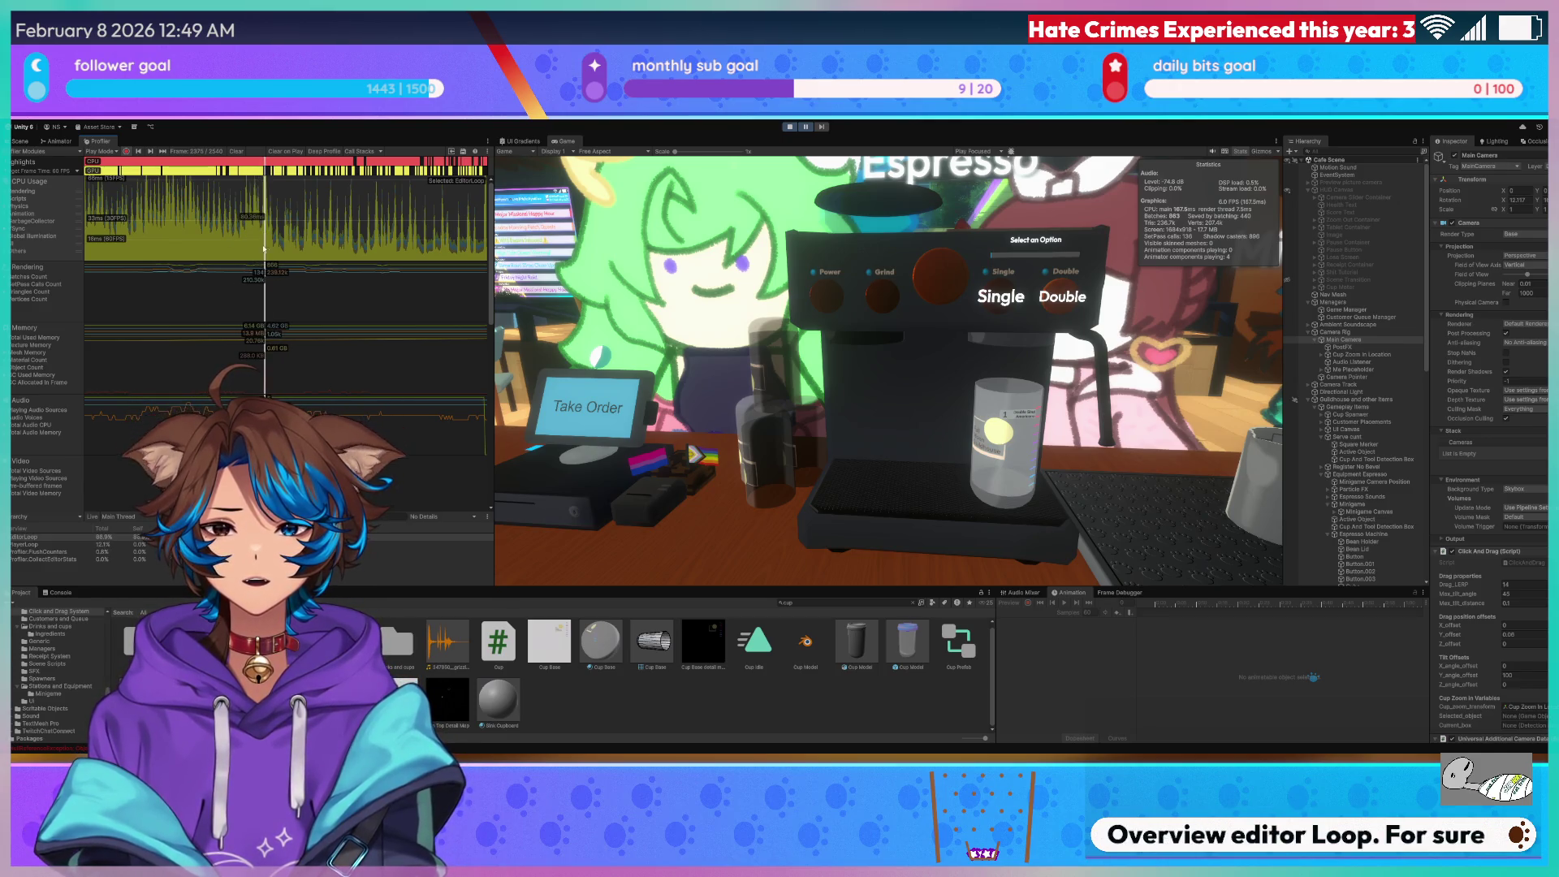
scroll(264, 233, "down", 10)
scroll(252, 341, "down", 1)
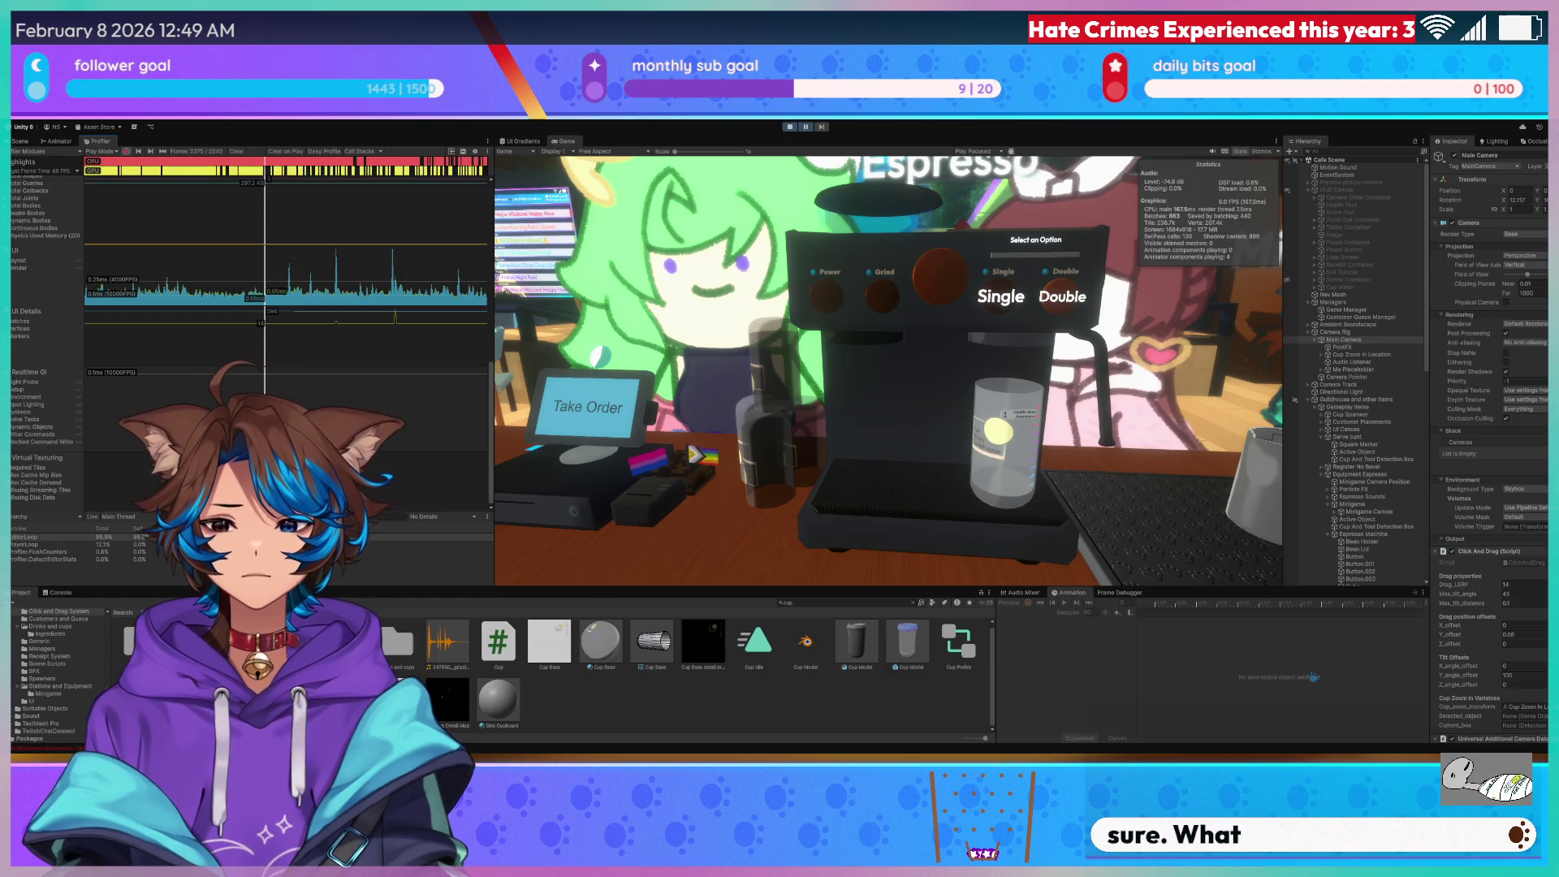
scroll(266, 397, "up", 1)
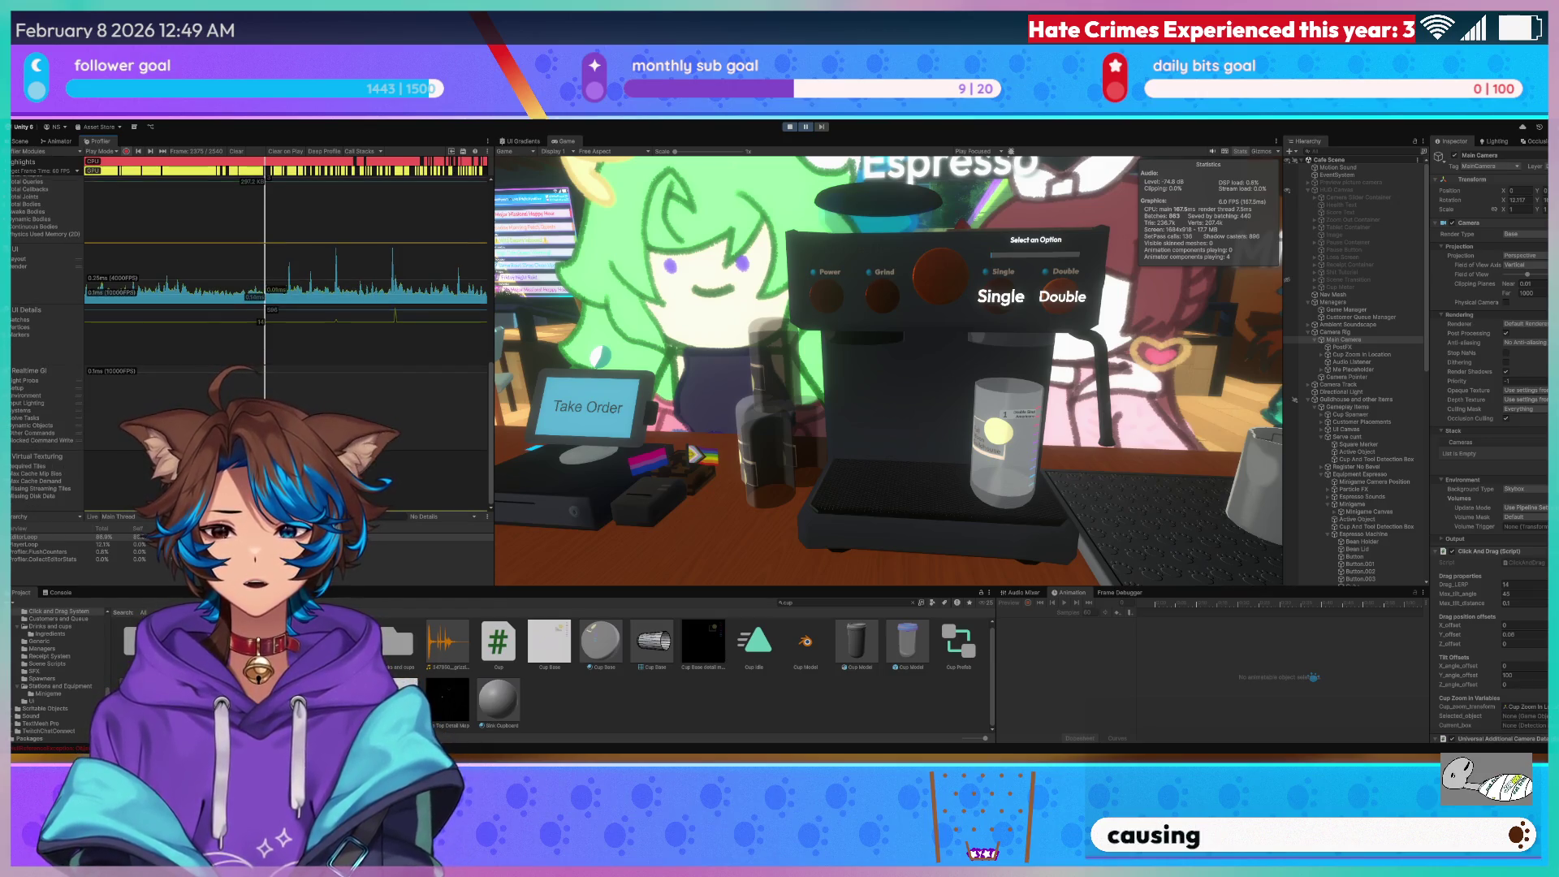
scroll(267, 387, "up", 2)
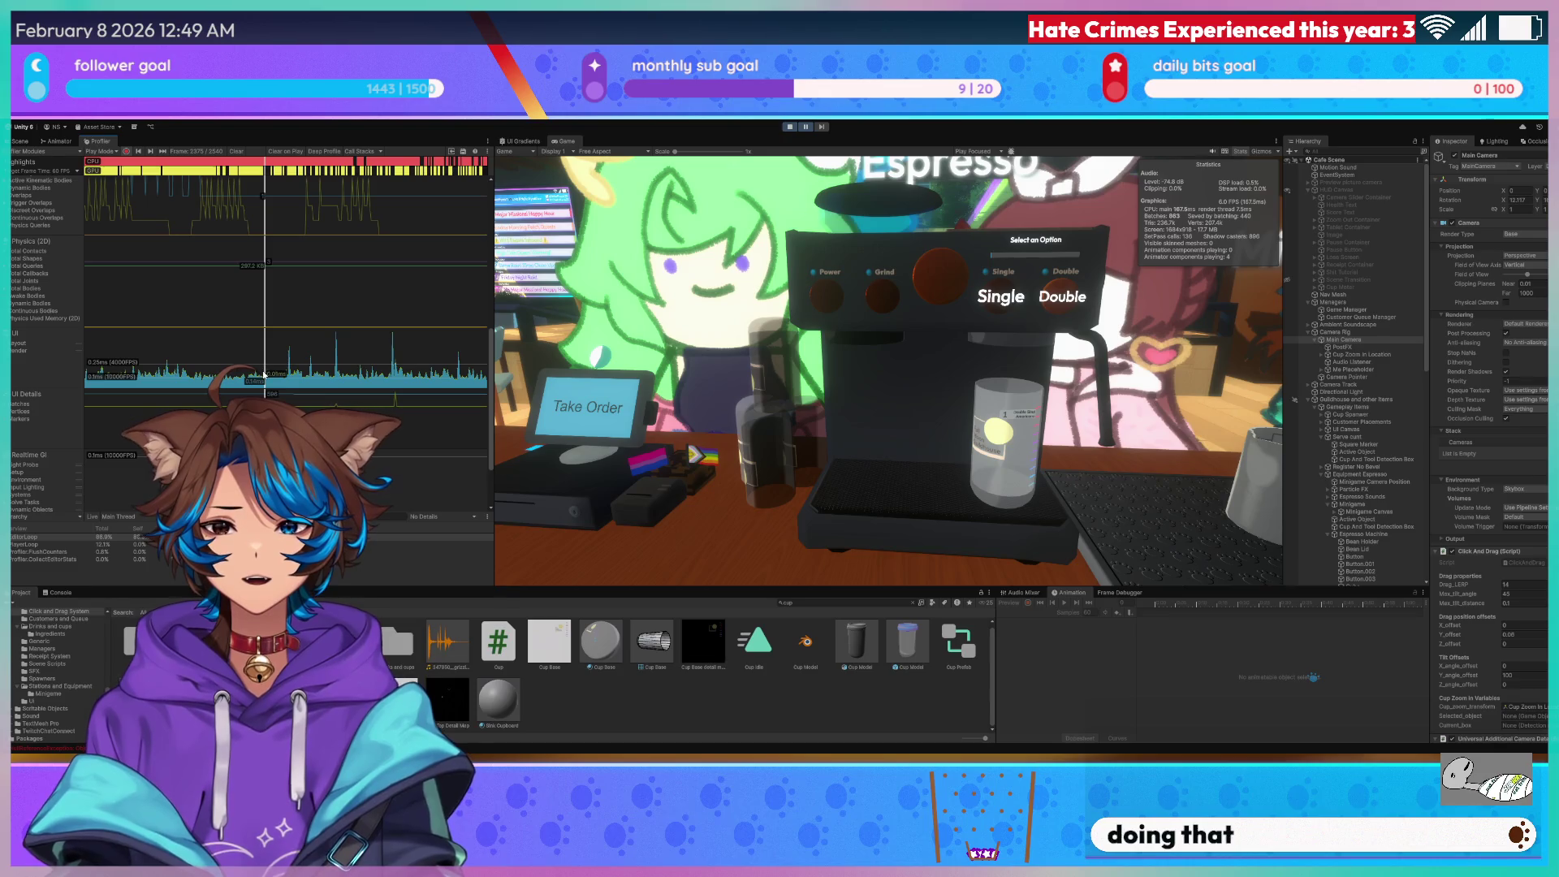
scroll(270, 309, "up", 4)
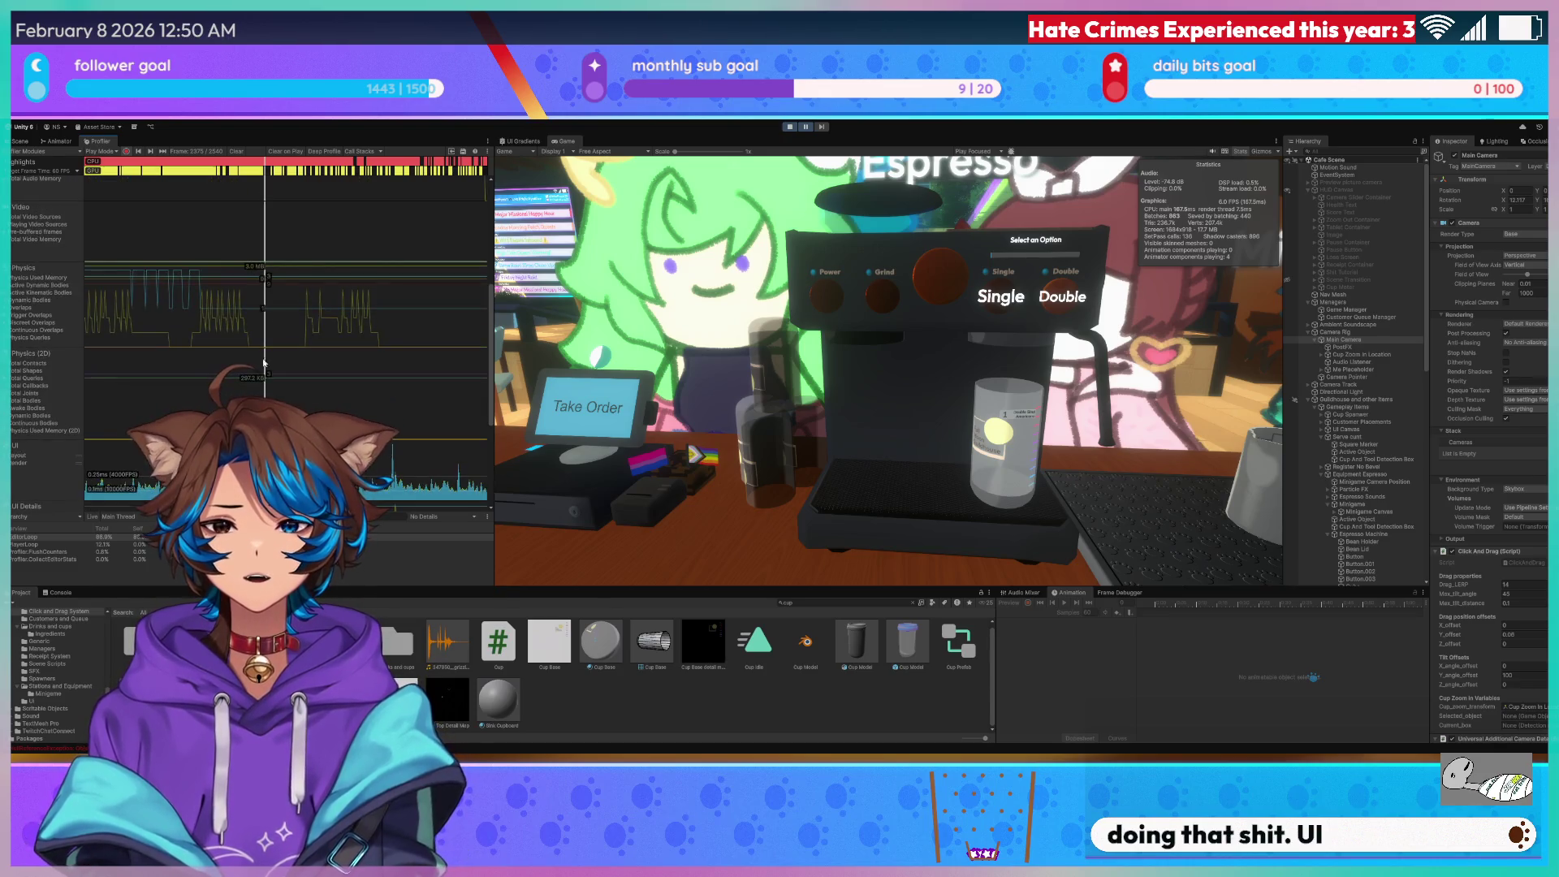
scroll(50, 411, "up", 5)
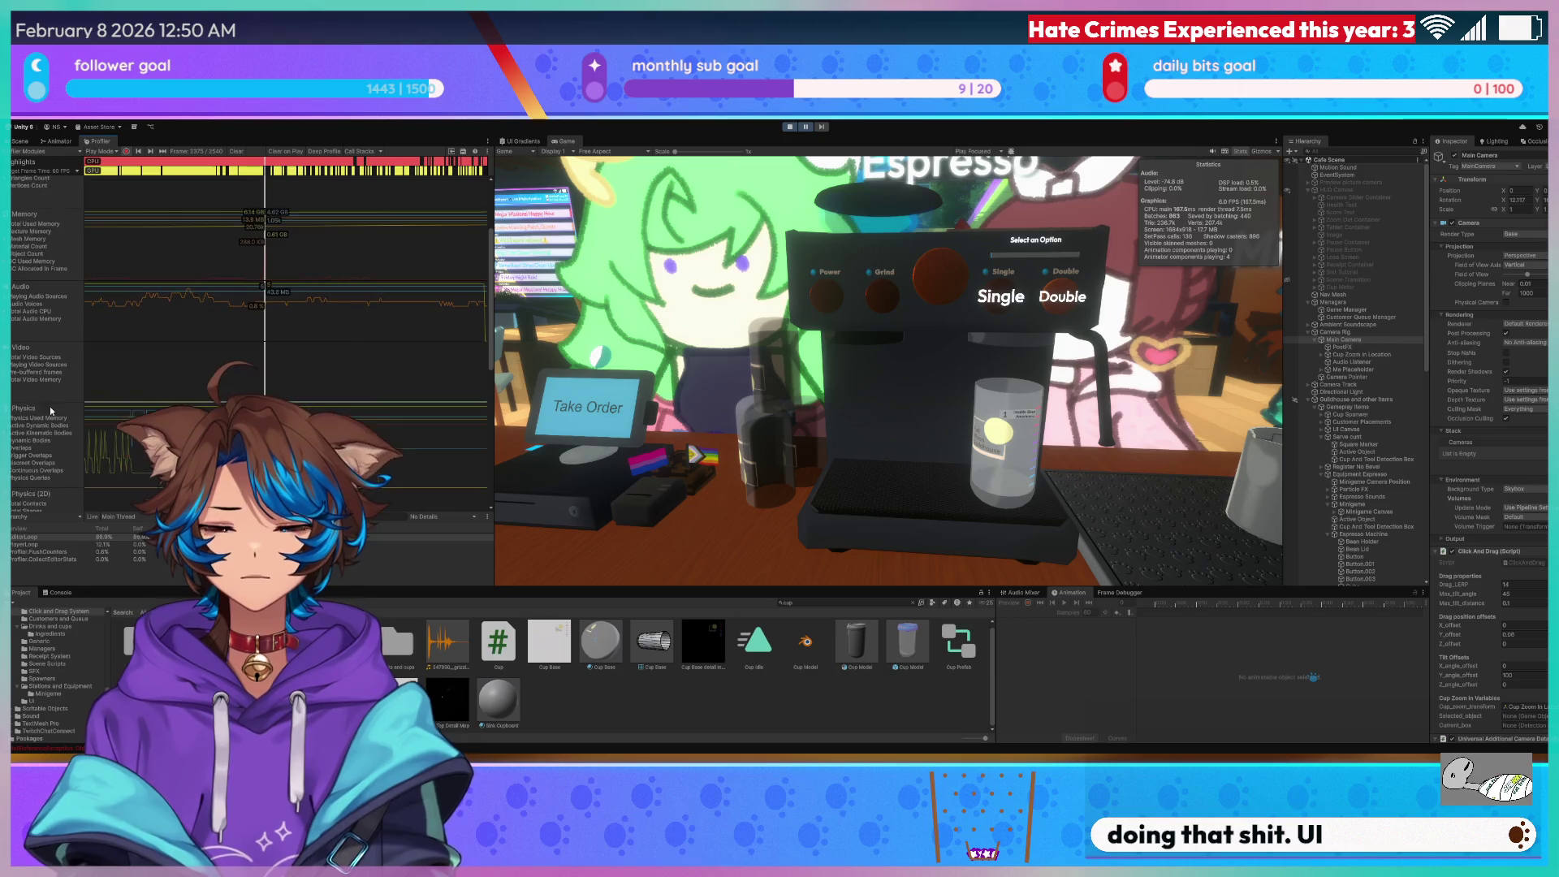
scroll(46, 353, "up", 2)
scroll(31, 363, "up", 2)
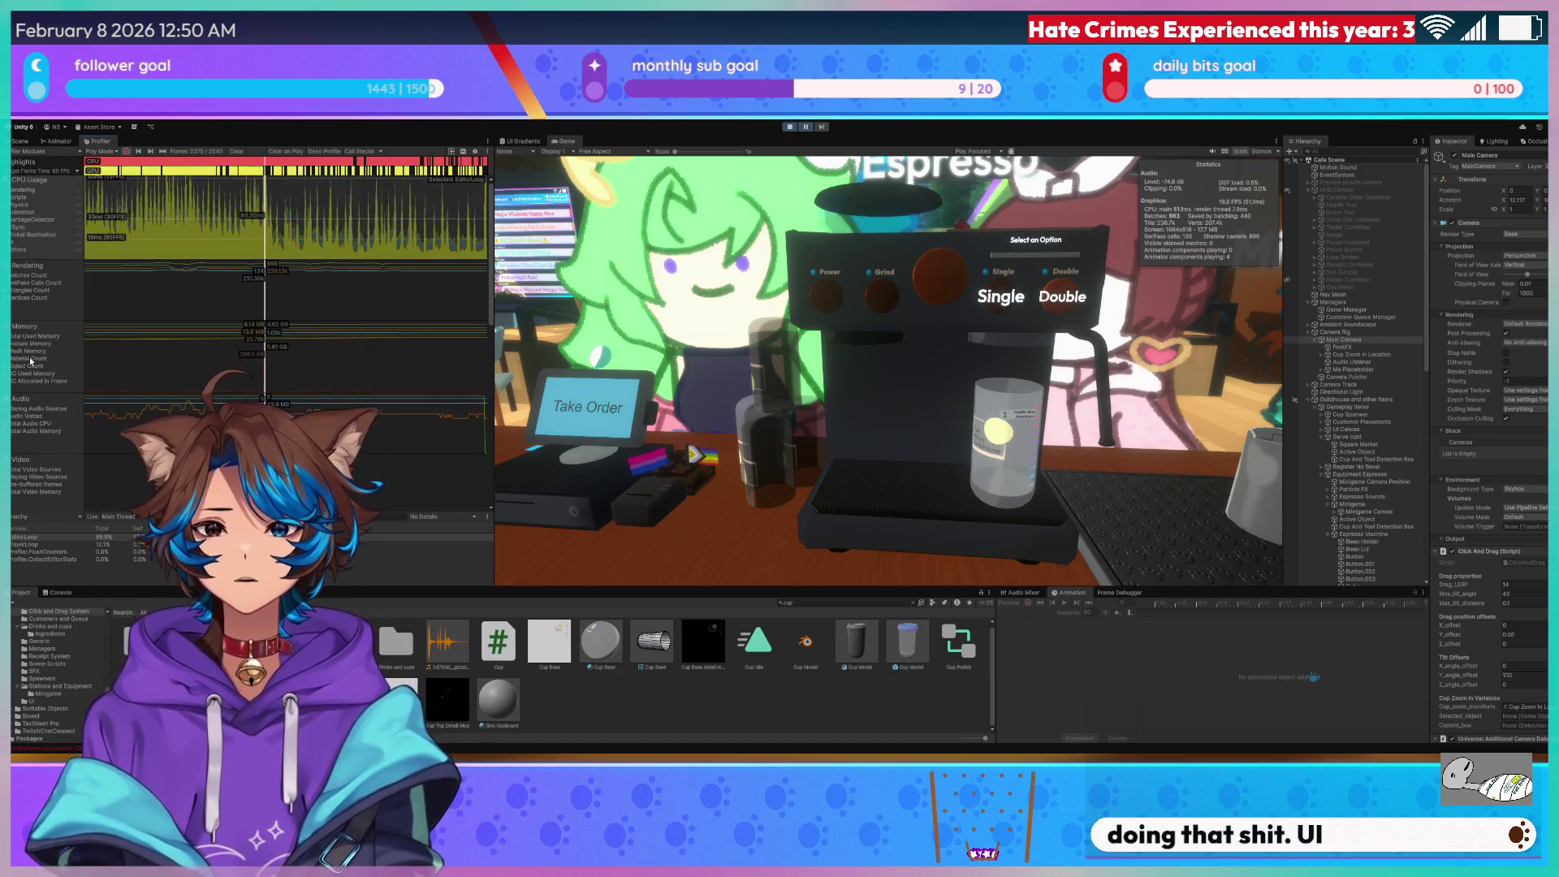
scroll(51, 258, "up", 1)
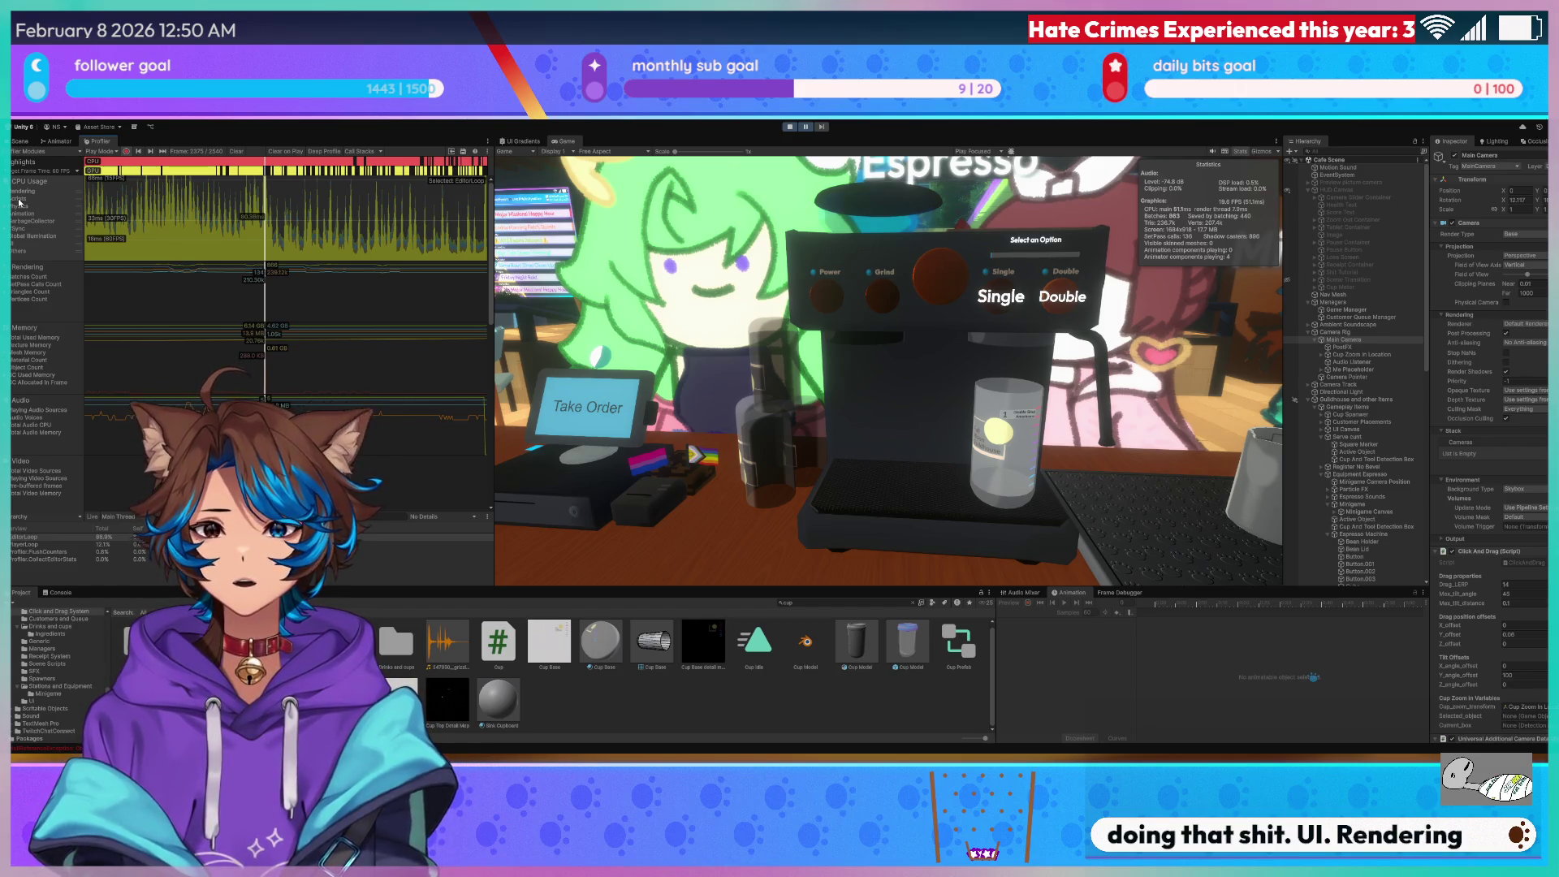
left_click_drag(260, 205, 267, 169)
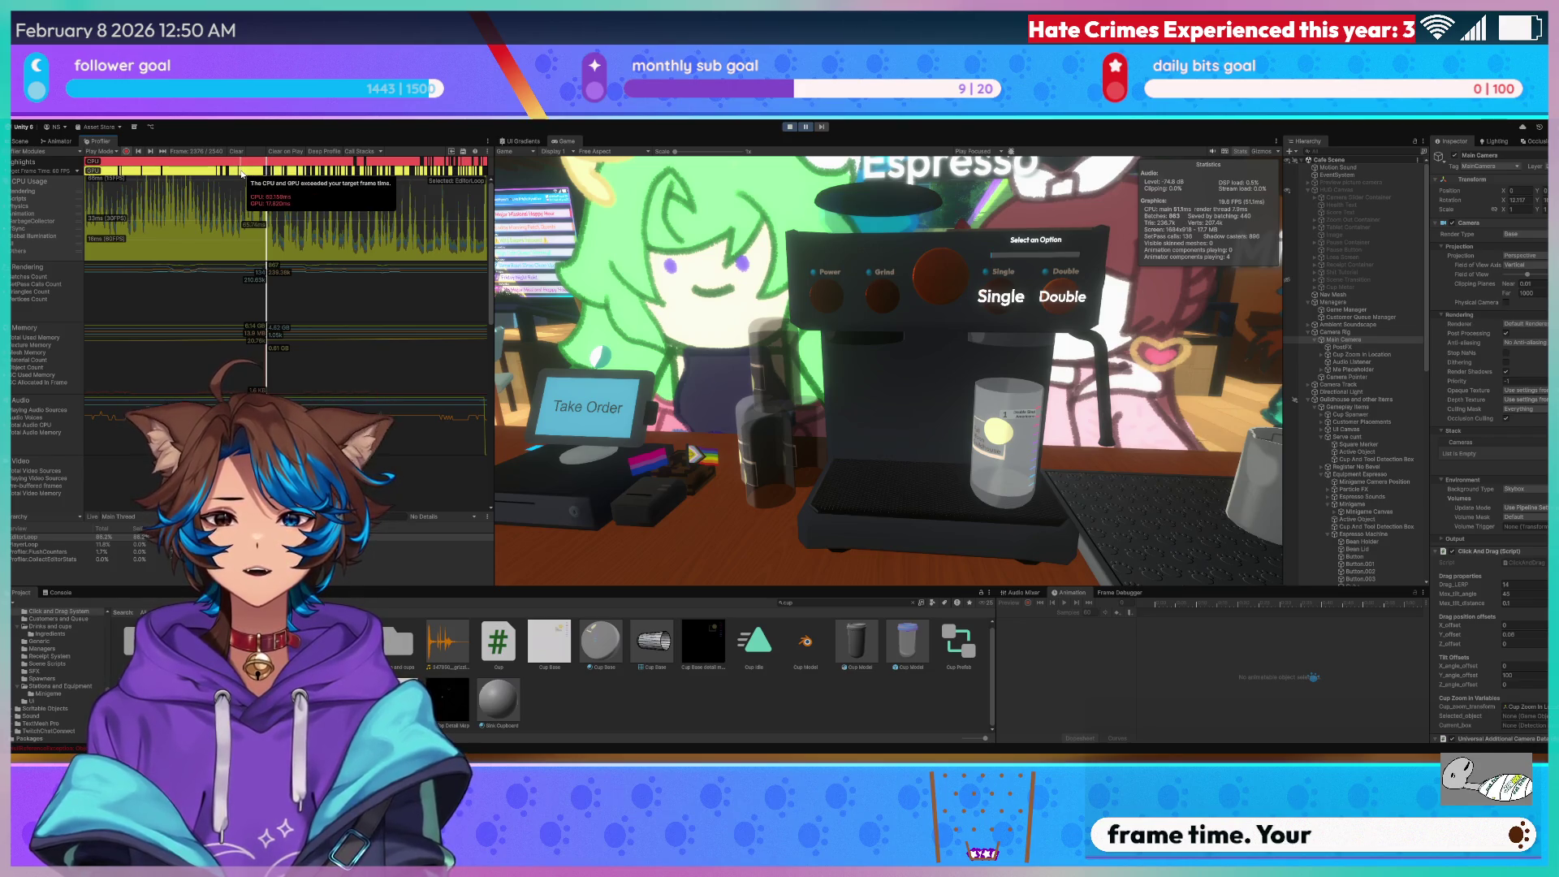
Exit play mode, show Profiler Highlights, and view the frame's main thread as a Timeline.
left_click(788, 128)
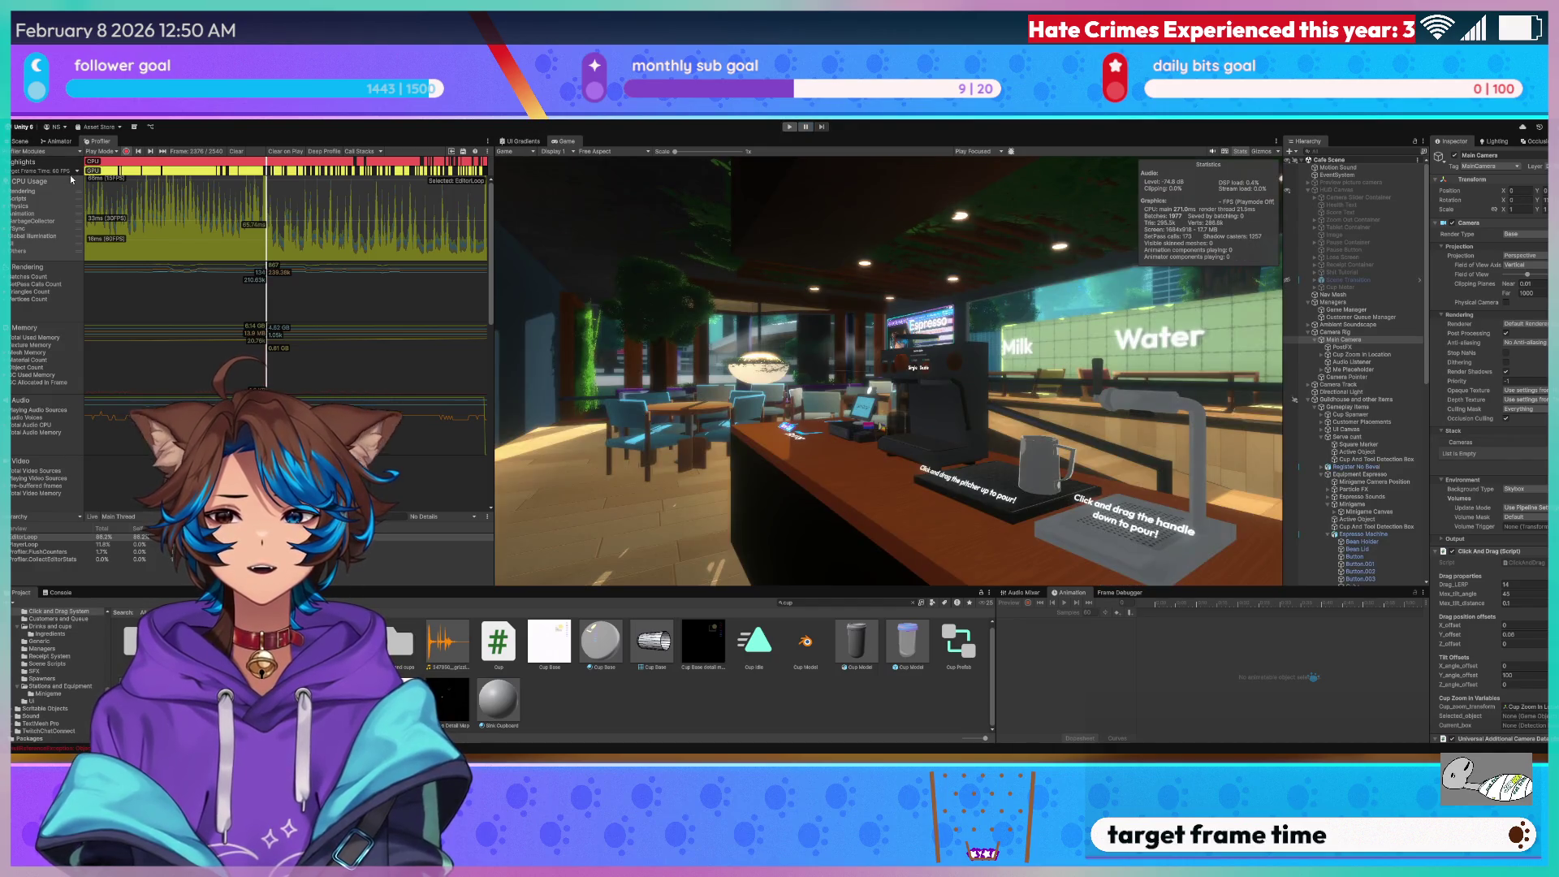
left_click(82, 163)
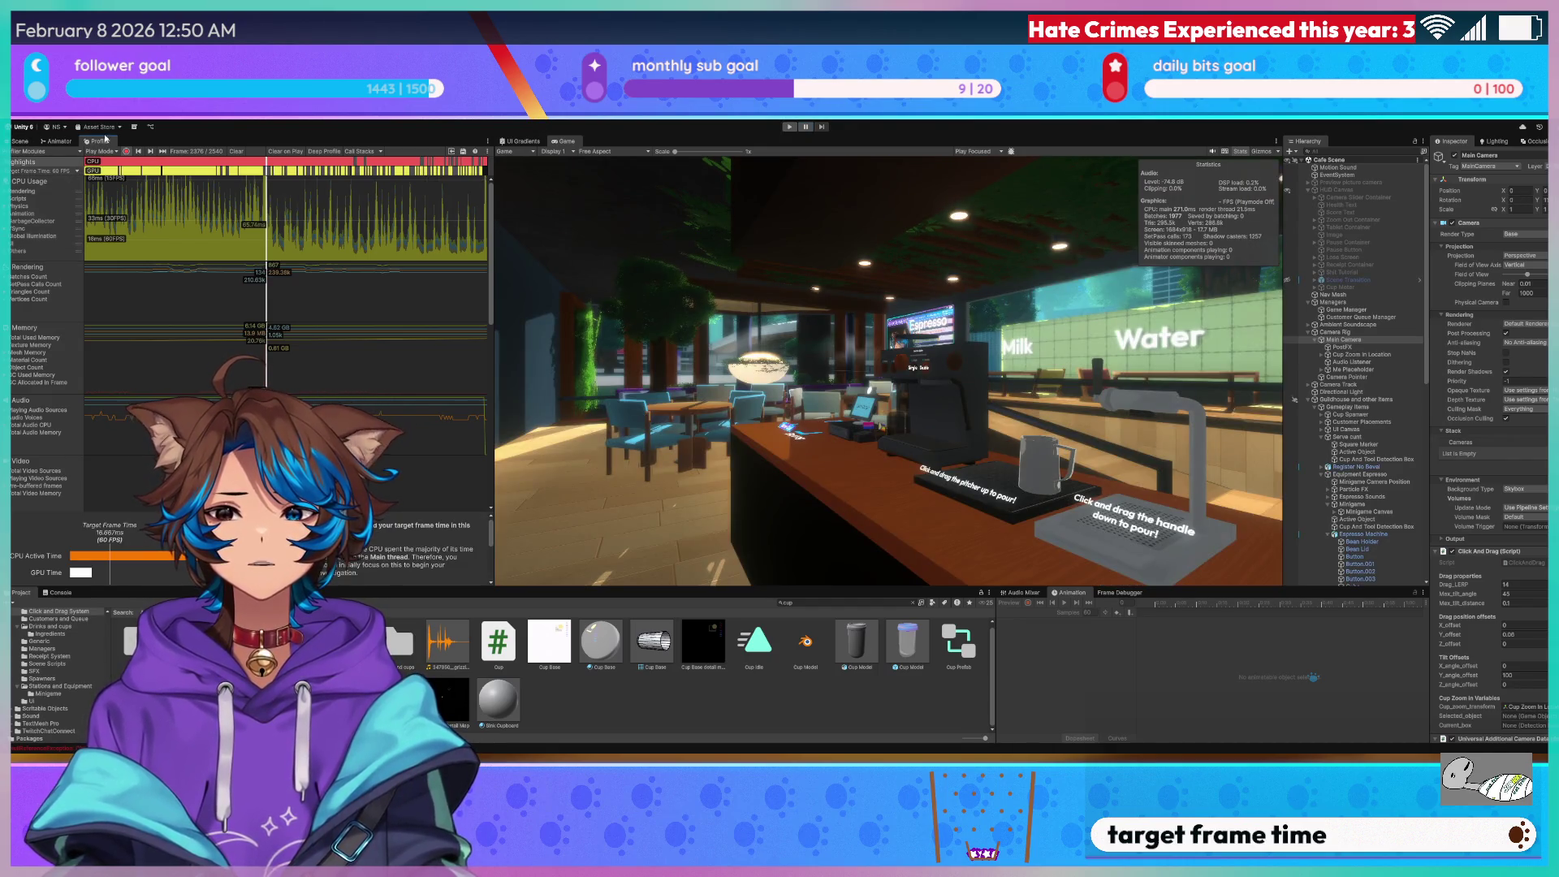
left_click(29, 181)
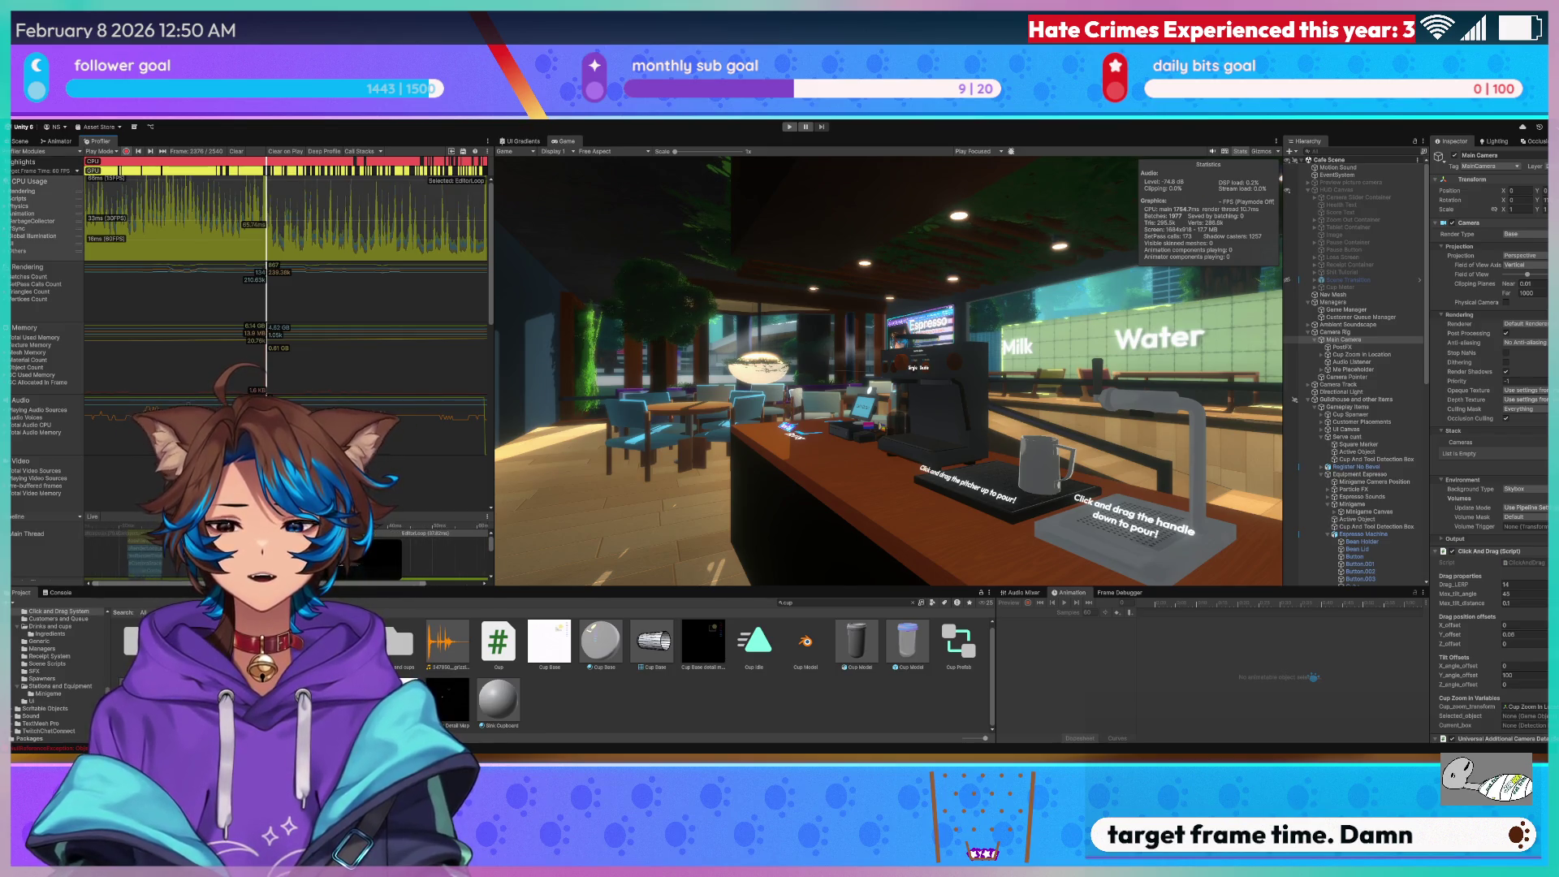
scroll(369, 561, "up", 2)
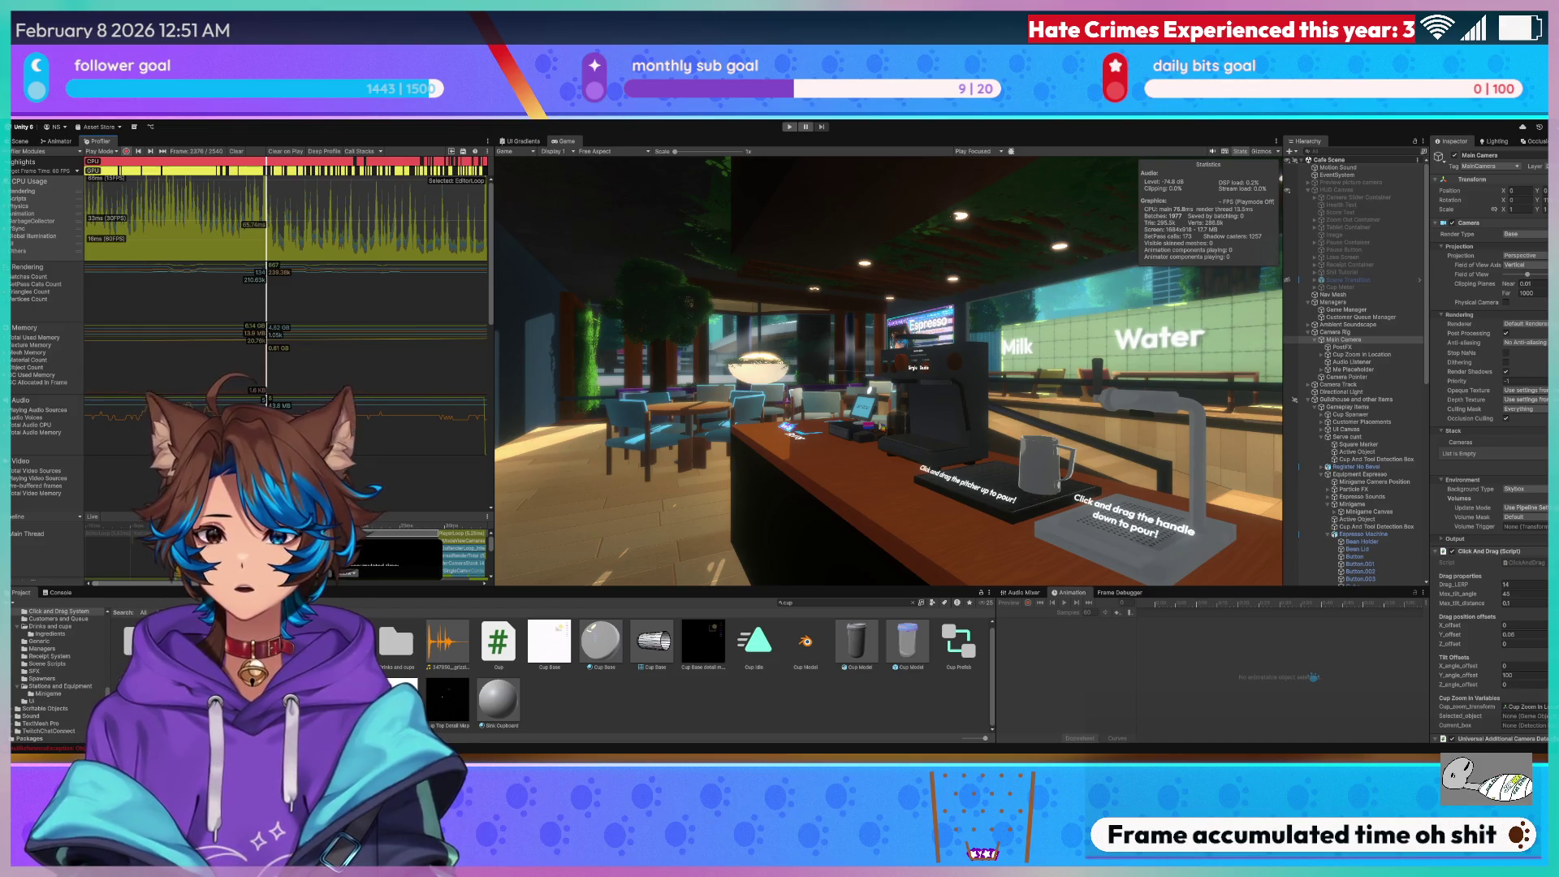
left_click(469, 556)
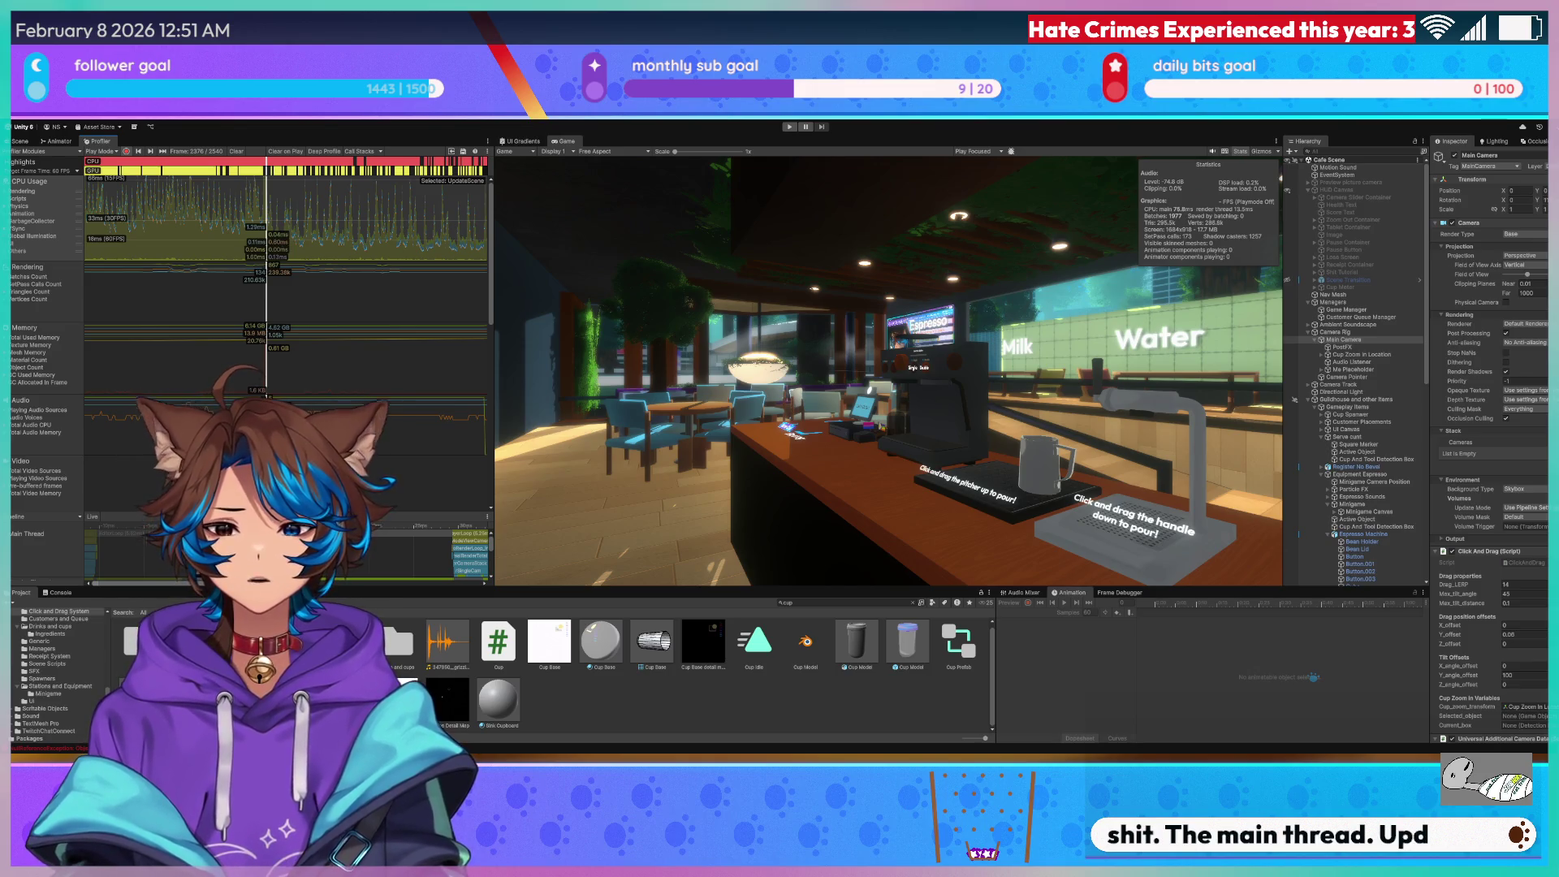
Select RenderLoop in the Main Thread timeline to check its timing, then switch to VS Code.
left_click(463, 561)
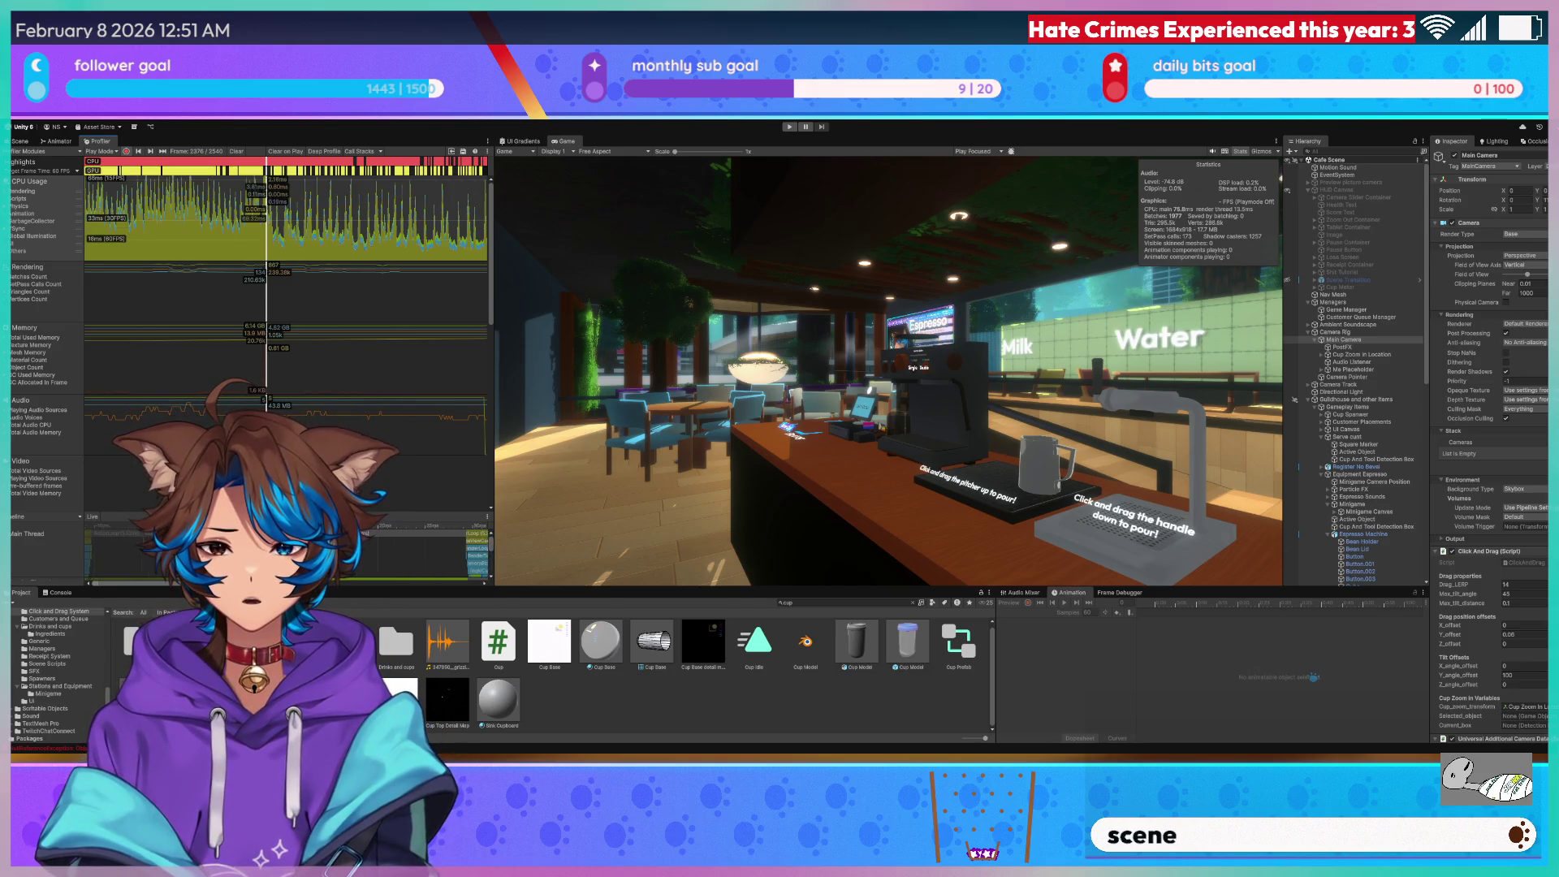
scroll(389, 544, "up", 5)
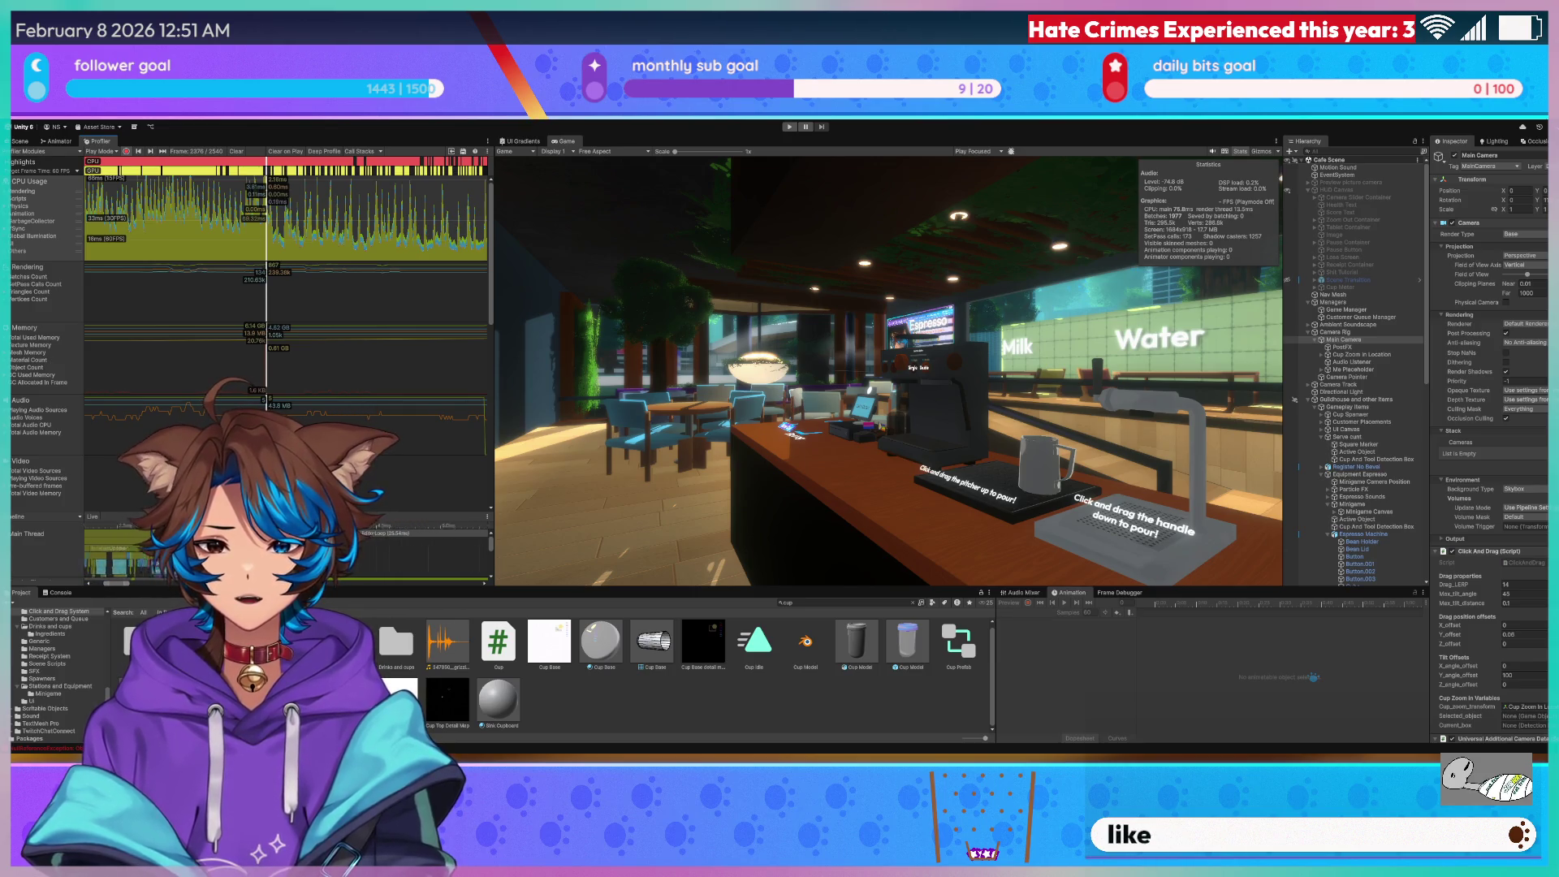
scroll(390, 544, "up", 5)
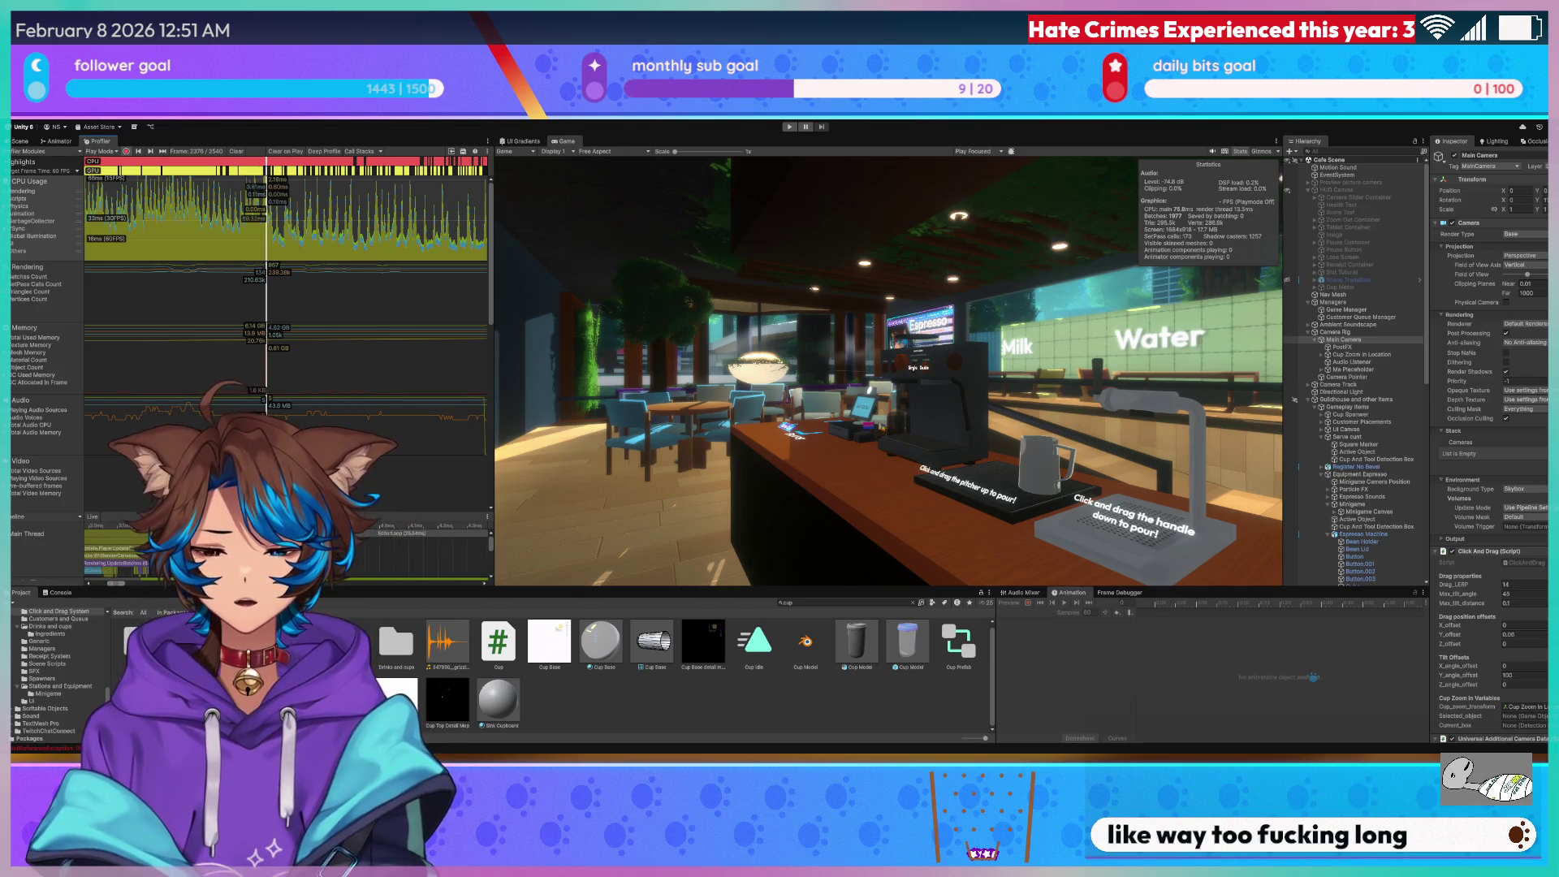
left_click_drag(117, 583, 173, 583)
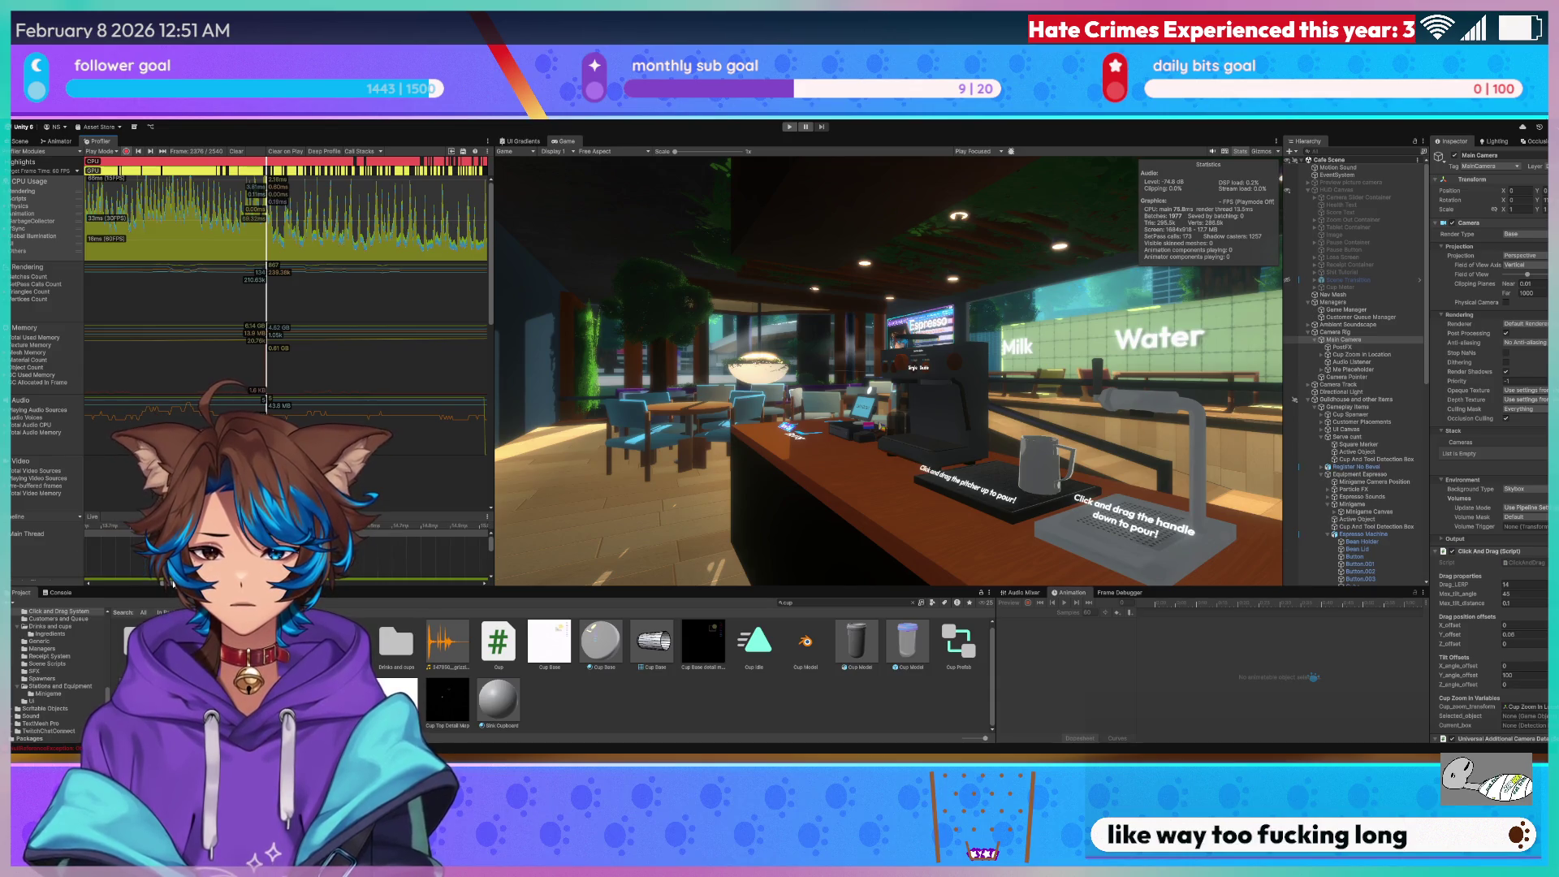
left_click(345, 542)
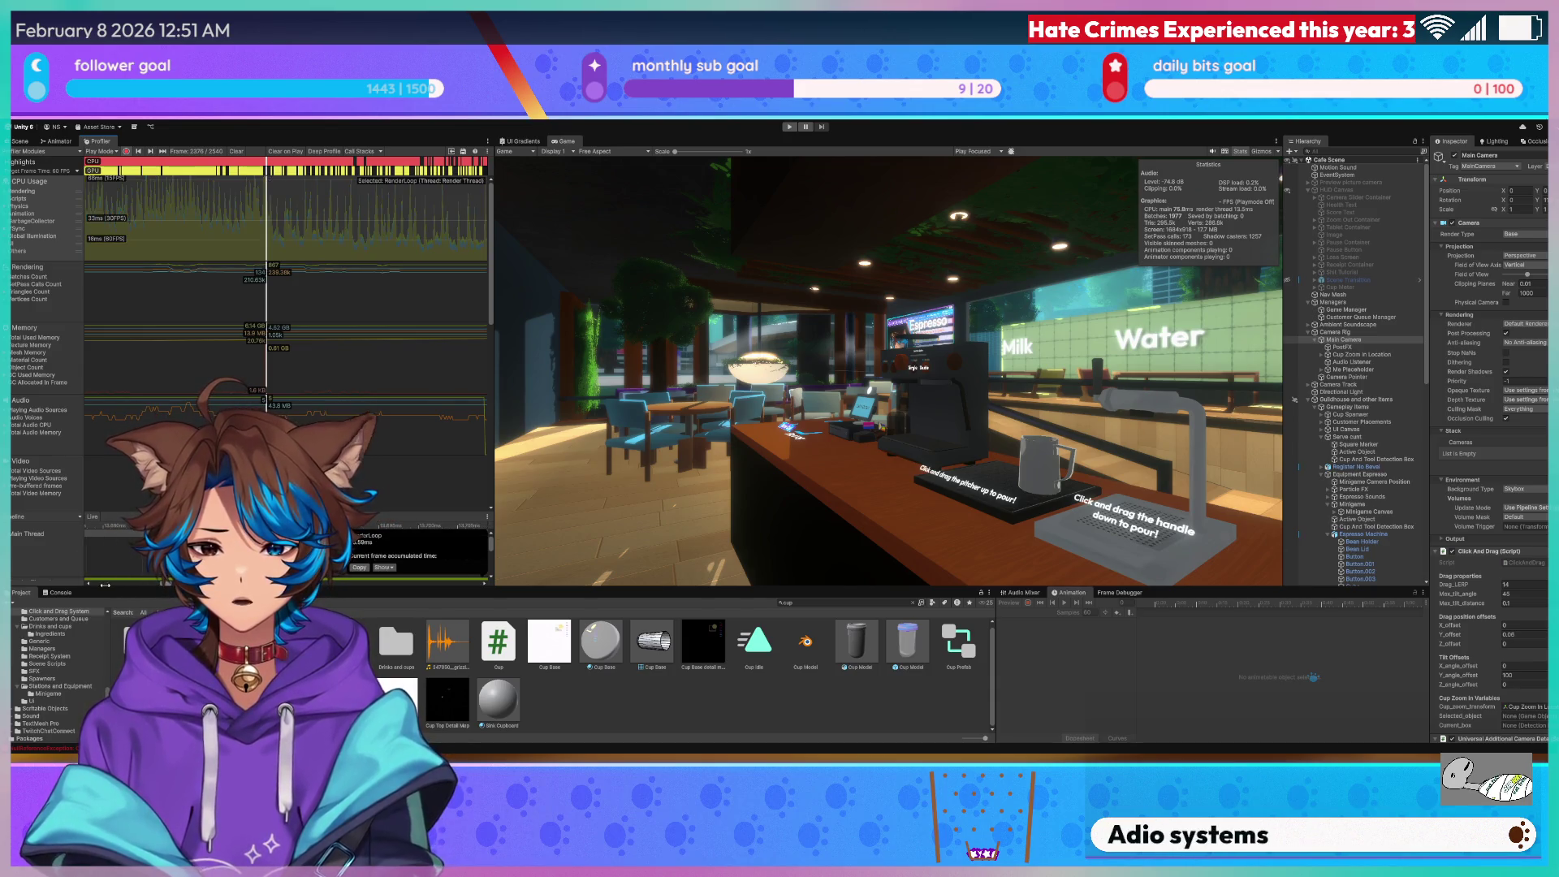
mouse_move(356, 583)
left_mouse_down()
mouse_move(356, 673)
mouse_move(373, 585)
left_mouse_up()
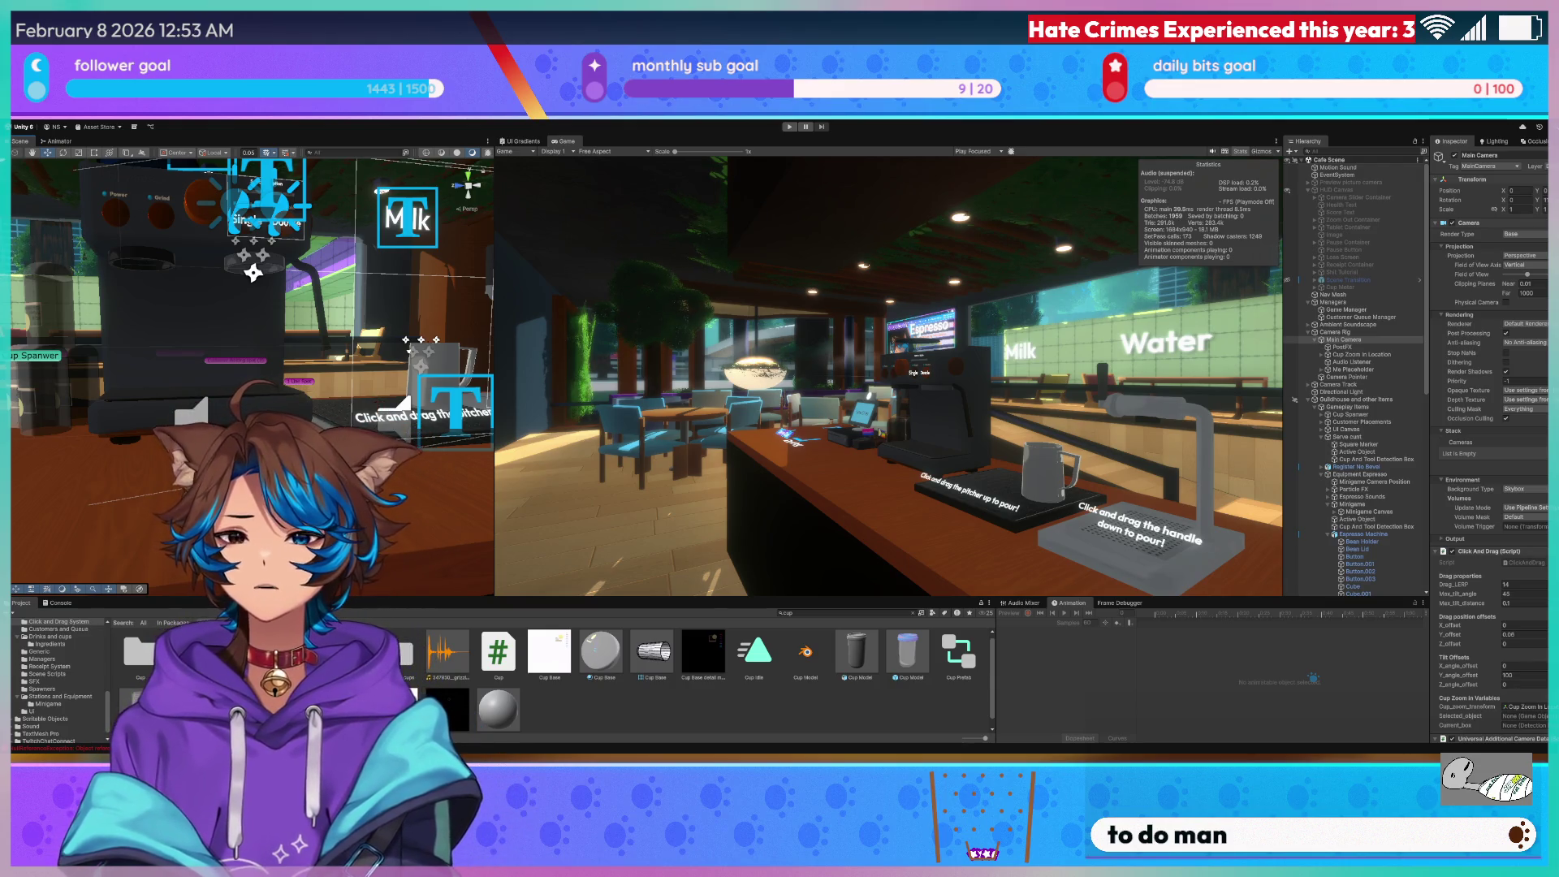
key("alt+Tab")
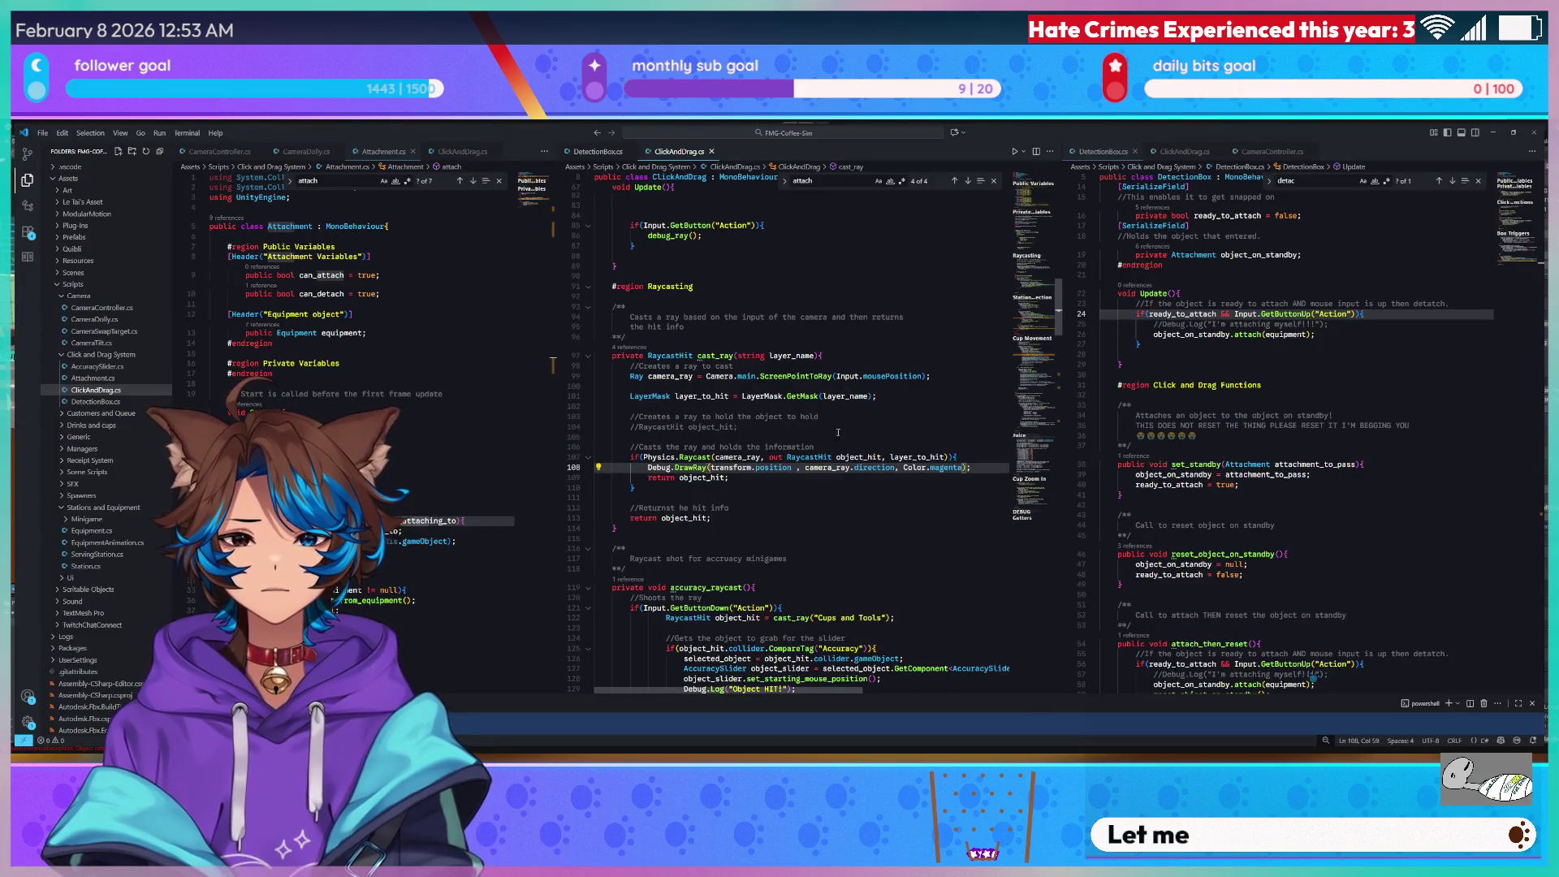
Bring up DetectionBox.cs and read through its attach logic.
scroll(858, 439, "up", 5)
scroll(468, 360, "down", 4)
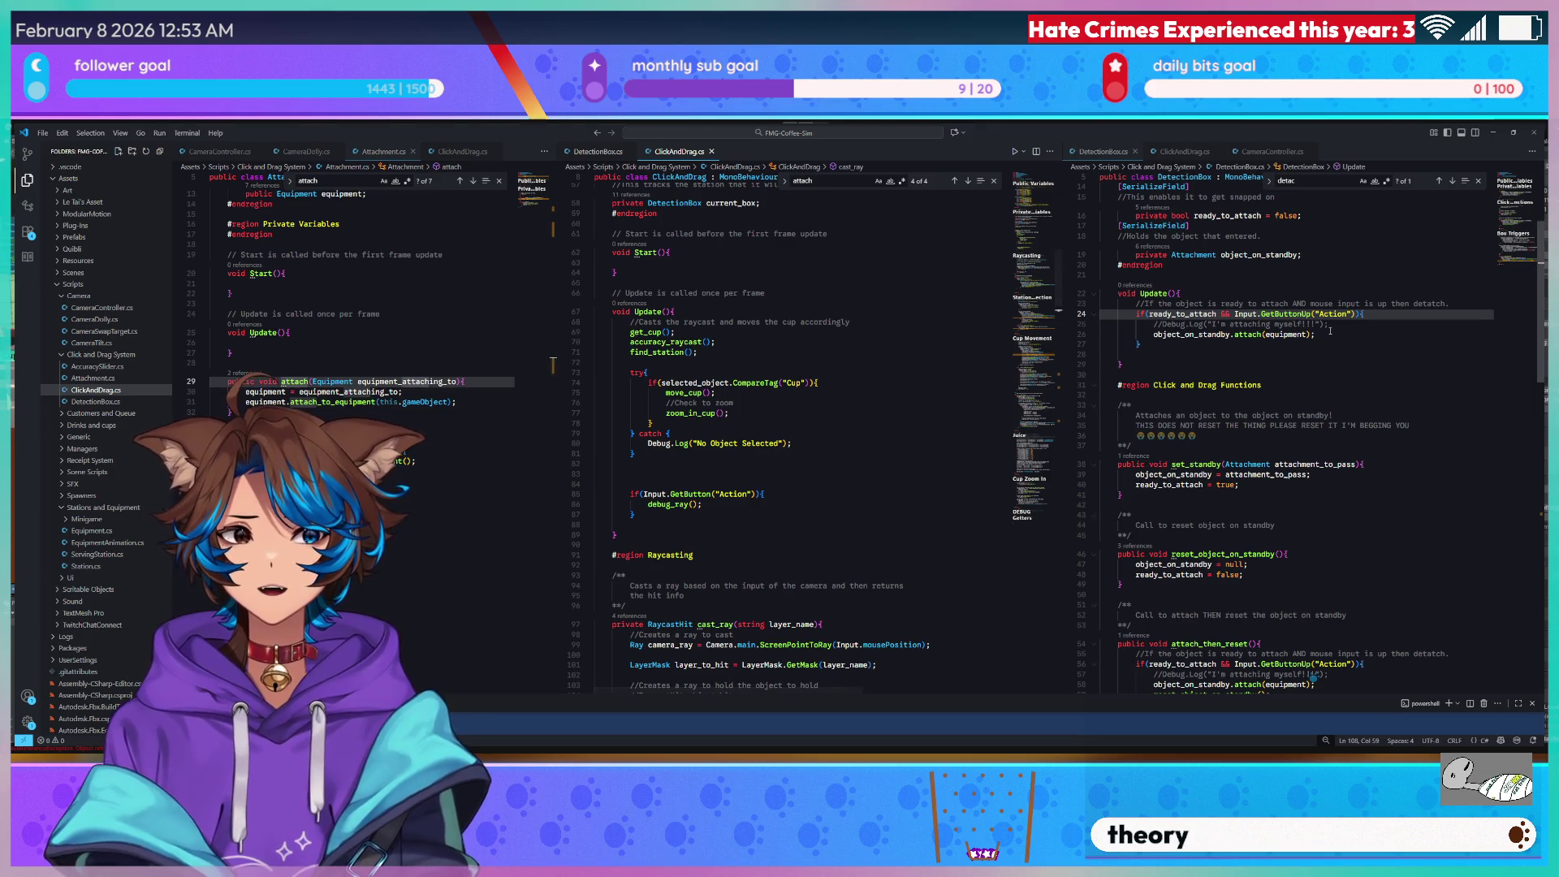
left_click(593, 152)
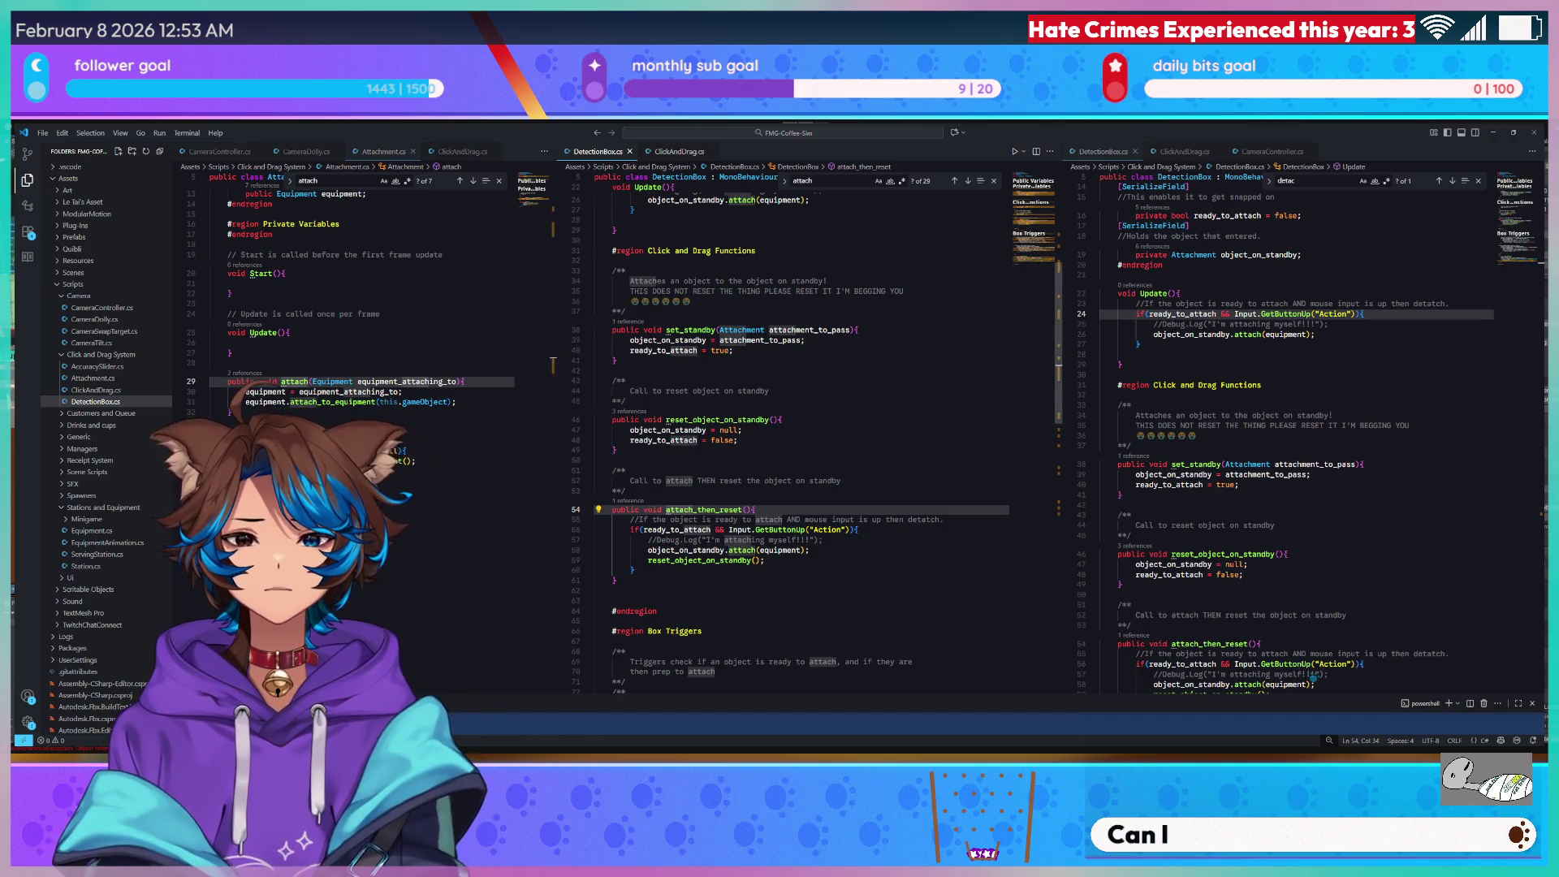
scroll(804, 430, "down", 5)
scroll(804, 430, "up", 8)
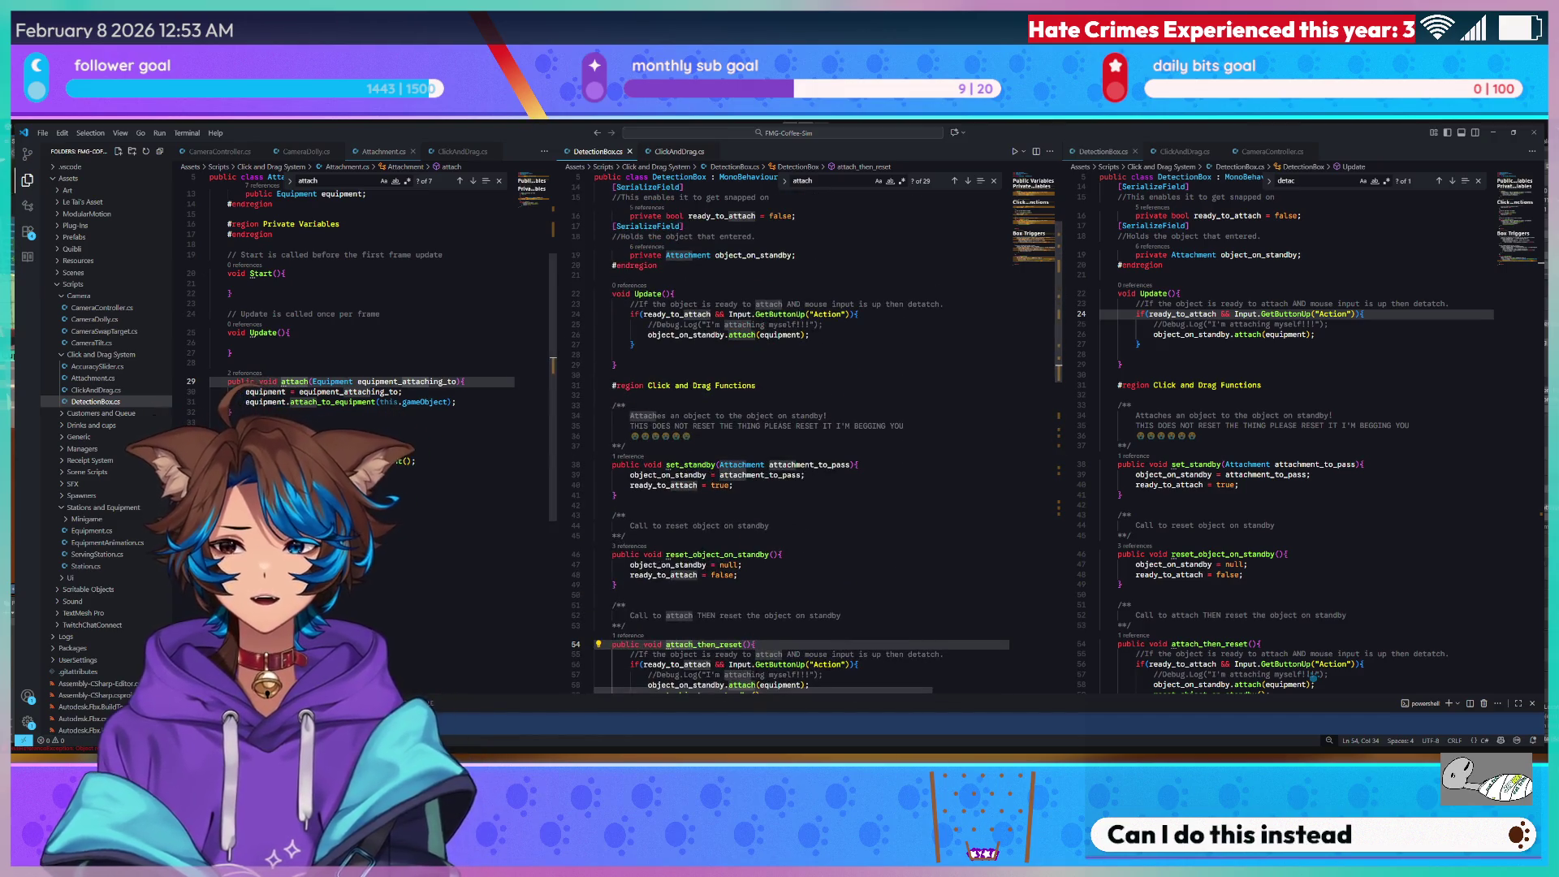
scroll(803, 430, "up", 4)
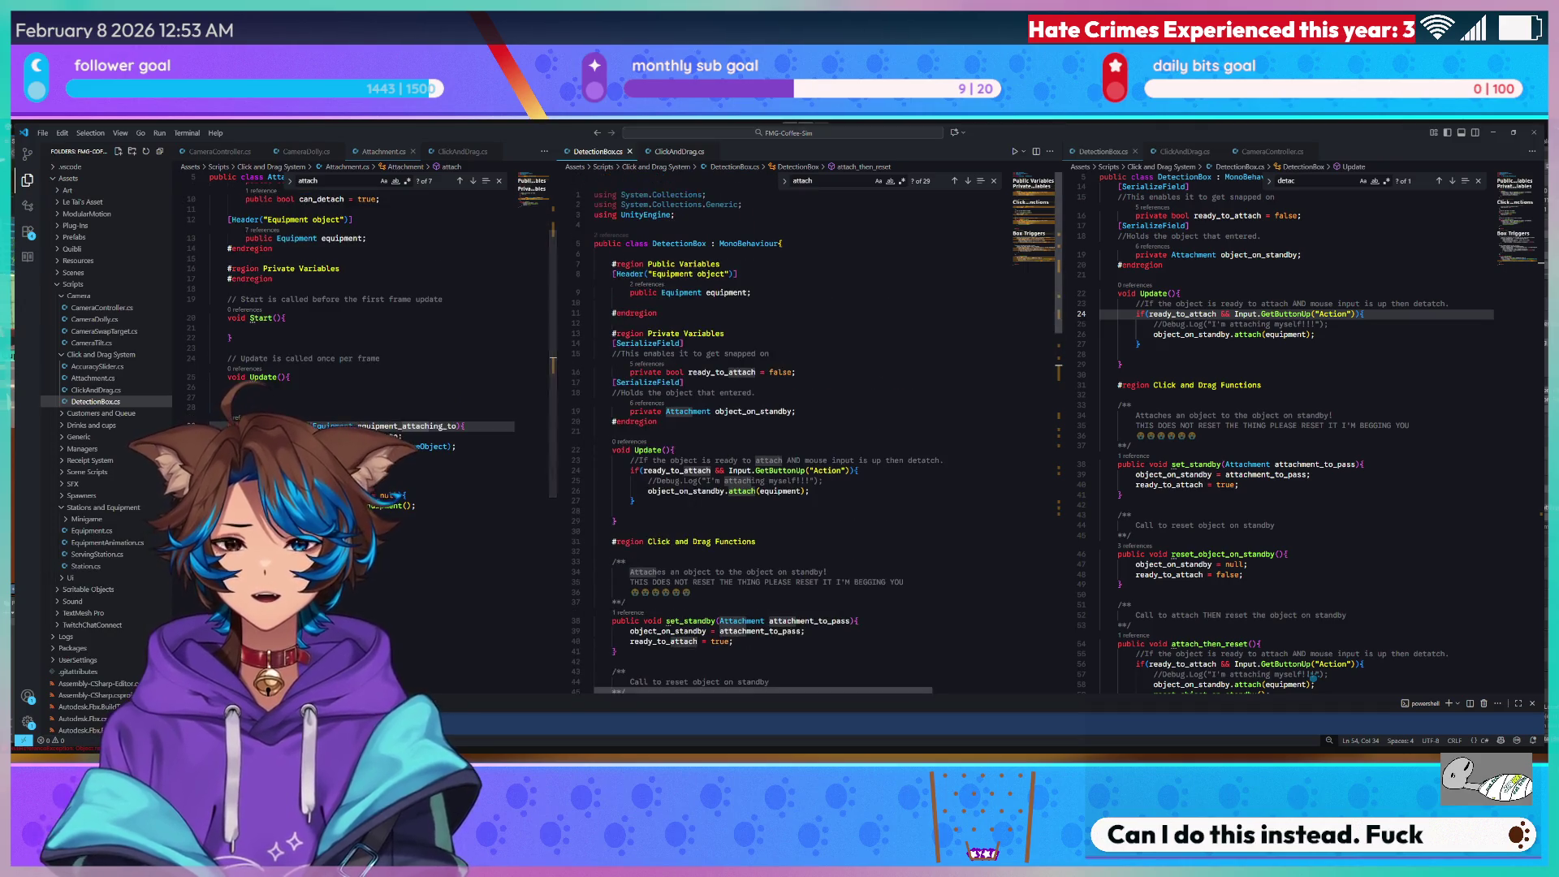
Switch to ClickAndDrag.cs and try an edit to cast_ray's parameters on line 97, then undo it.
left_click(460, 151)
scroll(457, 321, "up", 5)
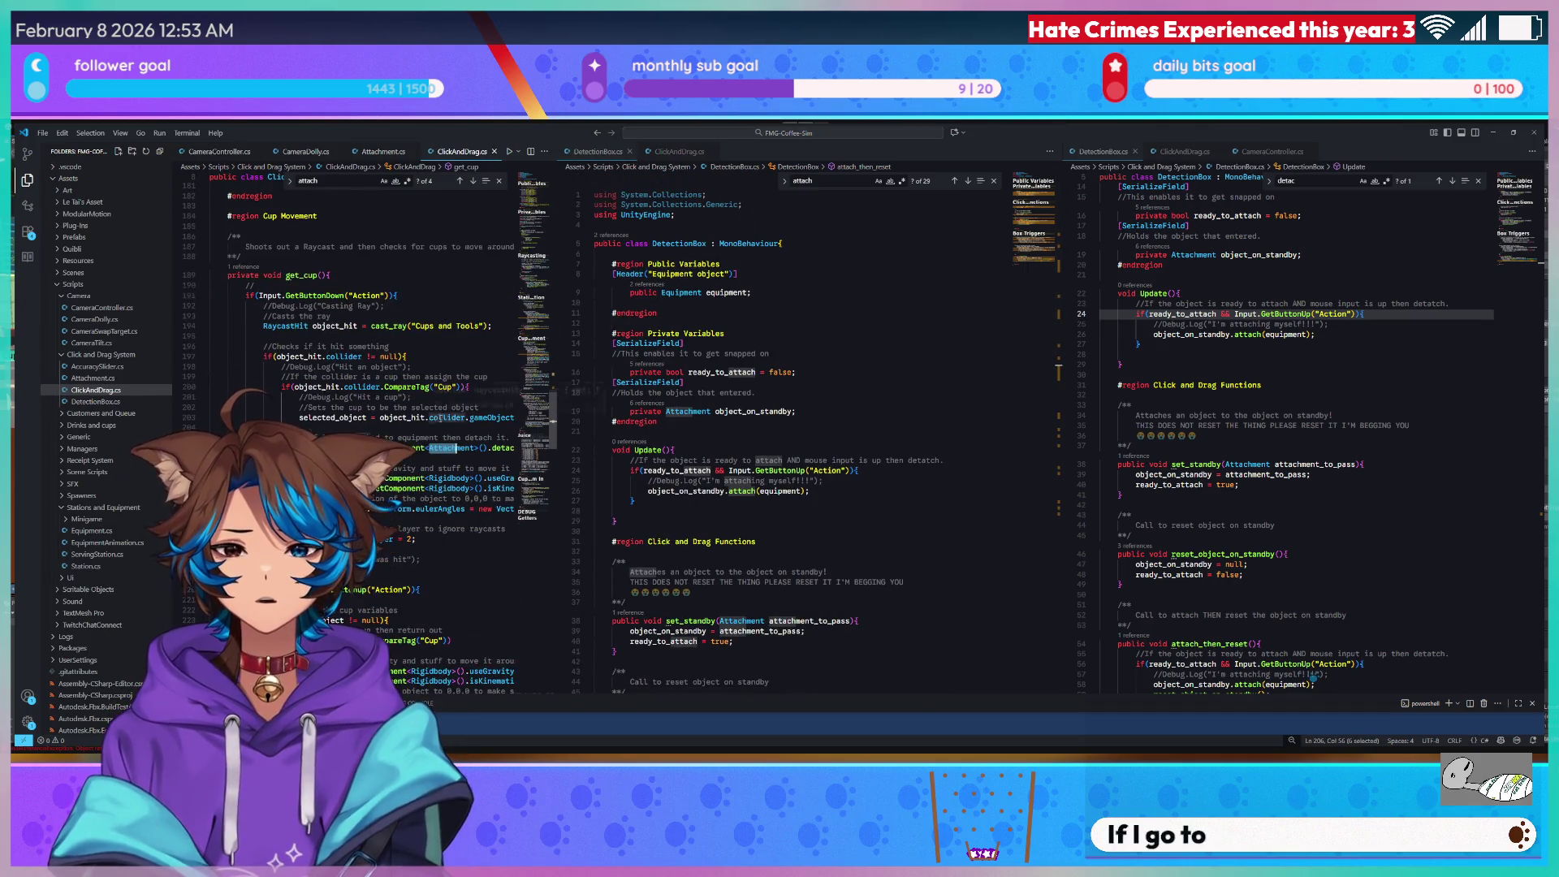
scroll(379, 361, "up", 20)
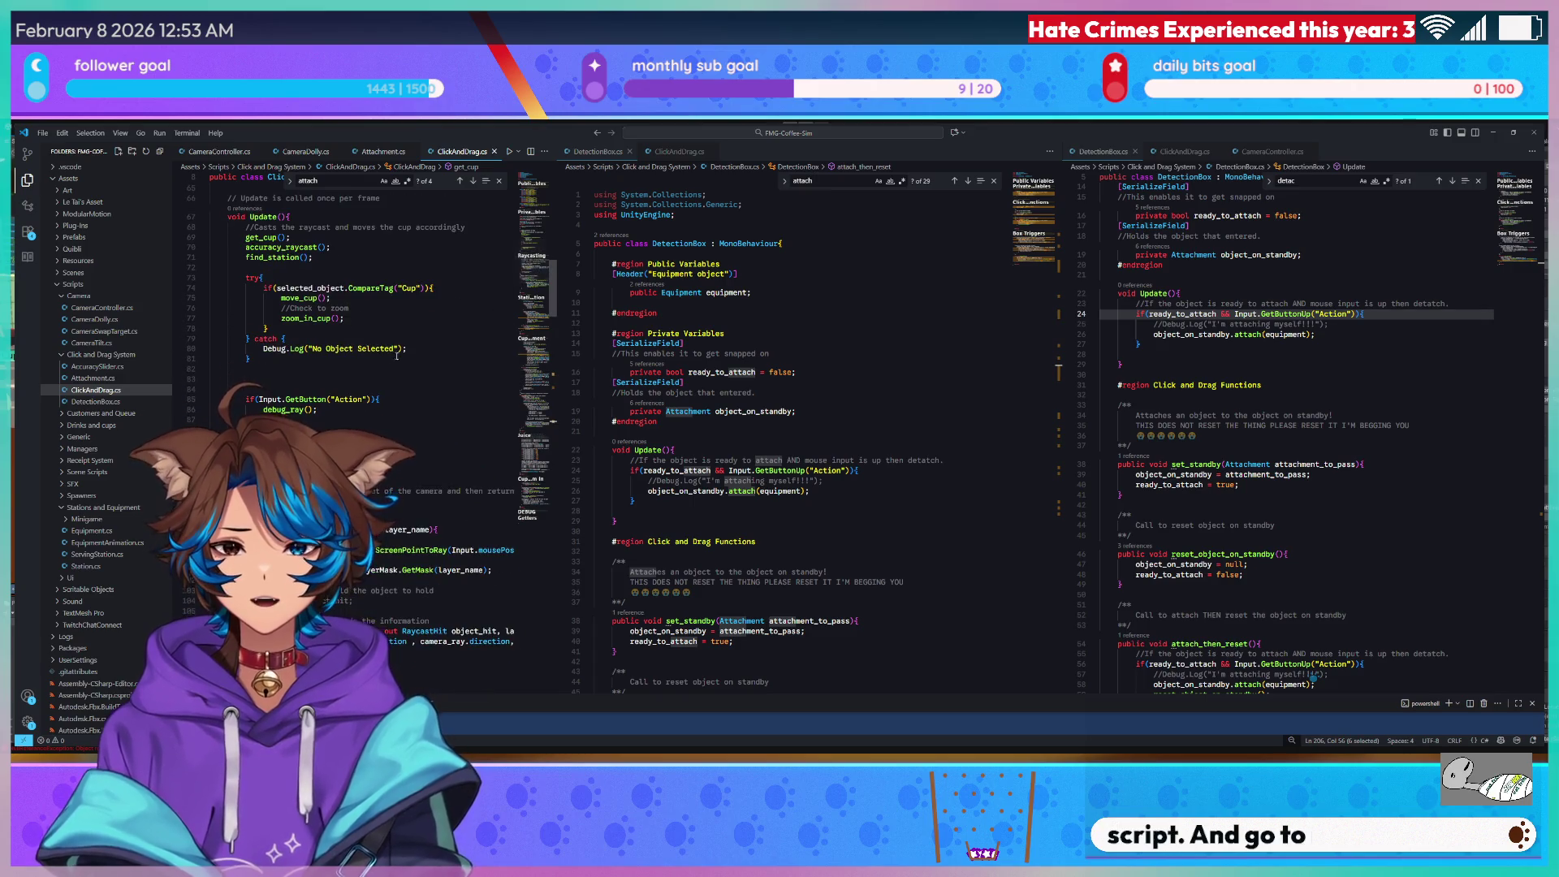
scroll(378, 361, "down", 7)
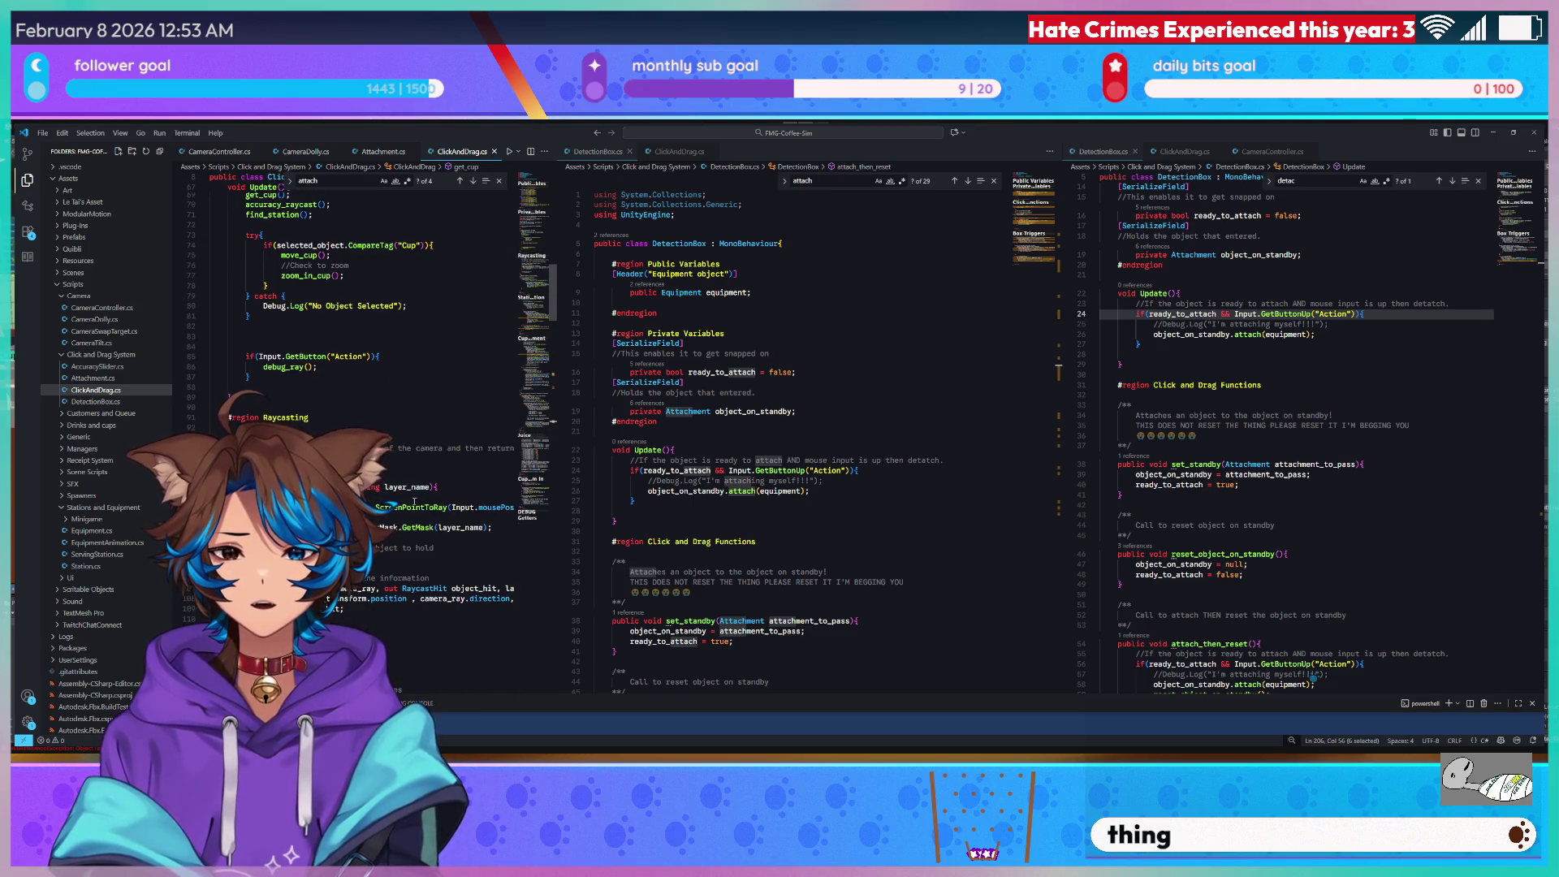
left_click(382, 489)
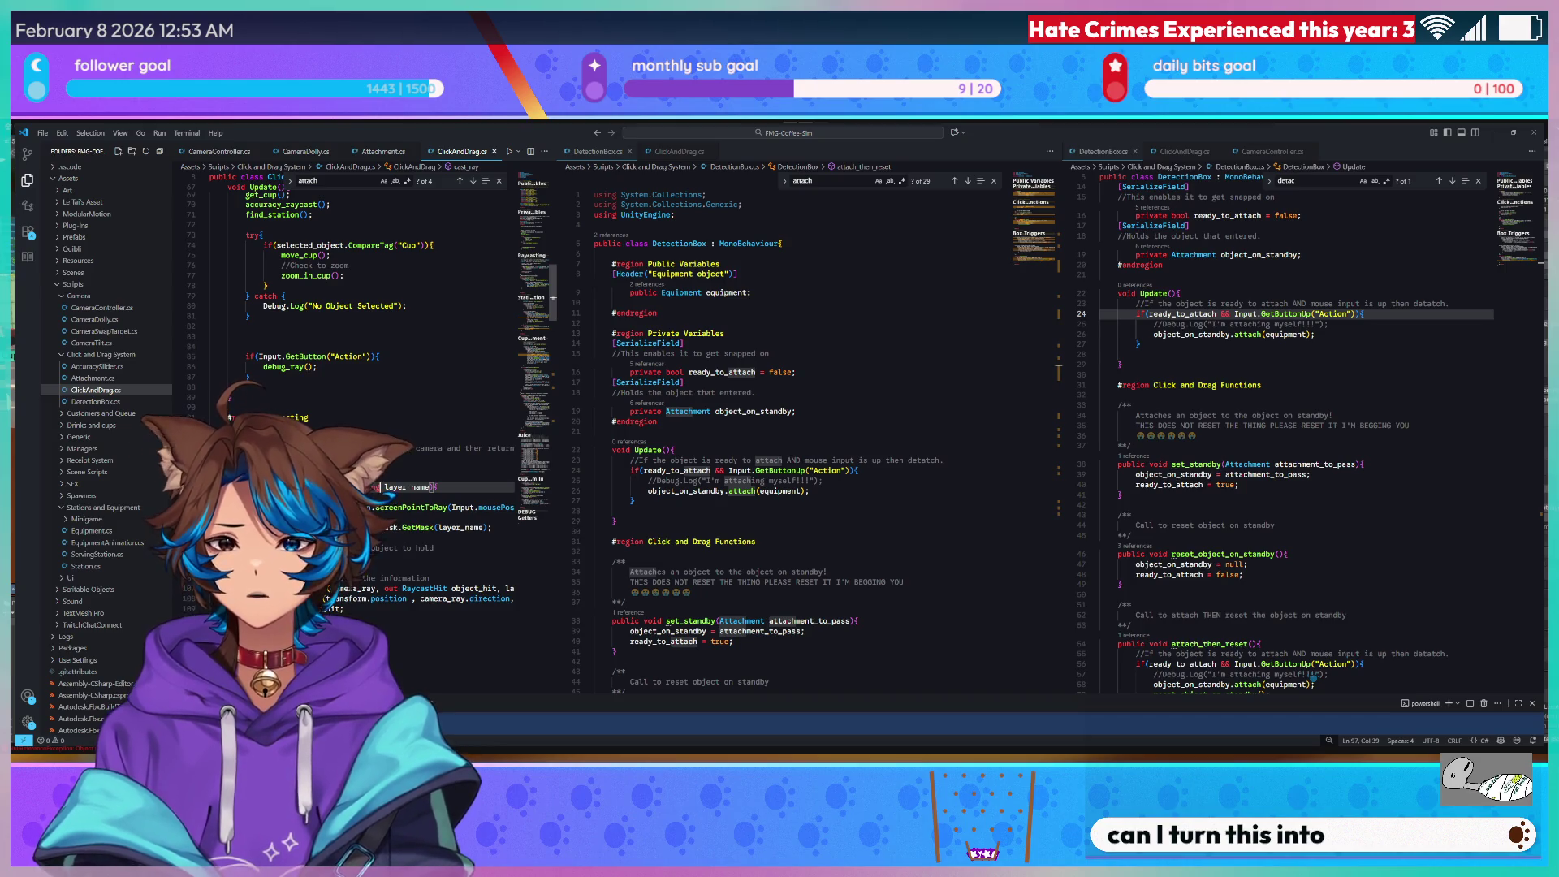
type("){")
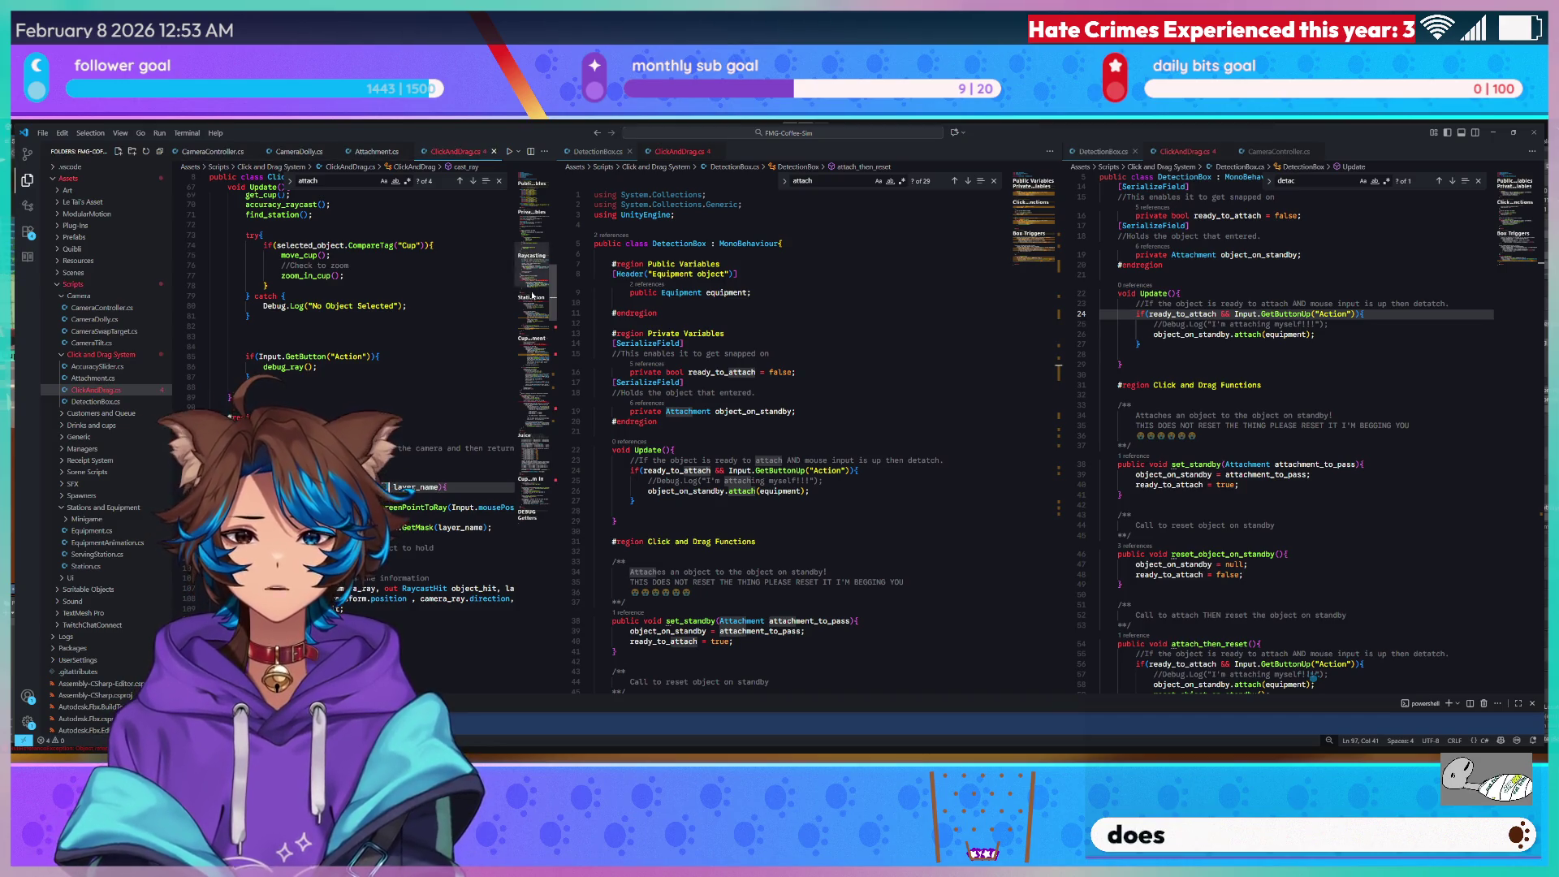
scroll(406, 406, "down", 9)
key("BackSpace")
key("BackSpace")
scroll(420, 316, "up", 5)
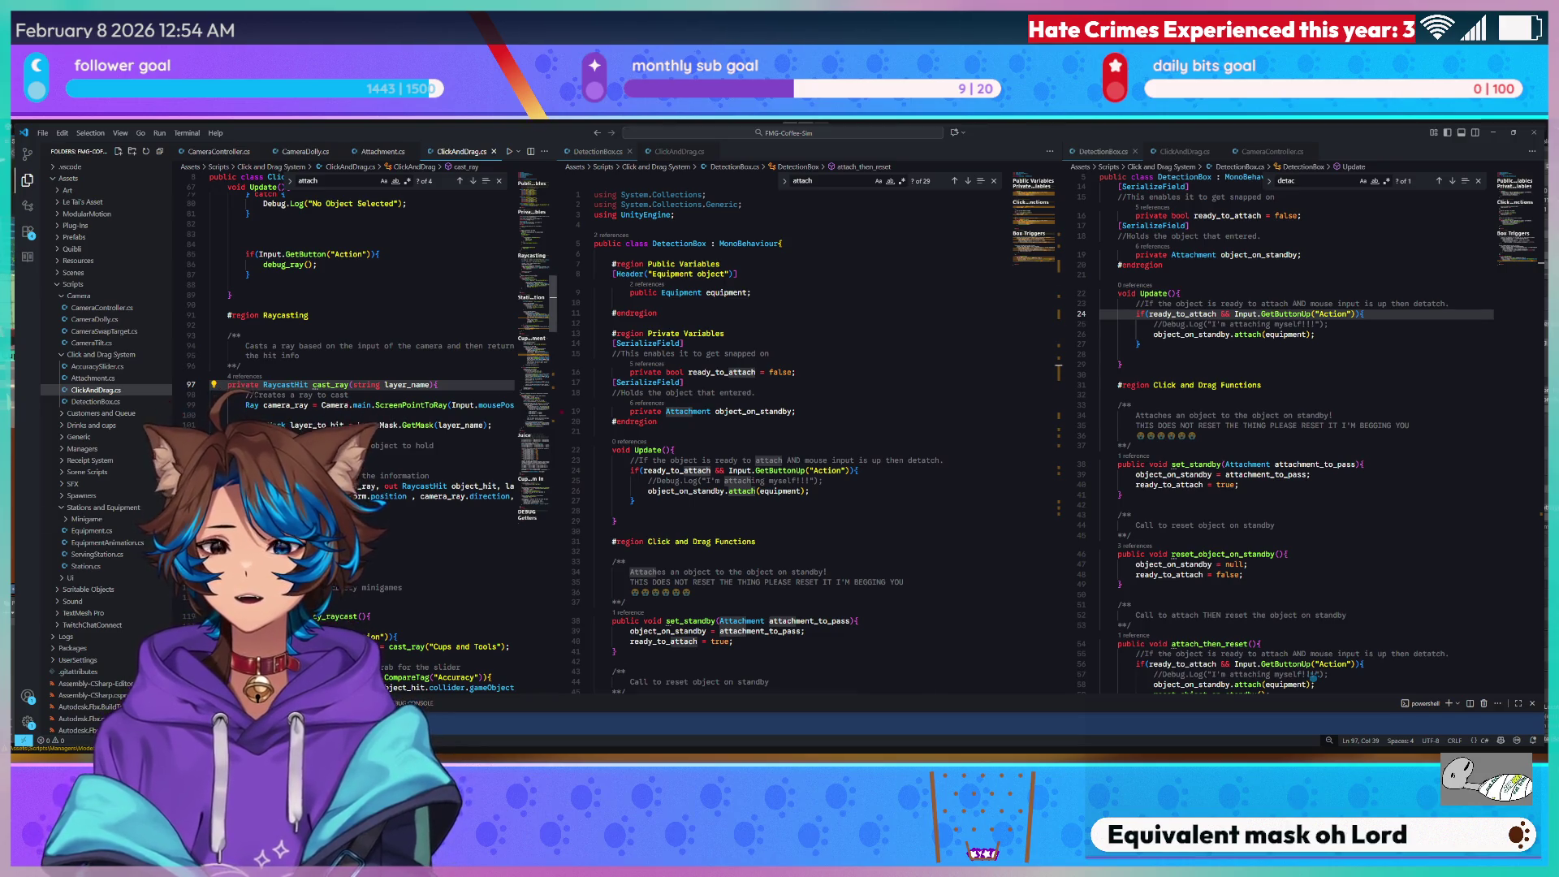
In get_cup on line 194, replace the 'Cups and Tools' layer name with 'Counter'.
scroll(406, 488, "down", 5)
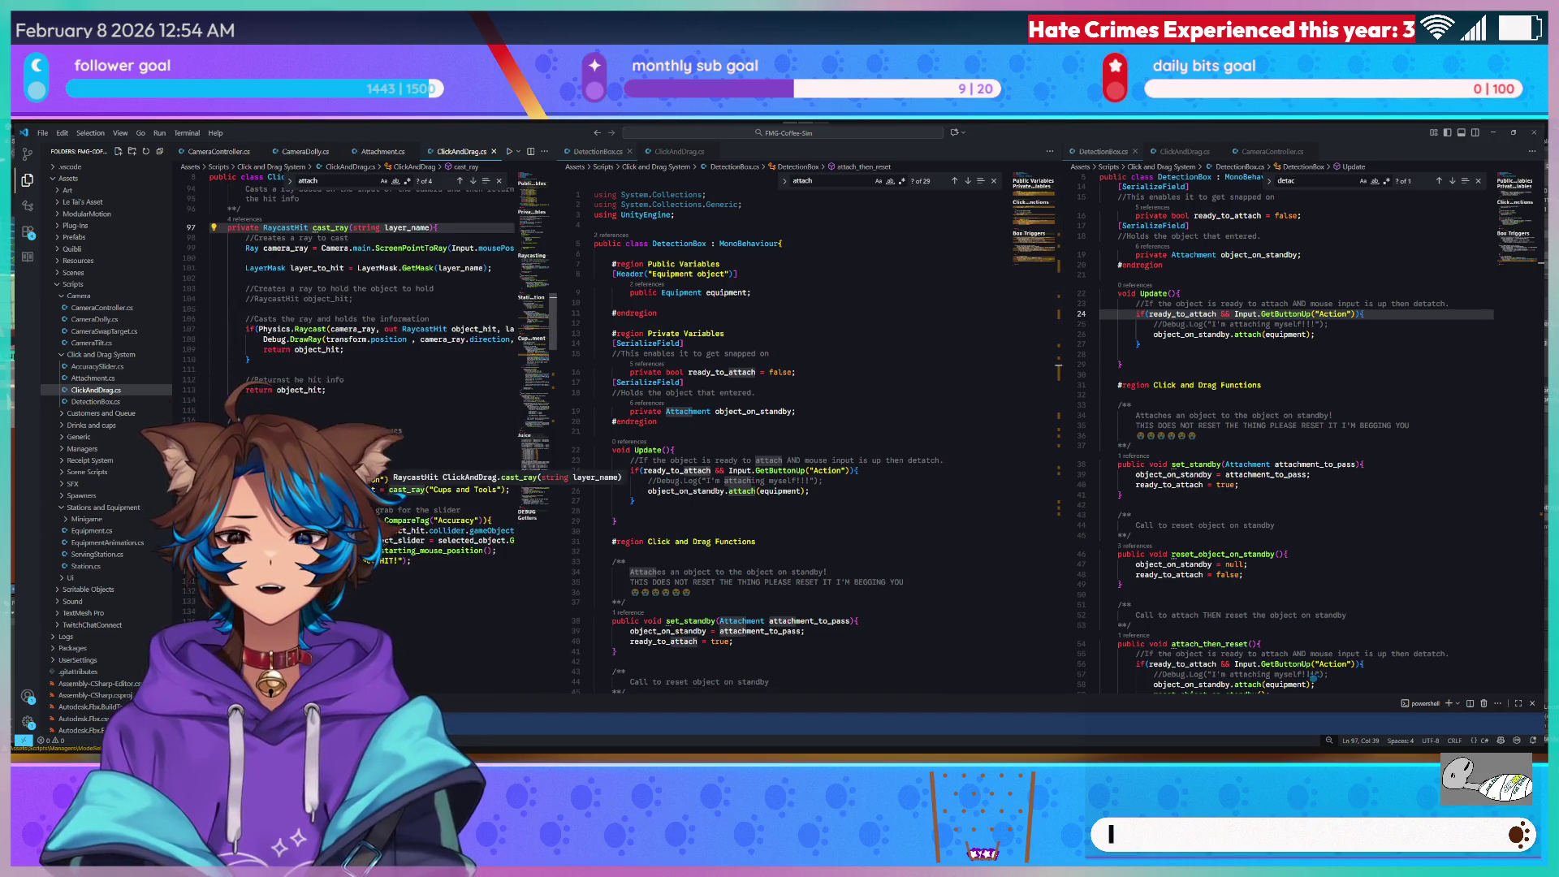
scroll(365, 365, "down", 8)
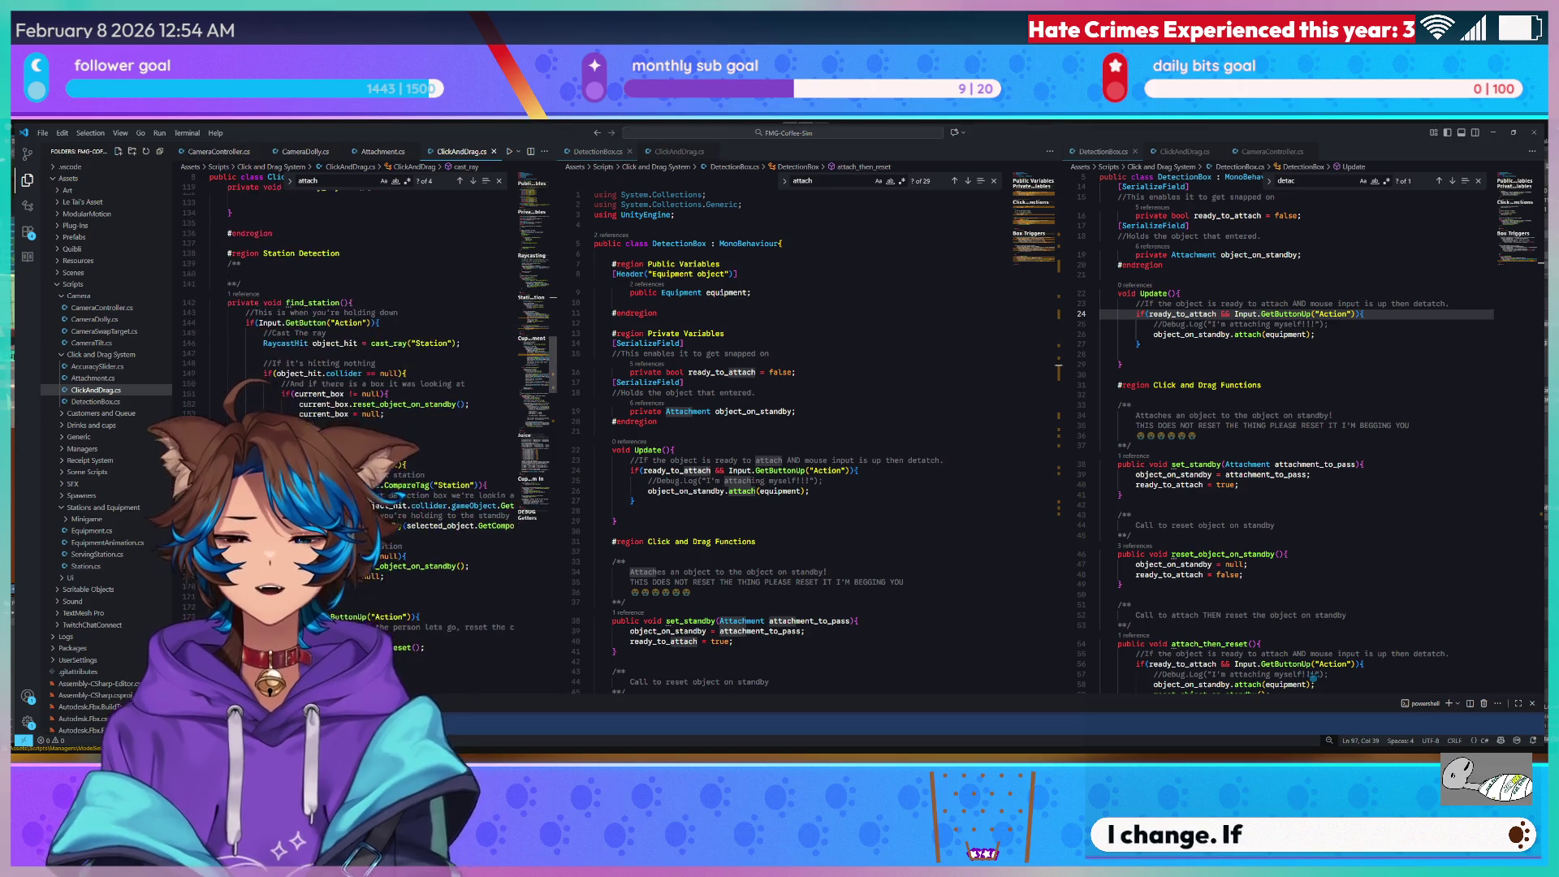
scroll(365, 365, "down", 2)
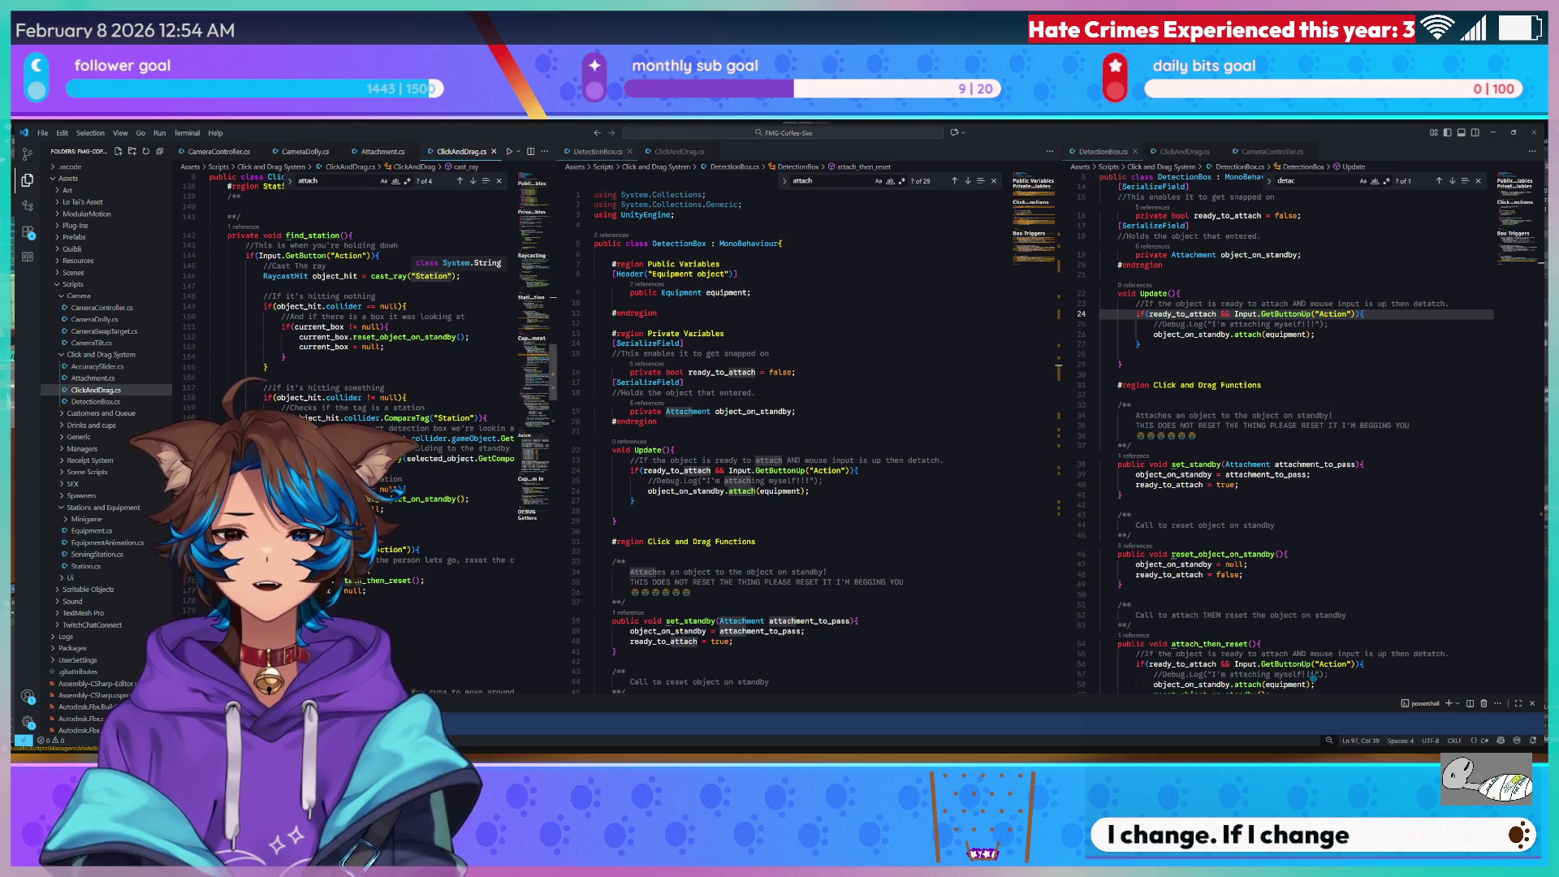
scroll(365, 365, "down", 9)
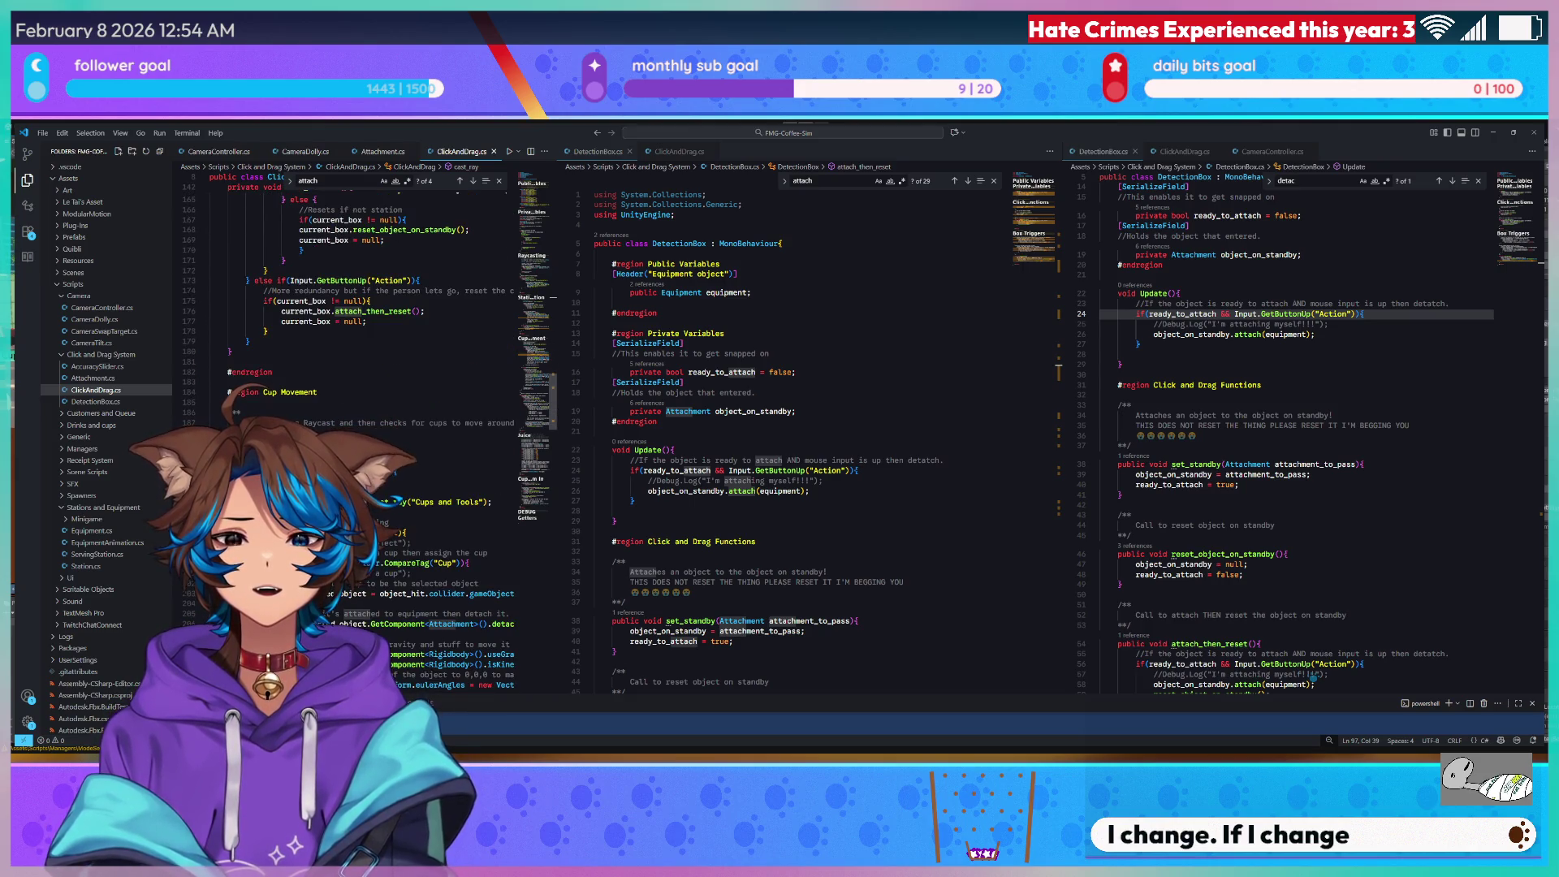
left_click_drag(416, 502, 480, 501)
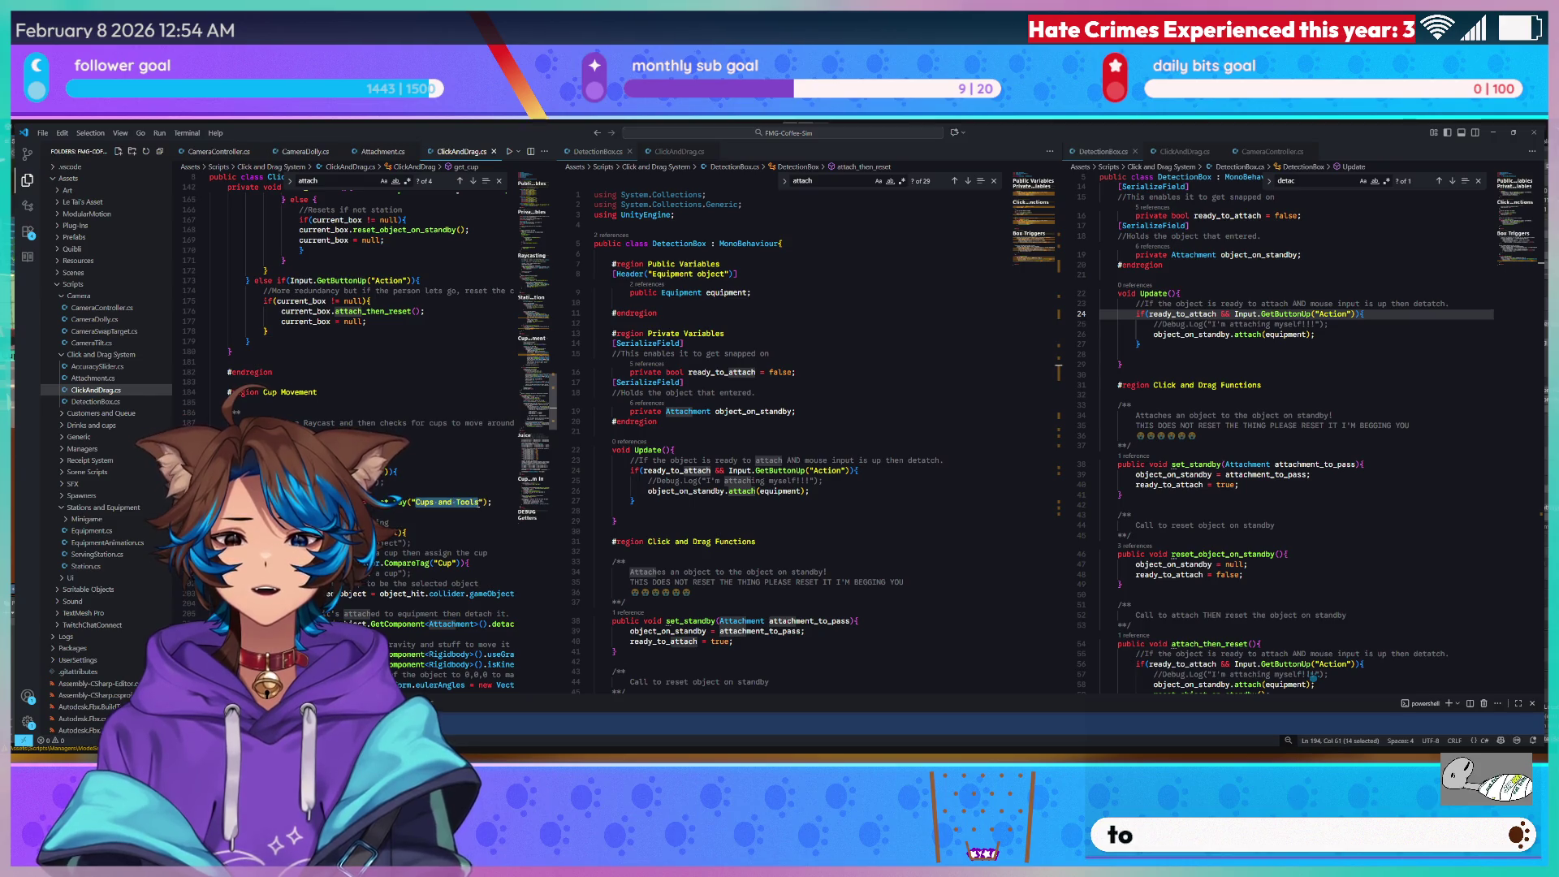
type("ounter")
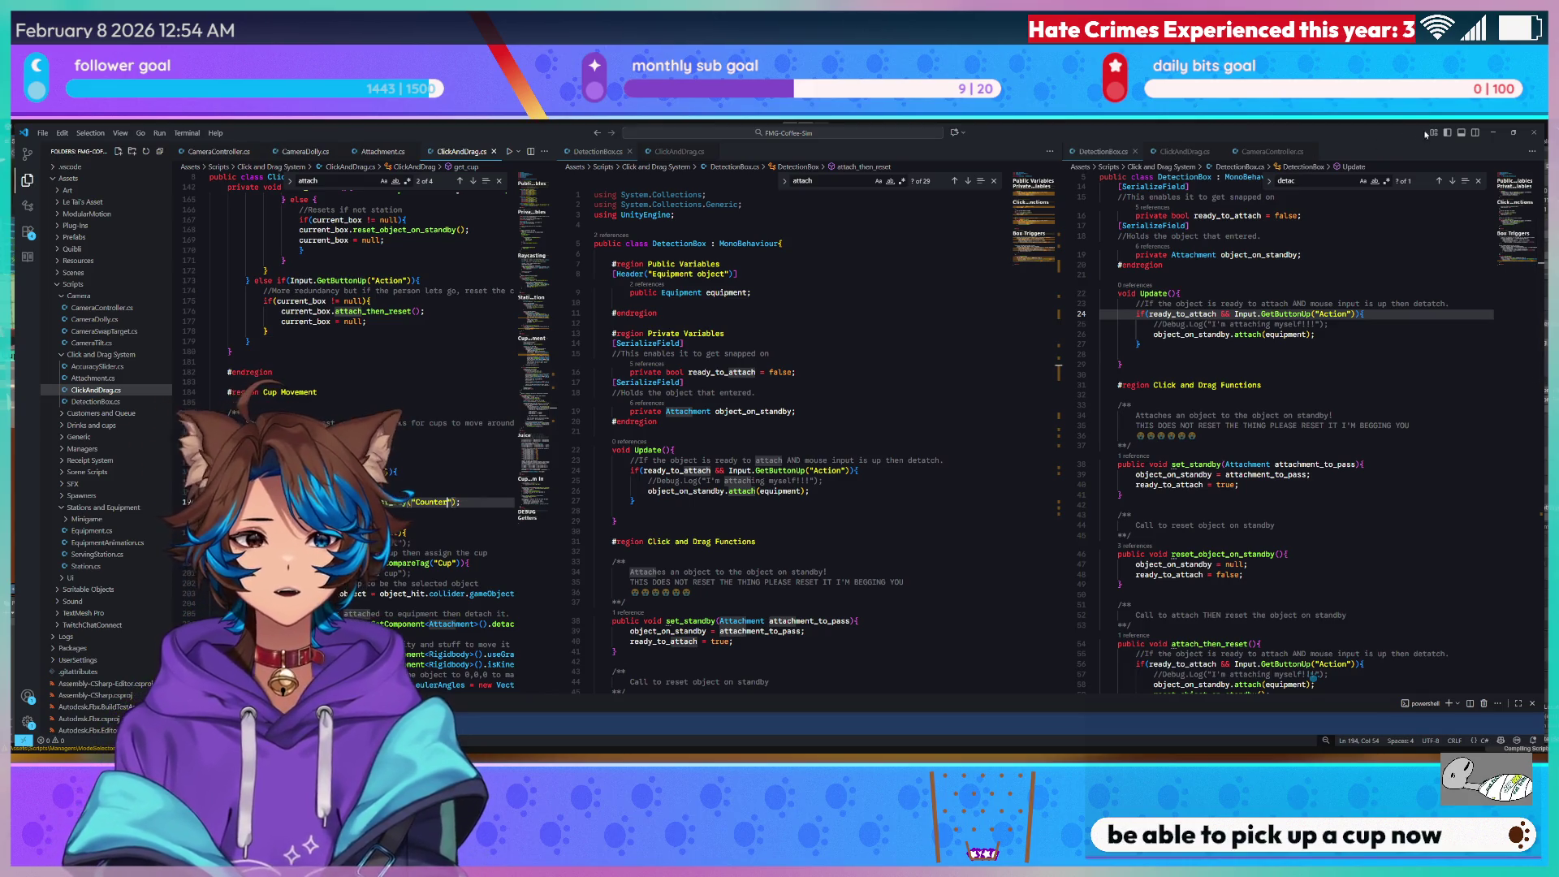
key("alt+Tab")
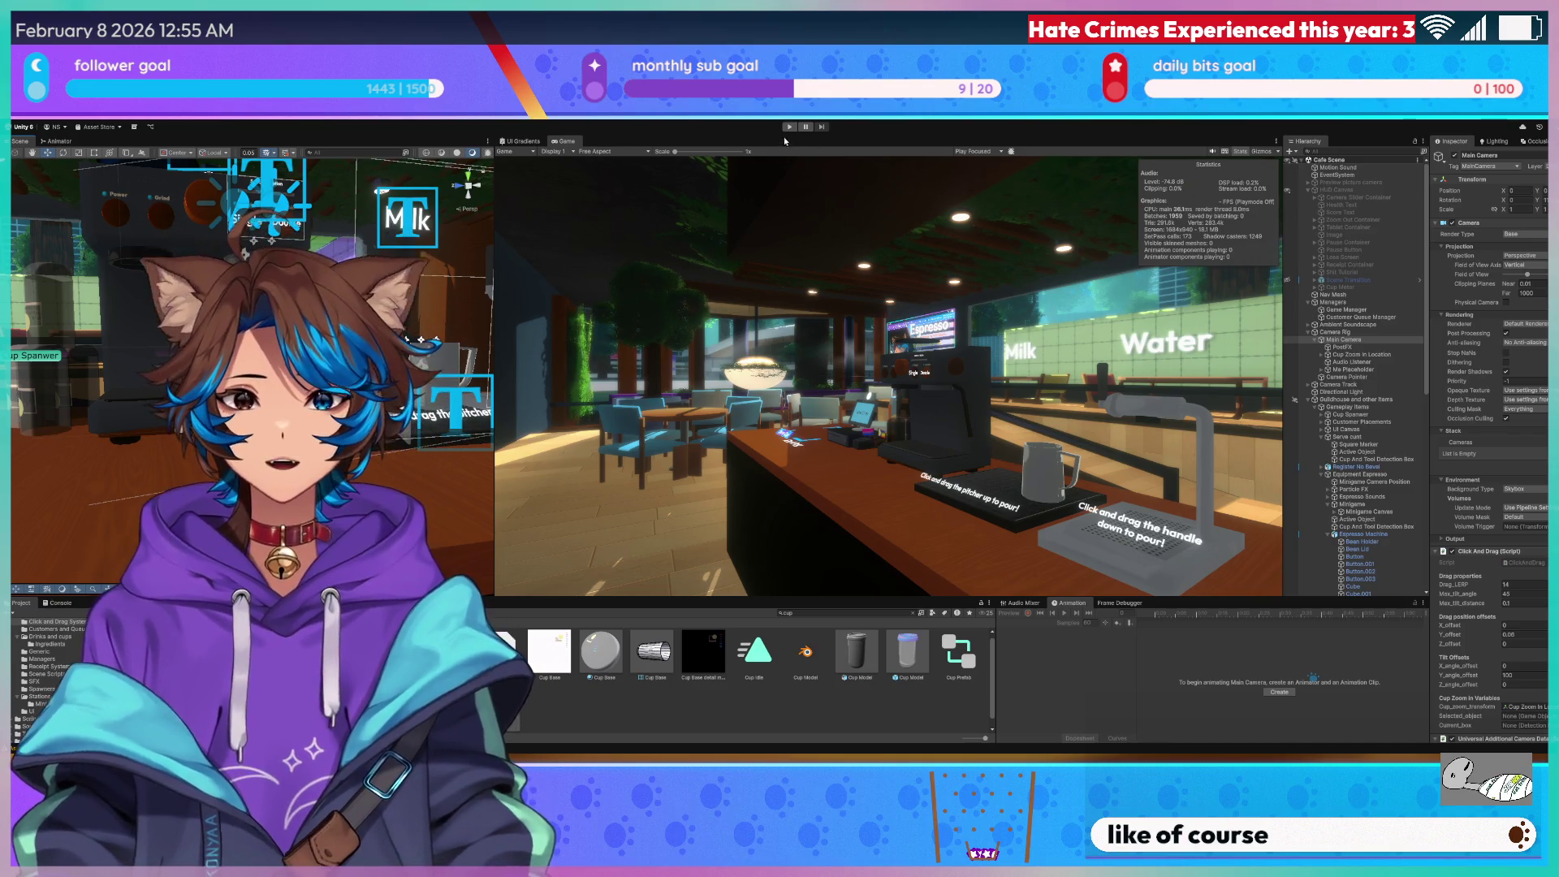
Play the game, leave the espresso minigame view, and pick the cup up off the counter.
left_click(789, 127)
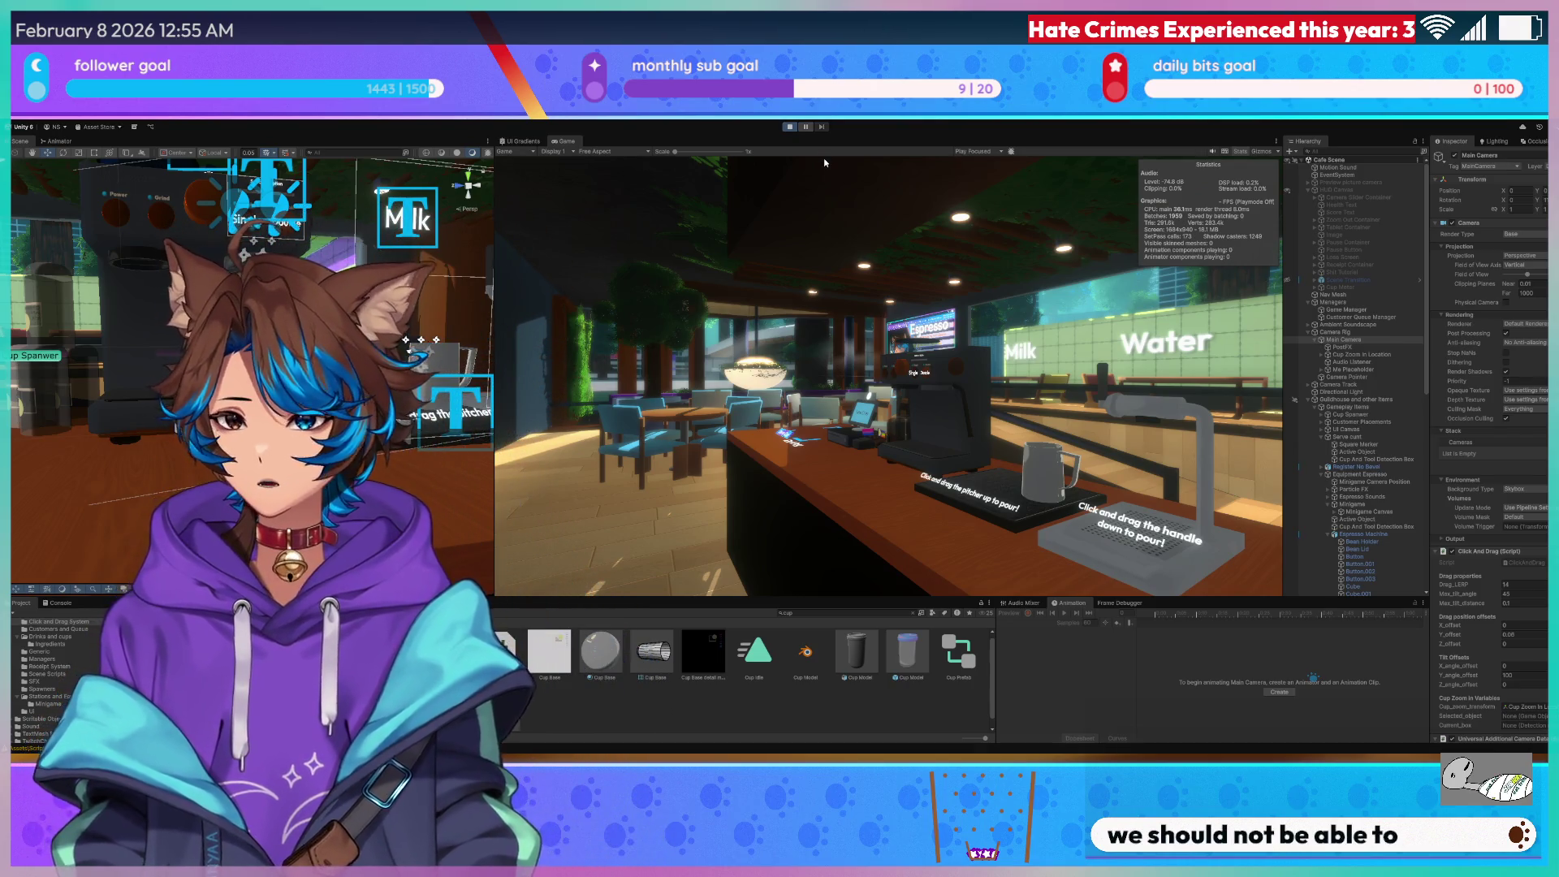
key("Escape")
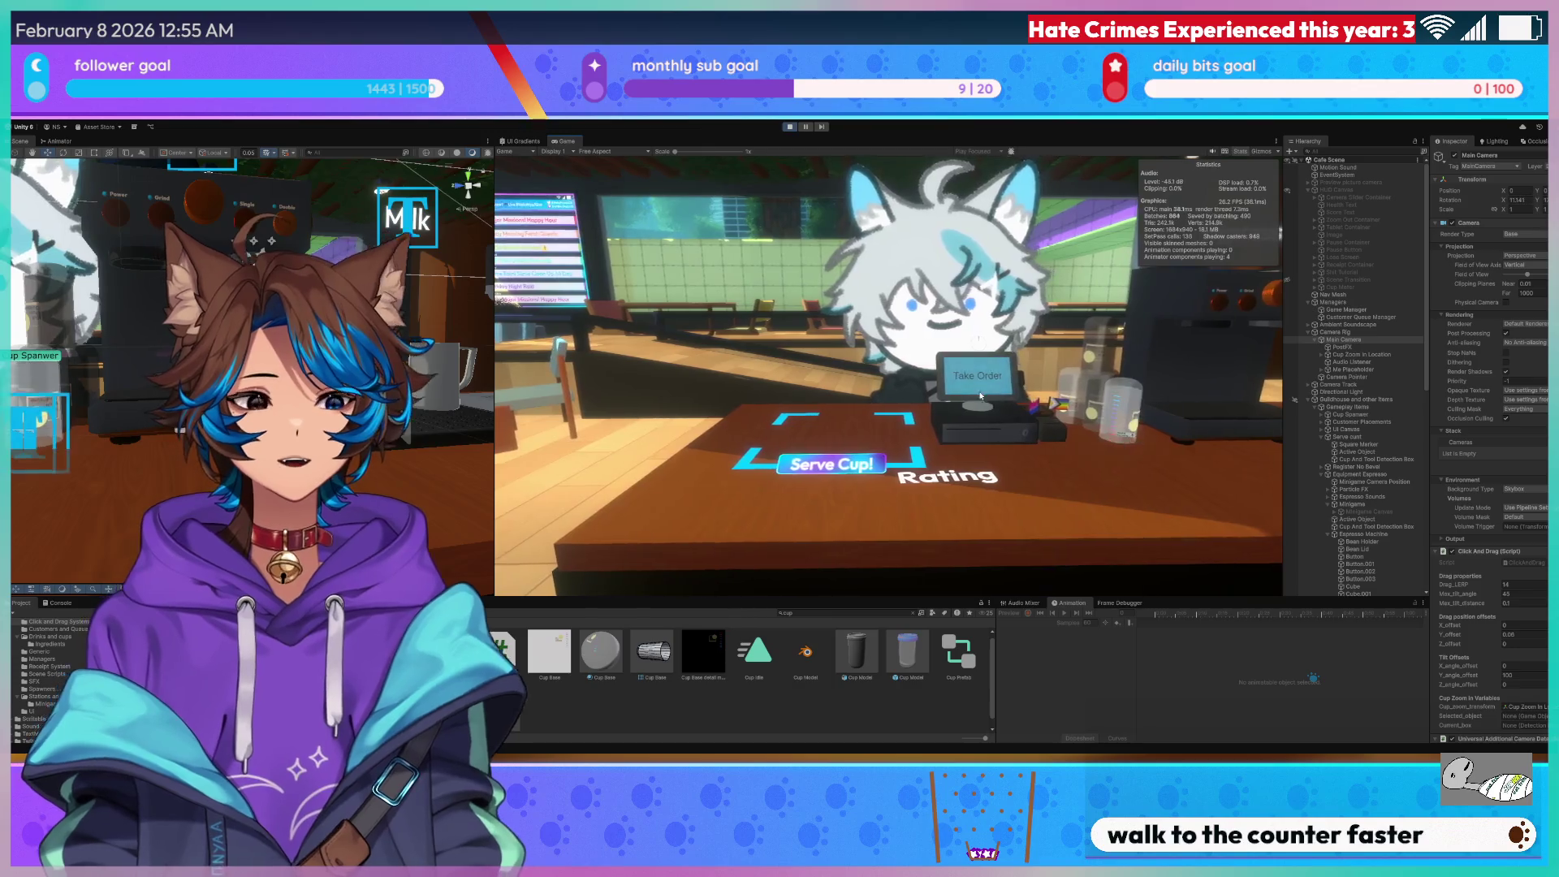
mouse_move(1129, 421)
left_mouse_down()
mouse_move(1085, 469)
mouse_move(1049, 465)
mouse_move(1148, 481)
mouse_move(1014, 477)
mouse_move(1033, 438)
left_mouse_up()
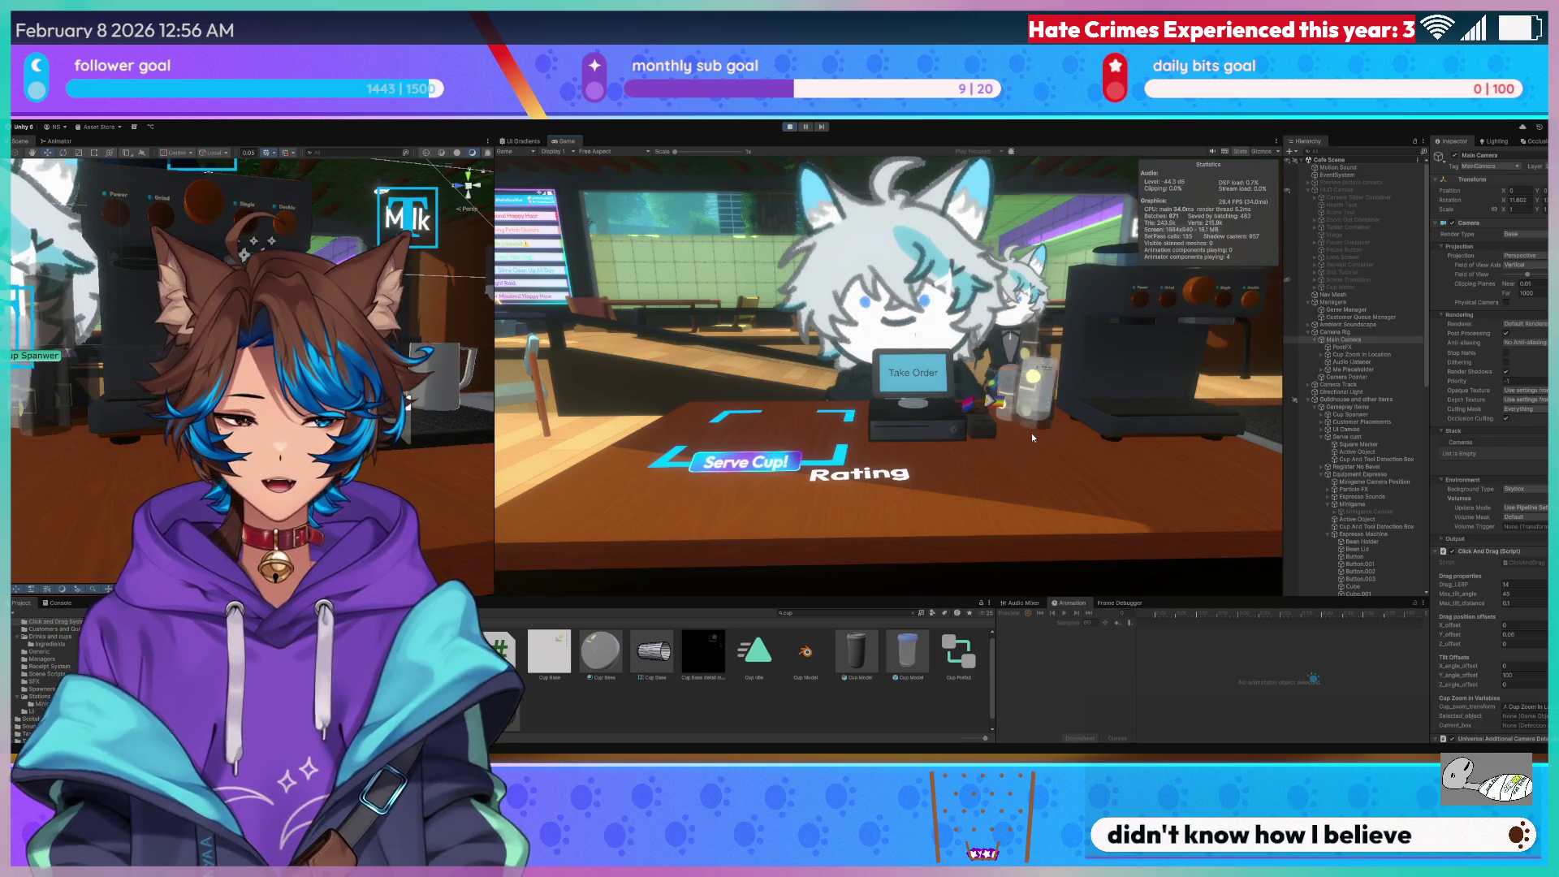
Move the cup between counter and espresso station, carry it to the serving counter, then stop.
left_click(1031, 437)
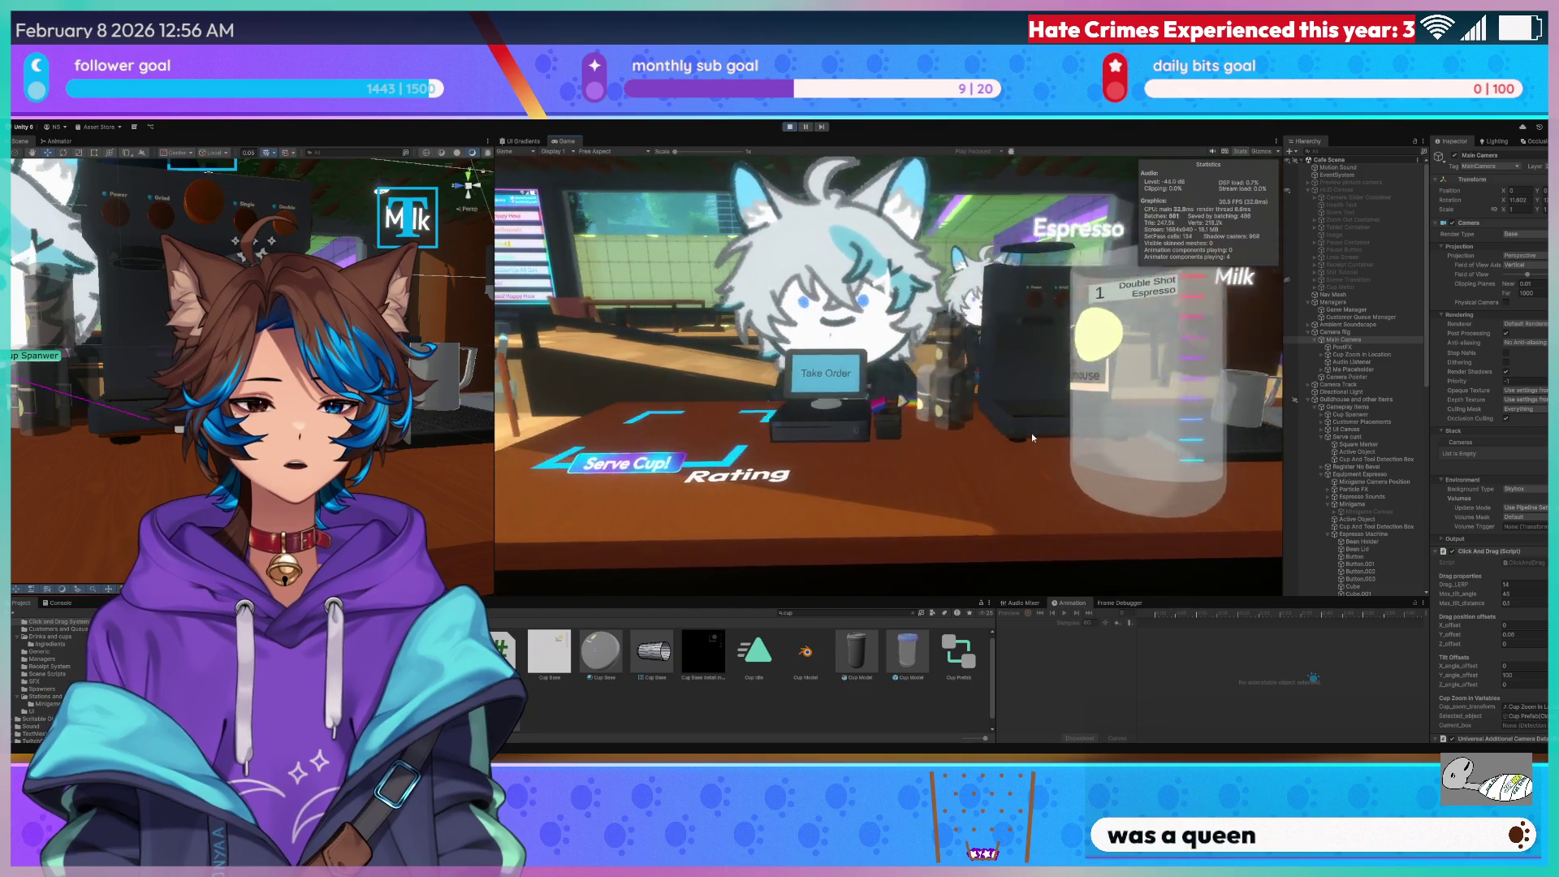
left_click(1032, 436)
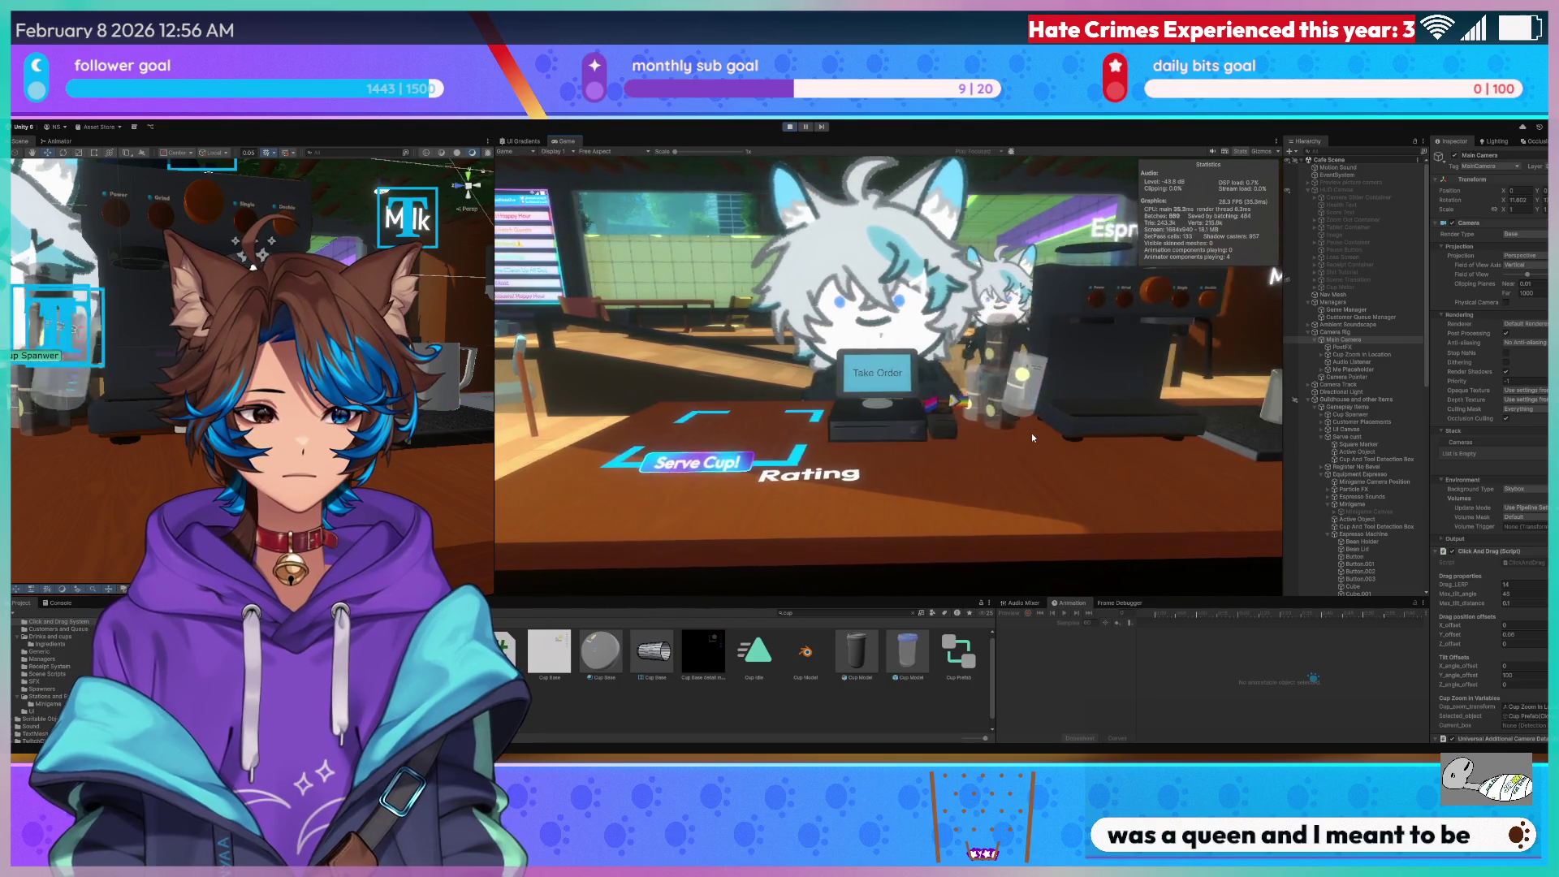
left_click(1032, 437)
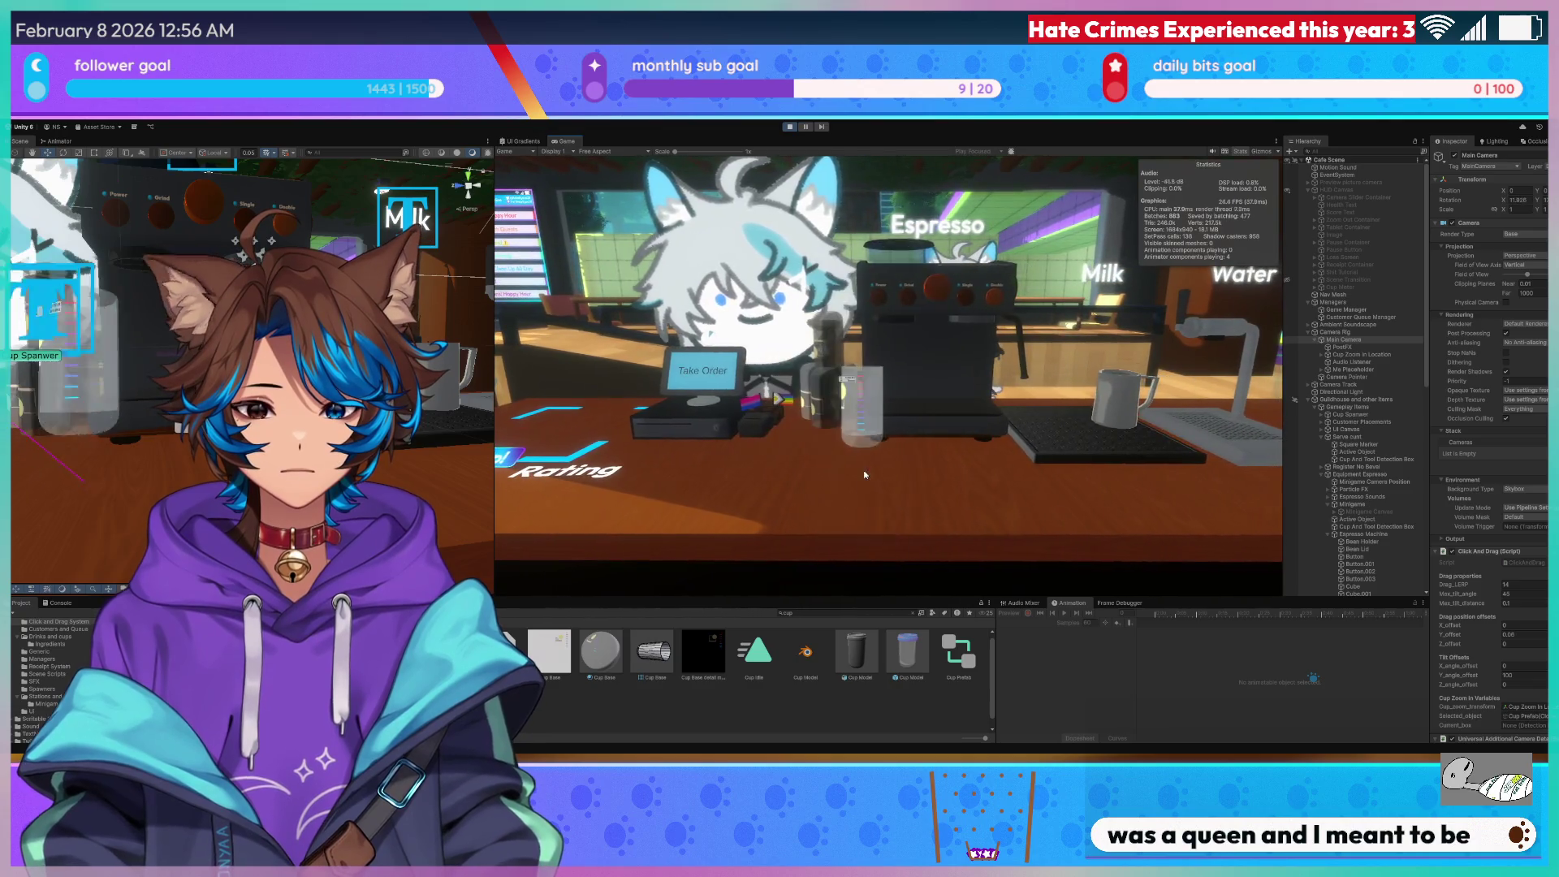
mouse_move(865, 475)
left_mouse_down()
mouse_move(978, 484)
mouse_move(926, 455)
mouse_move(1025, 481)
left_mouse_up()
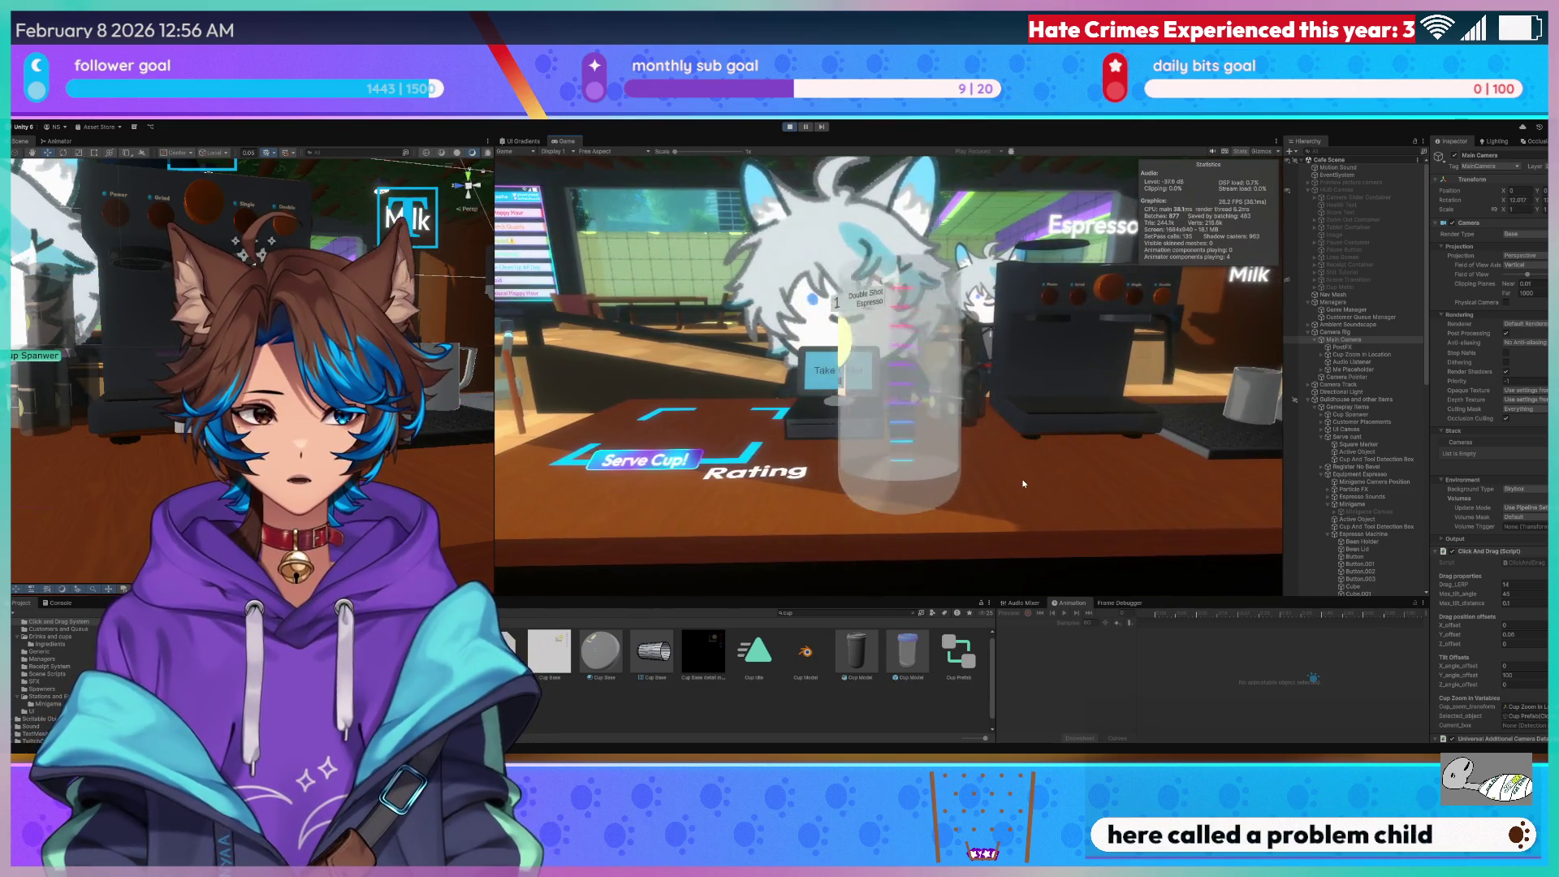
left_click(790, 128)
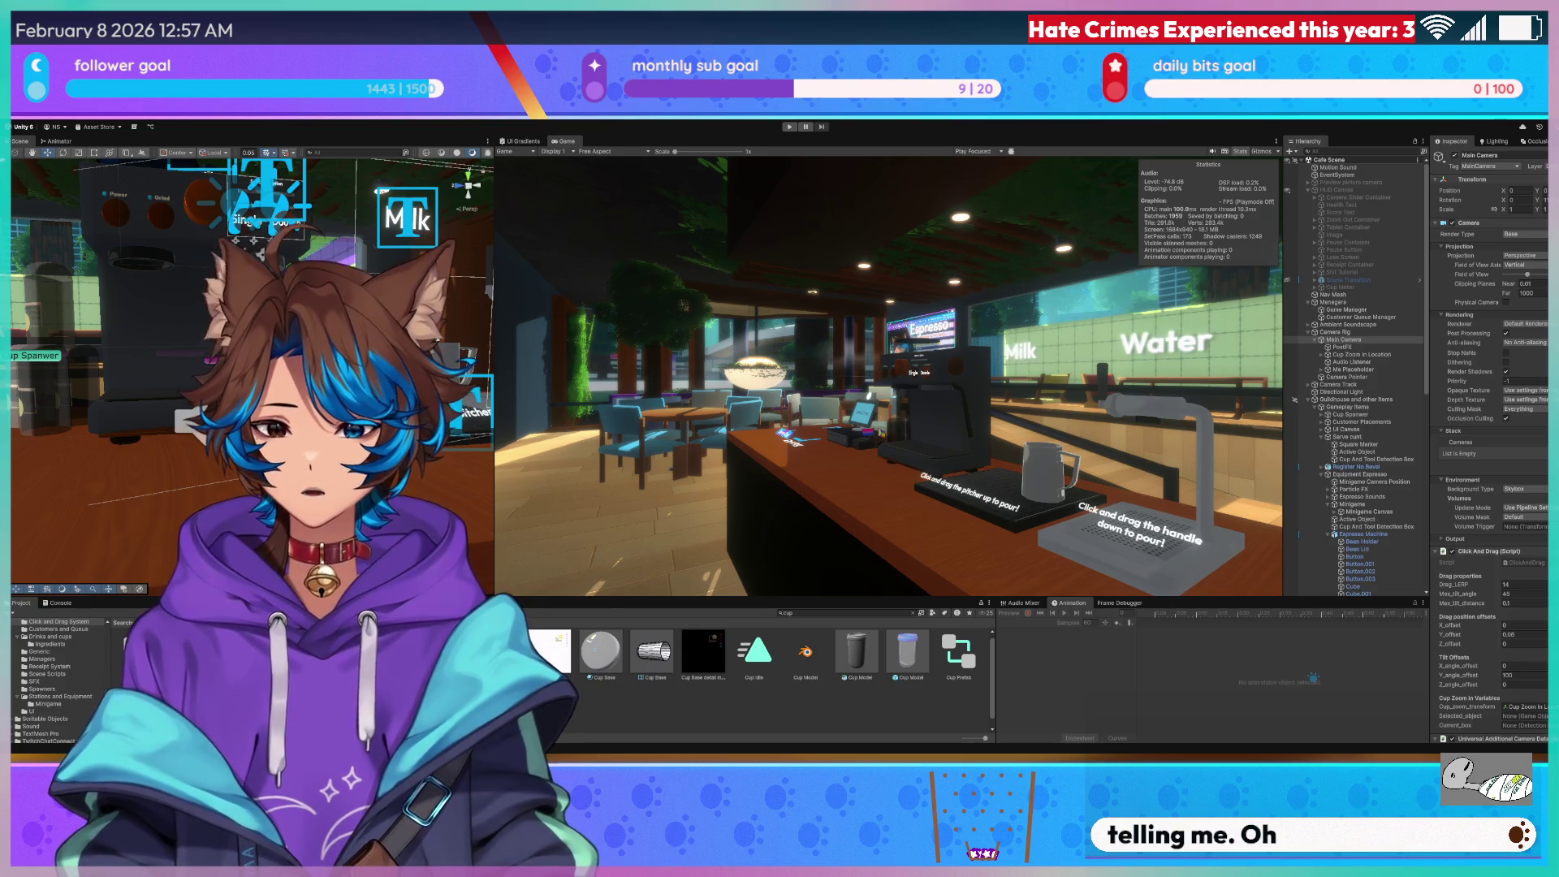
key("alt+Tab")
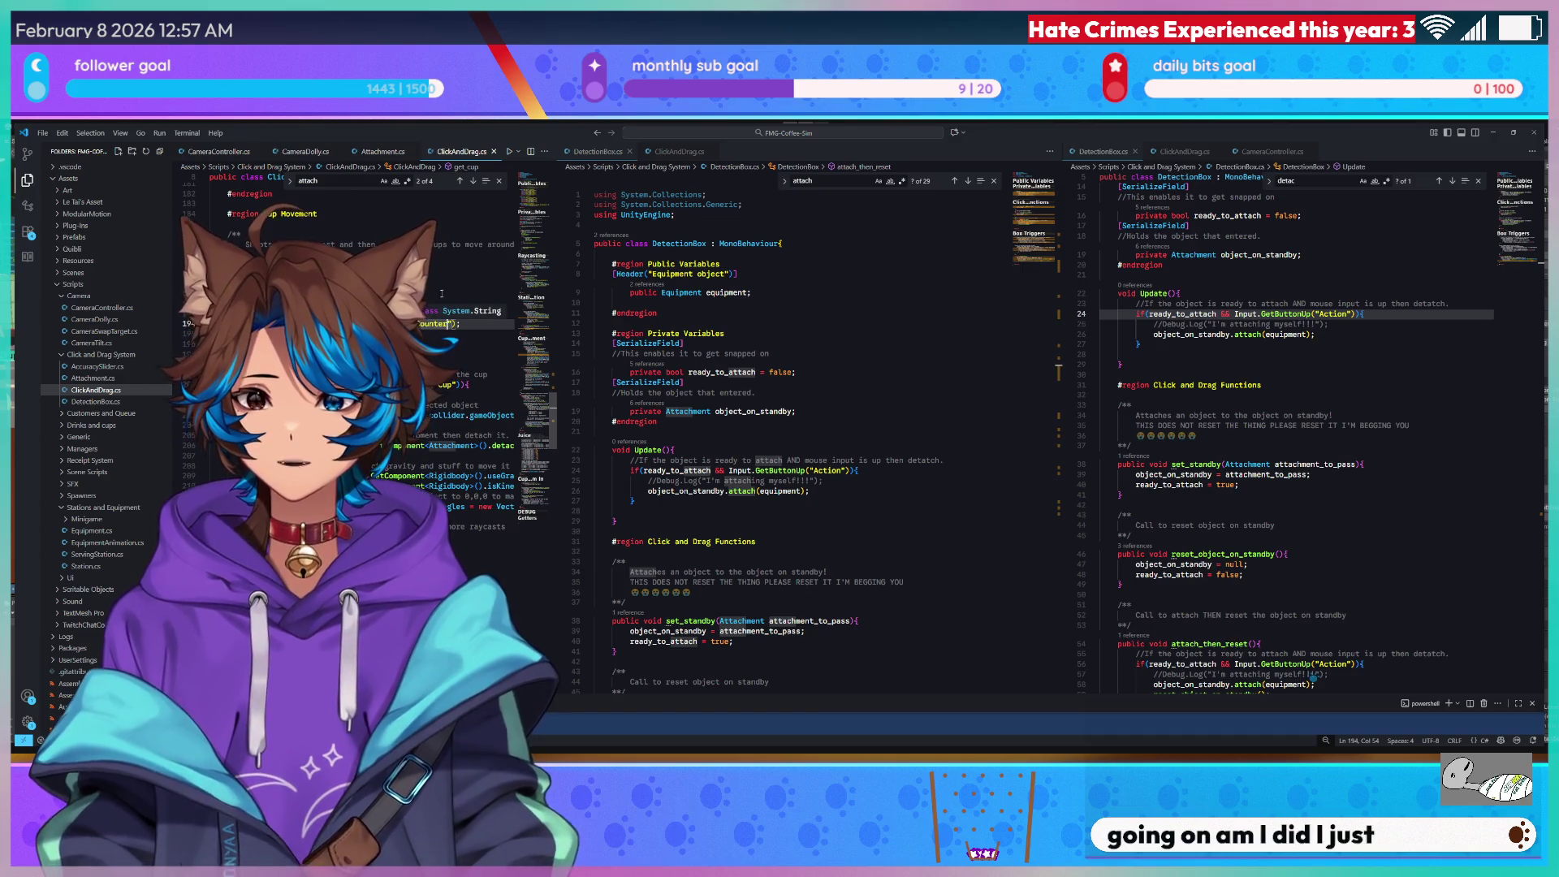
Revert the layer name to 'Cups and Tools' and show cast_ray in ClickAndDrag.cs.
key("ctrl+z")
scroll(823, 445, "down", 5)
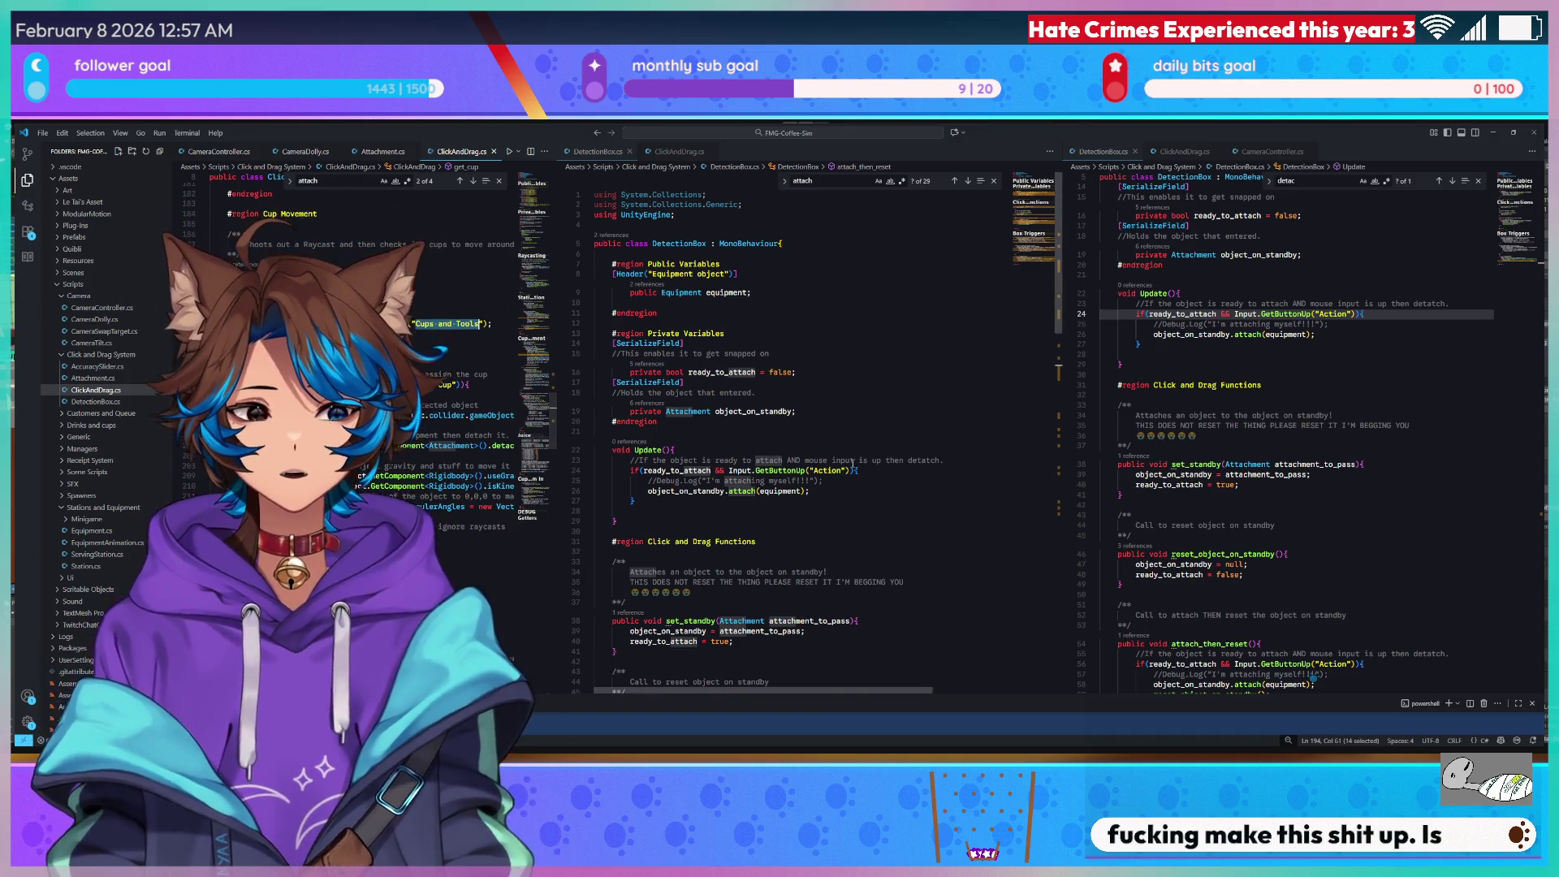
scroll(823, 444, "down", 20)
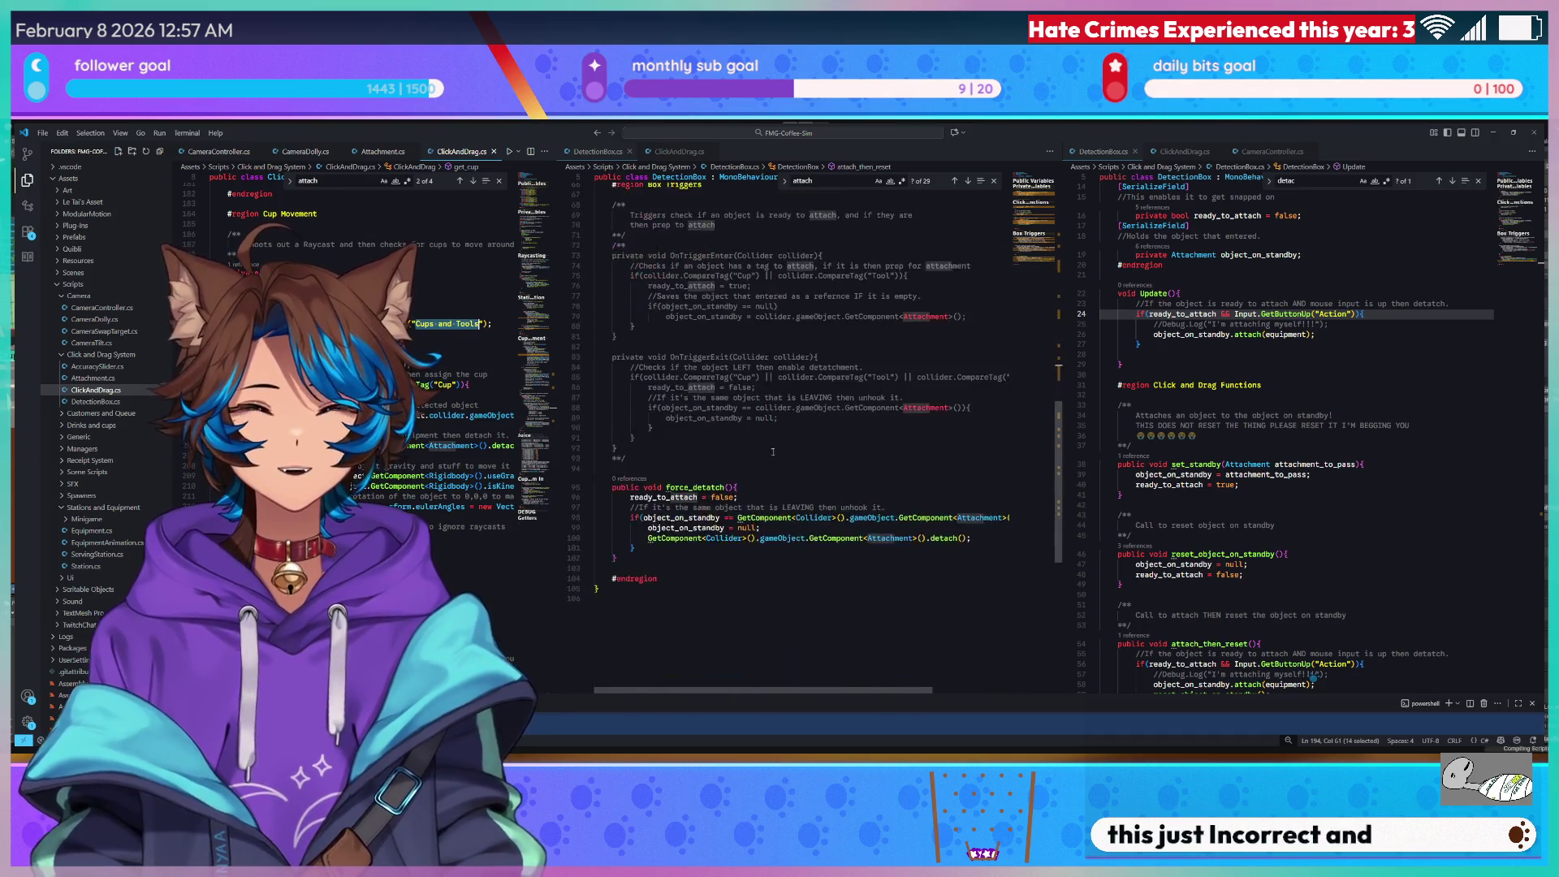
left_click(678, 151)
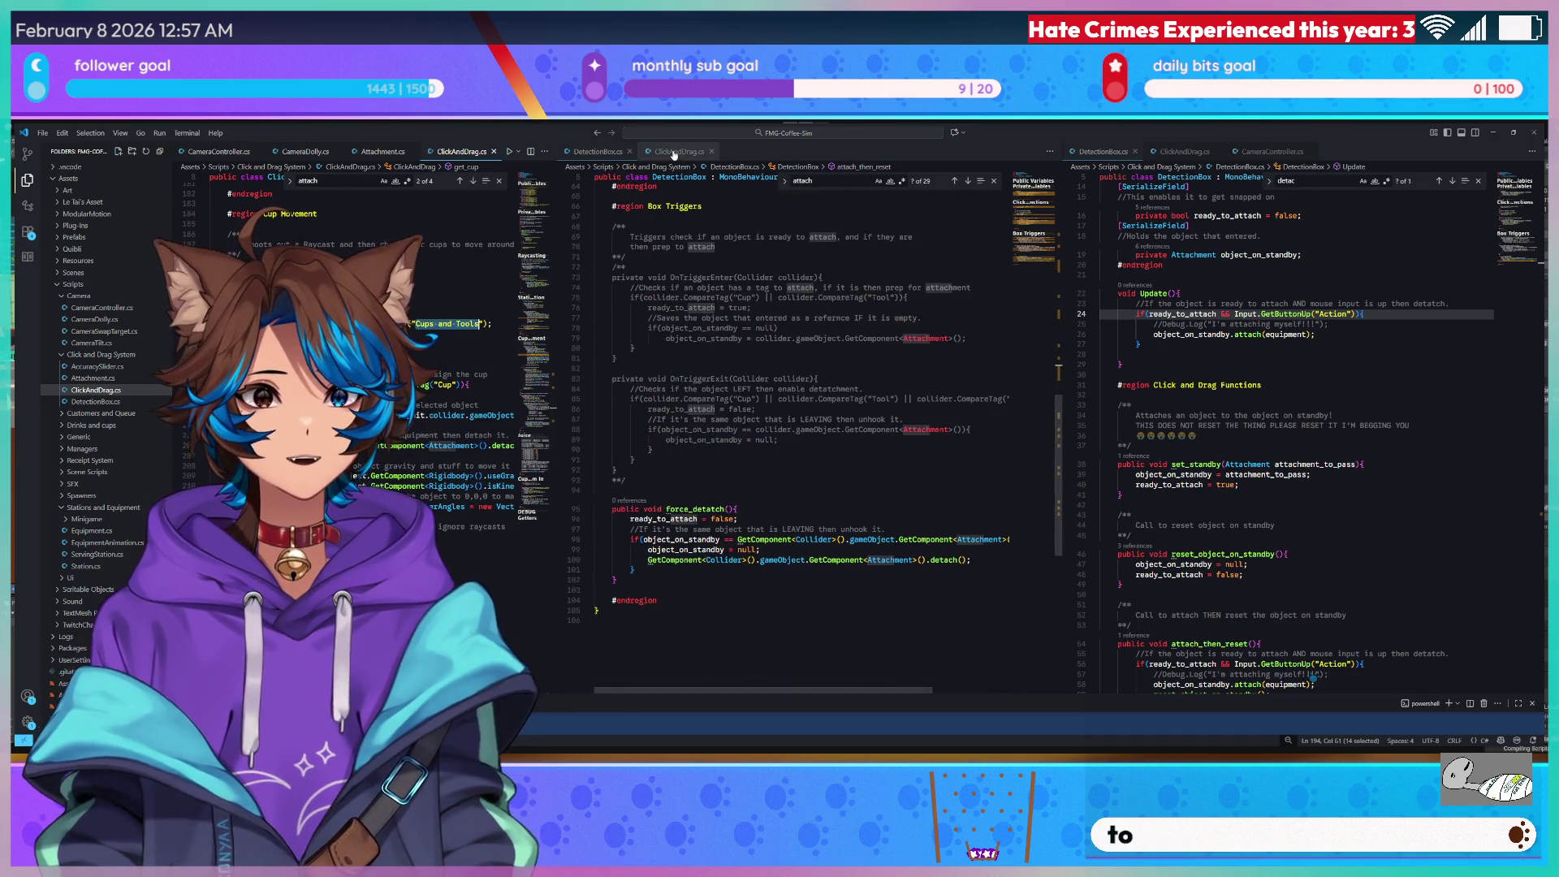
scroll(1036, 240, "up", 6)
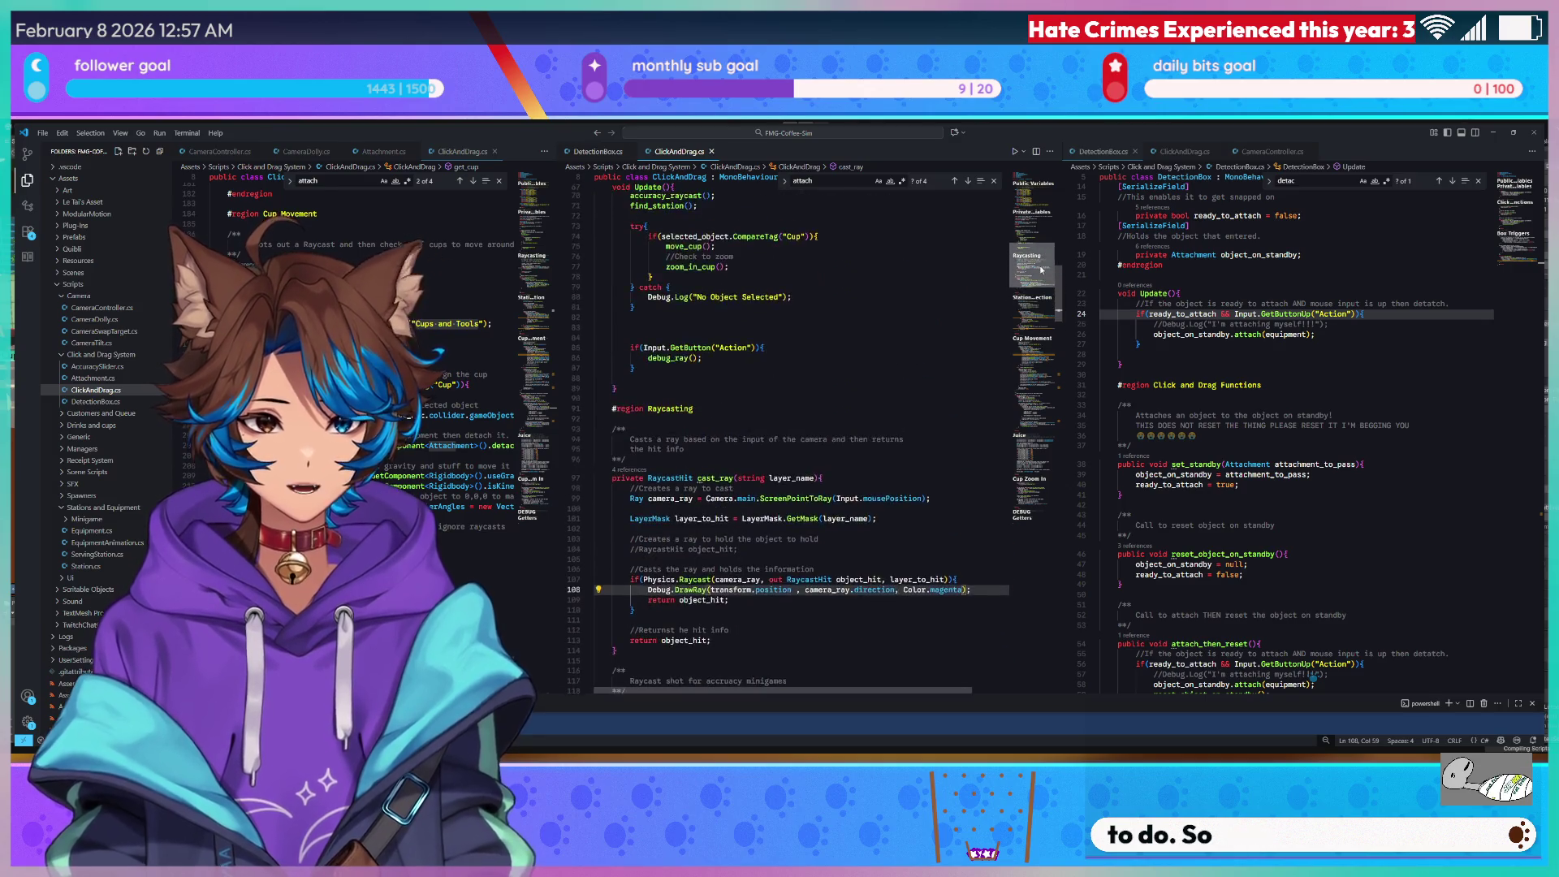
scroll(1036, 239, "down", 9)
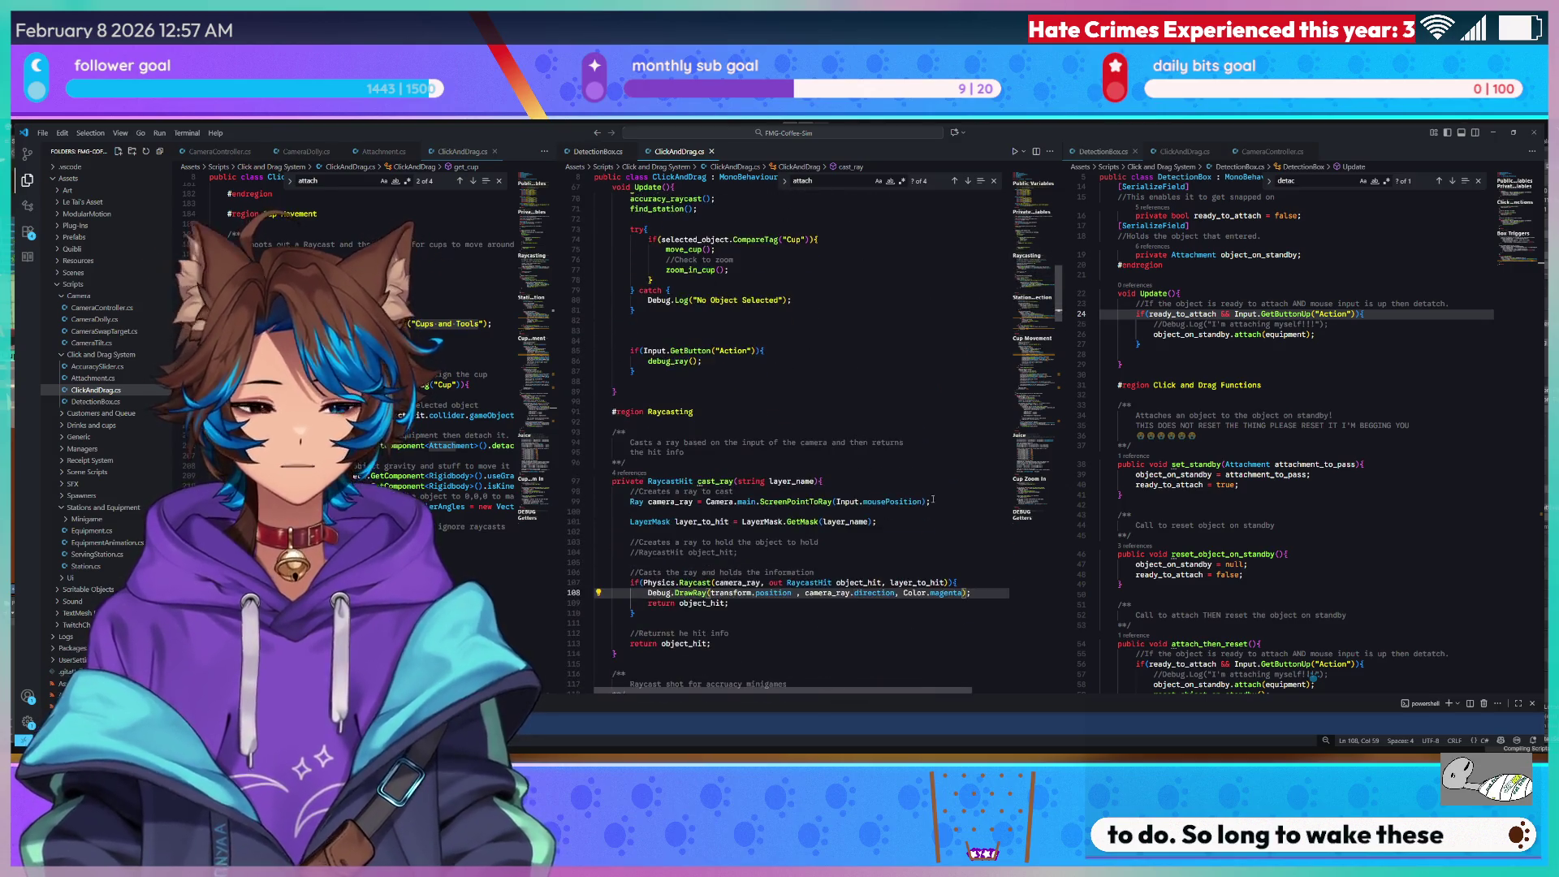
scroll(864, 532, "down", 3)
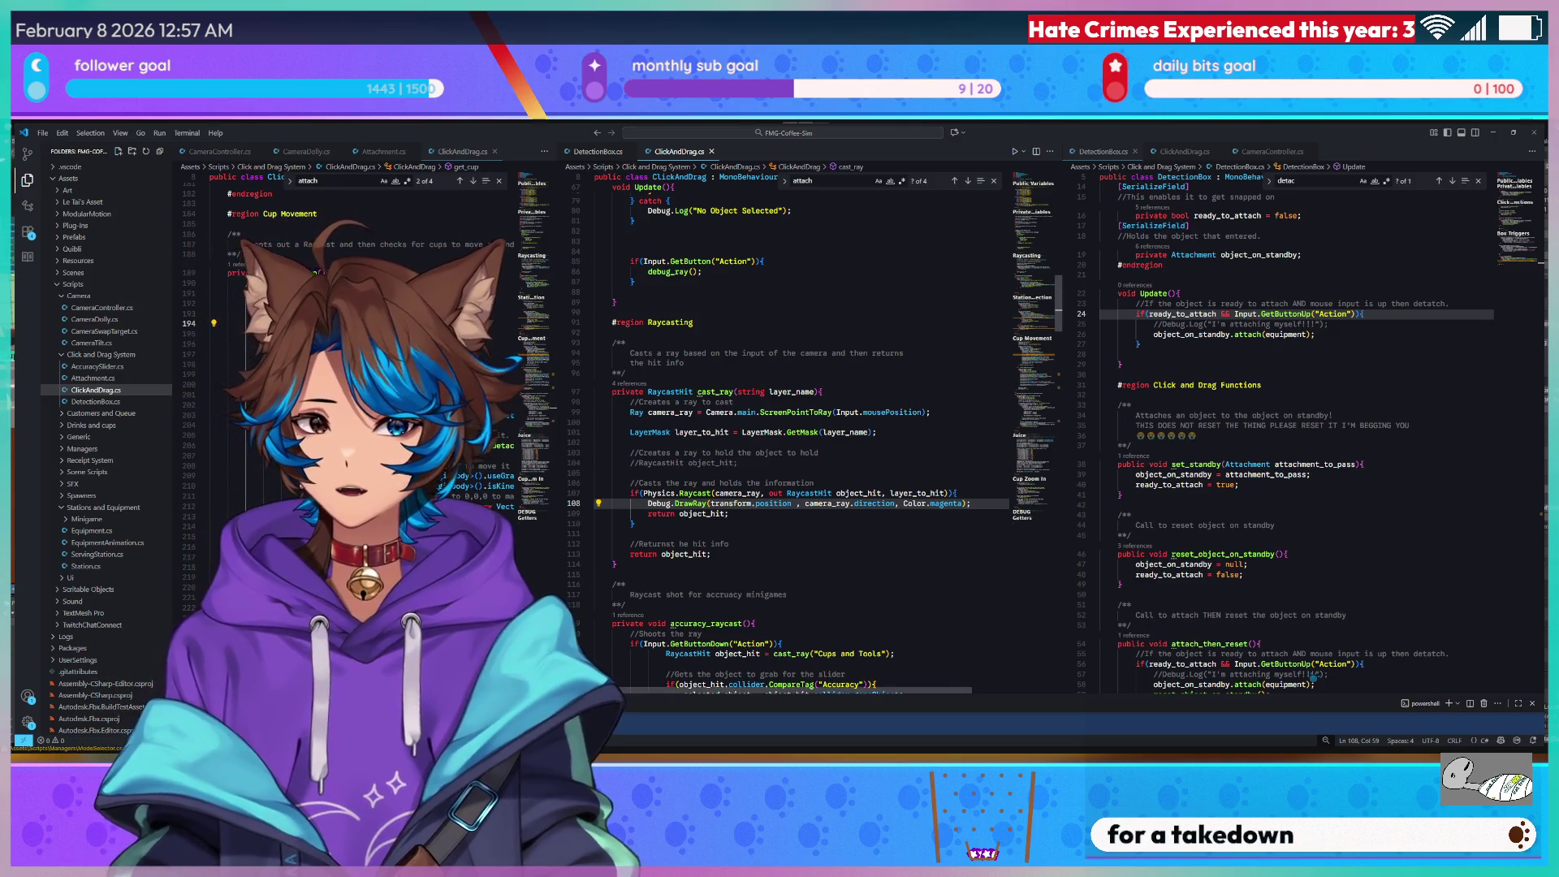
scroll(803, 438, "down", 2)
scroll(803, 439, "down", 4)
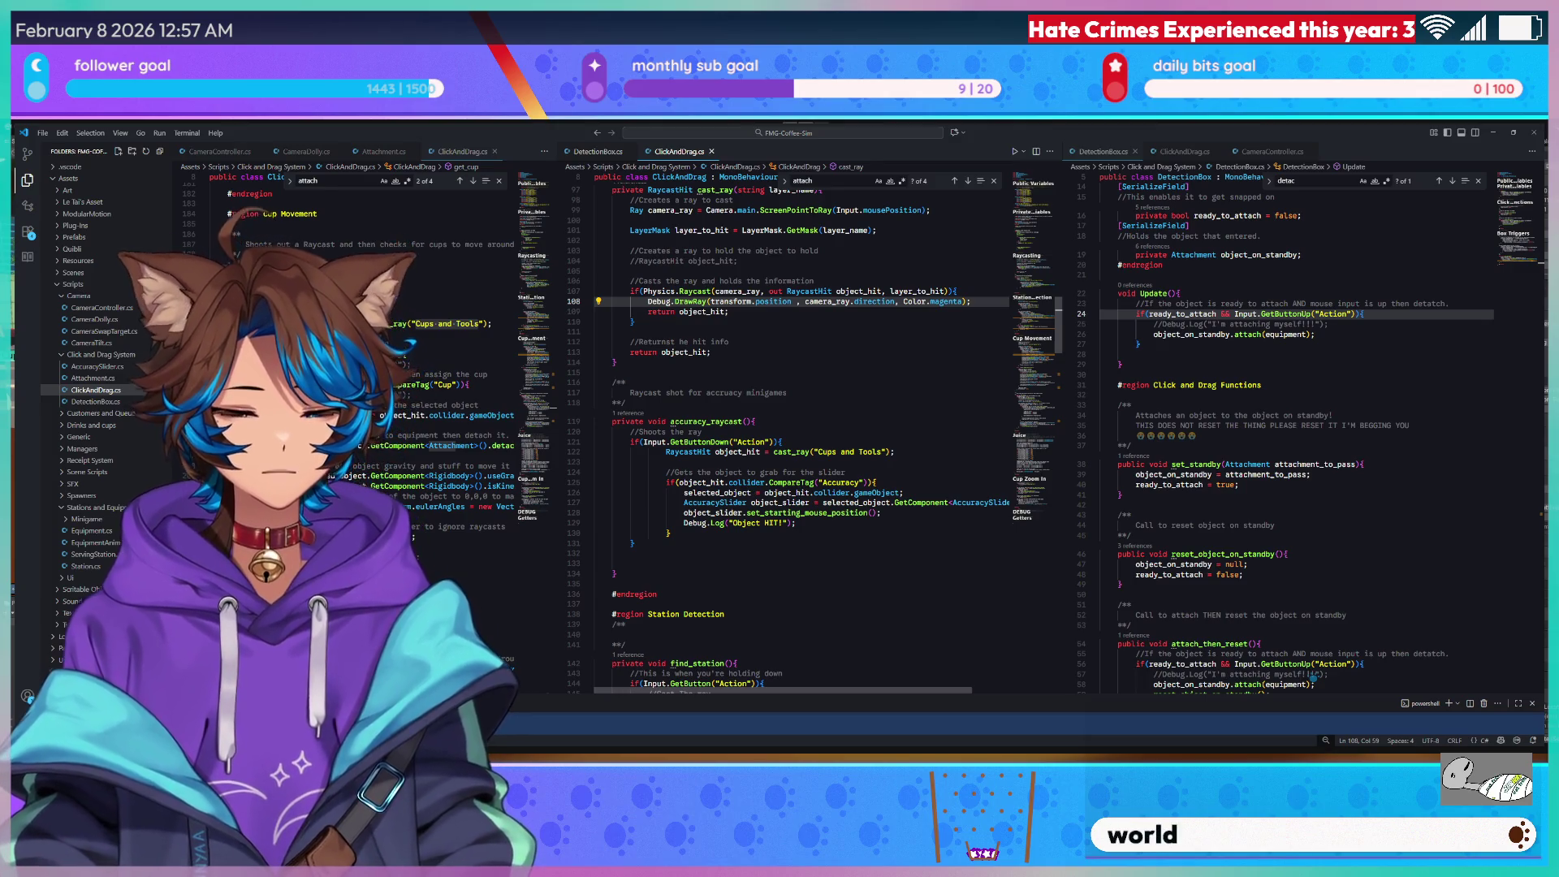
scroll(802, 324, "up", 4)
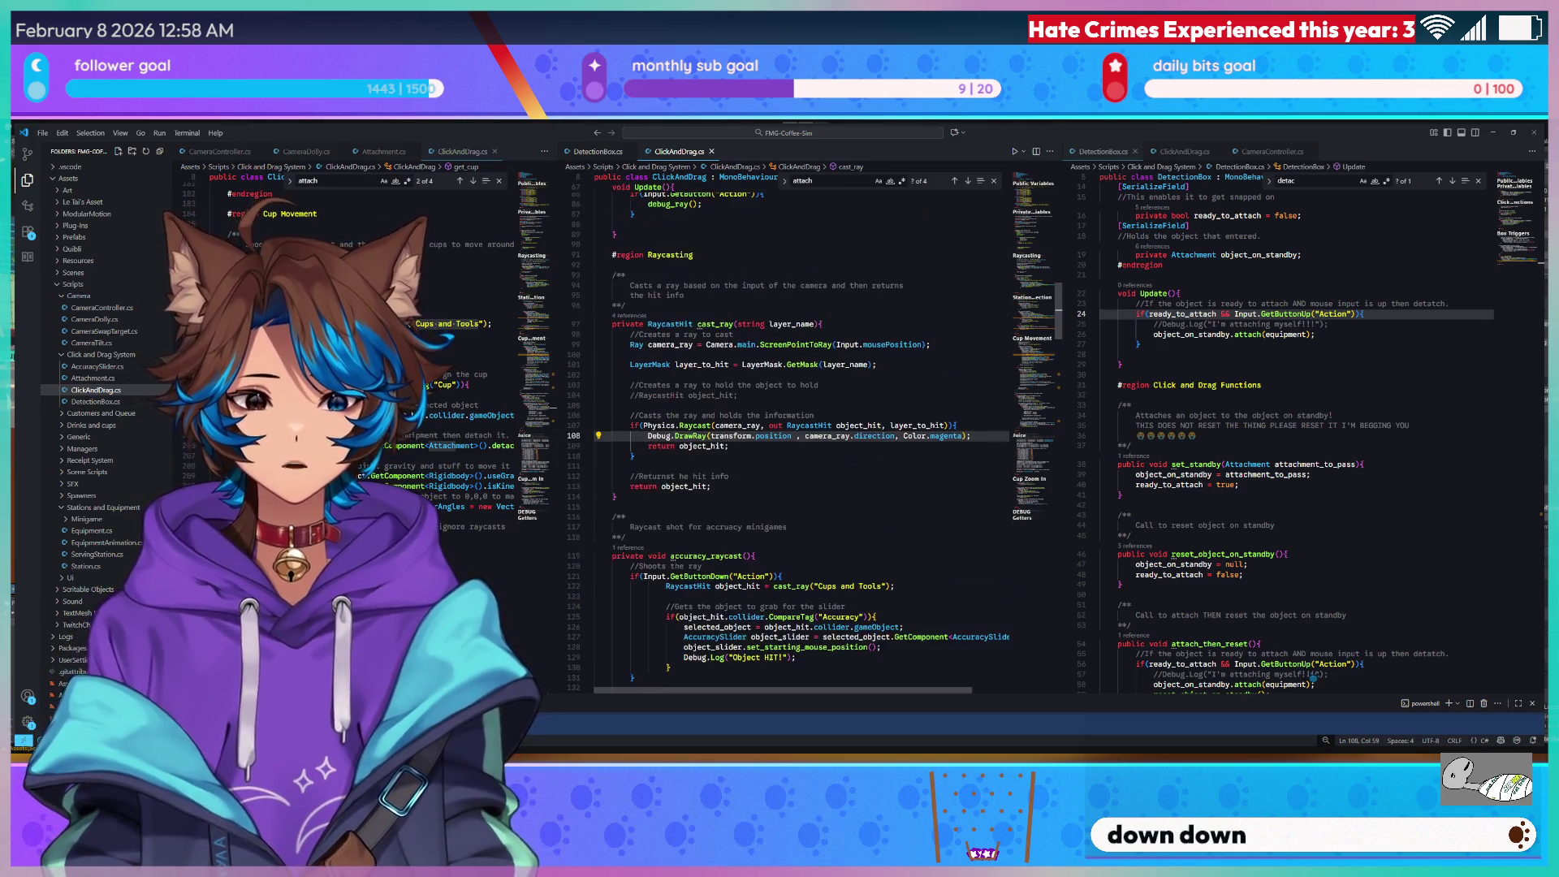
Add a [SerializeField] attribute on a new line inside cast_ray.
left_click(803, 324)
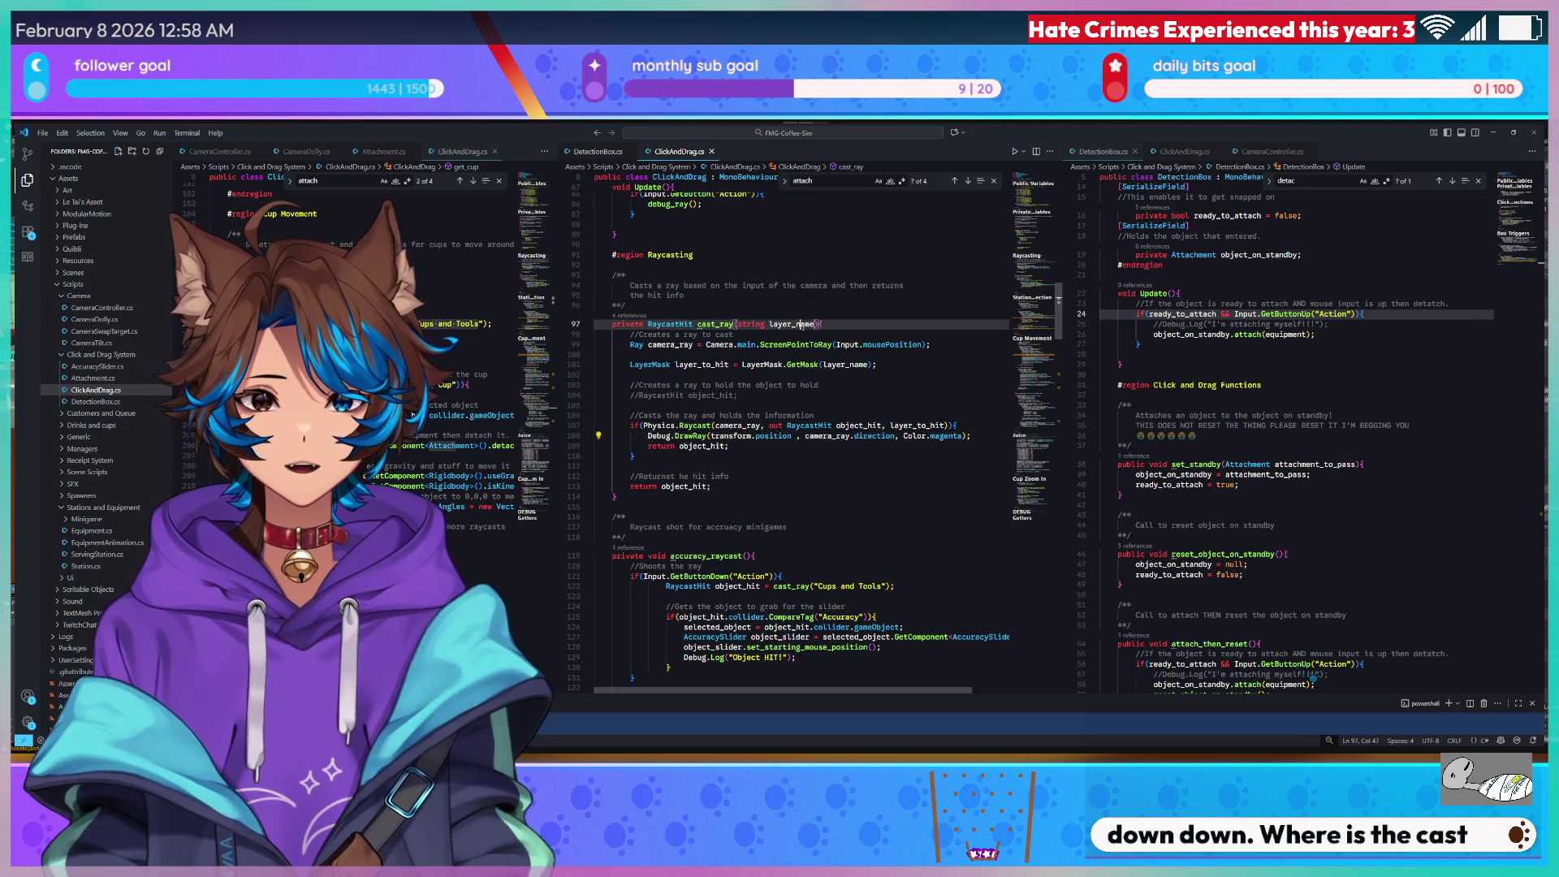
left_click(854, 317)
left_click(837, 327)
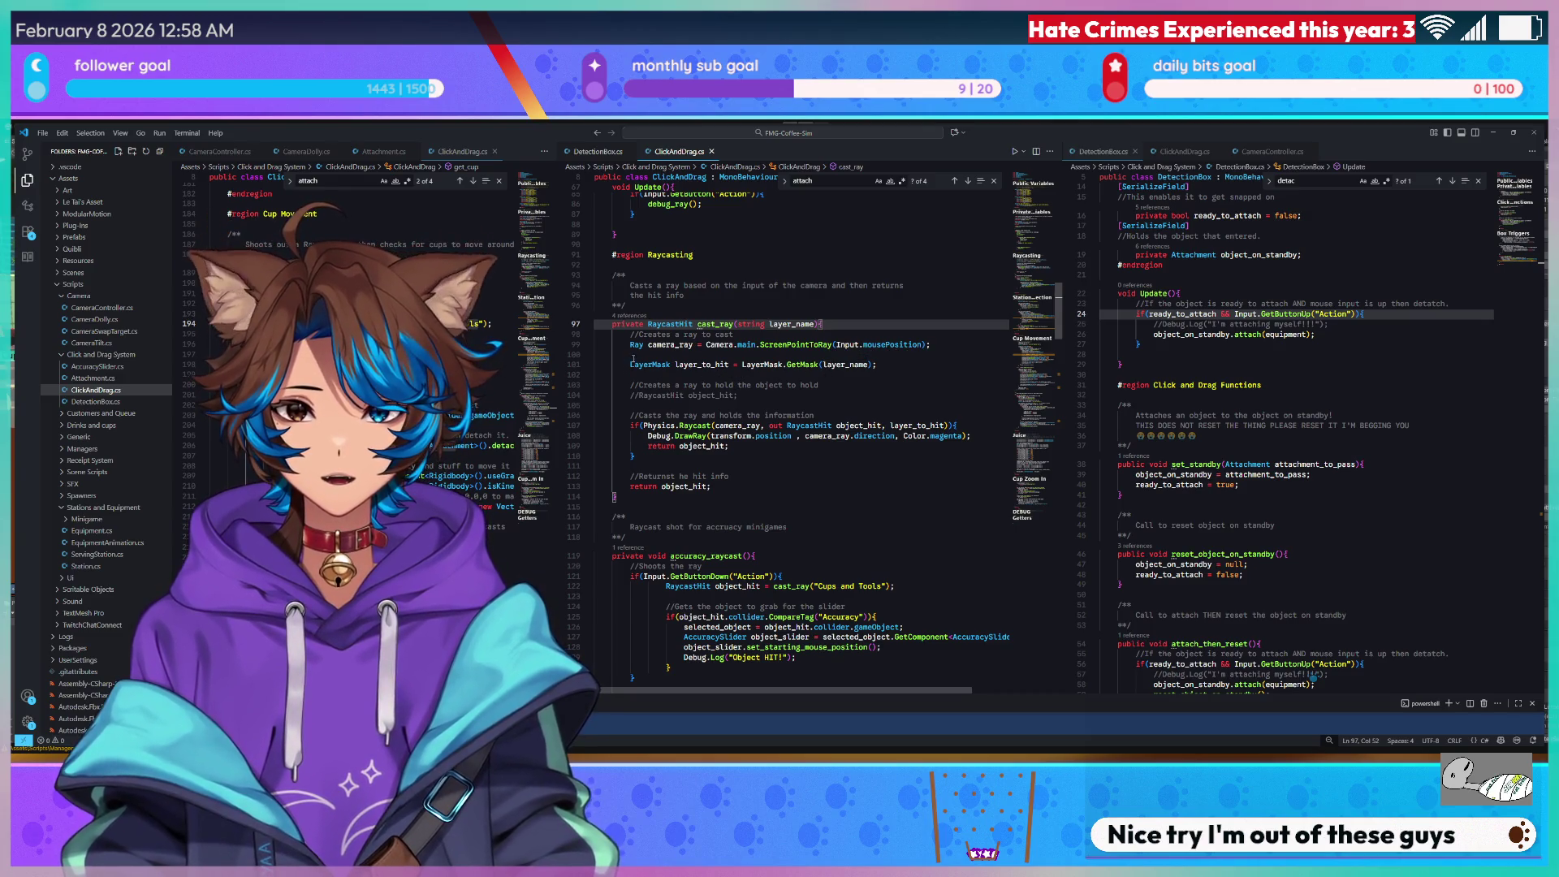
key("Down")
key("Down")
key("Down")
key("Return")
type("[SEra")
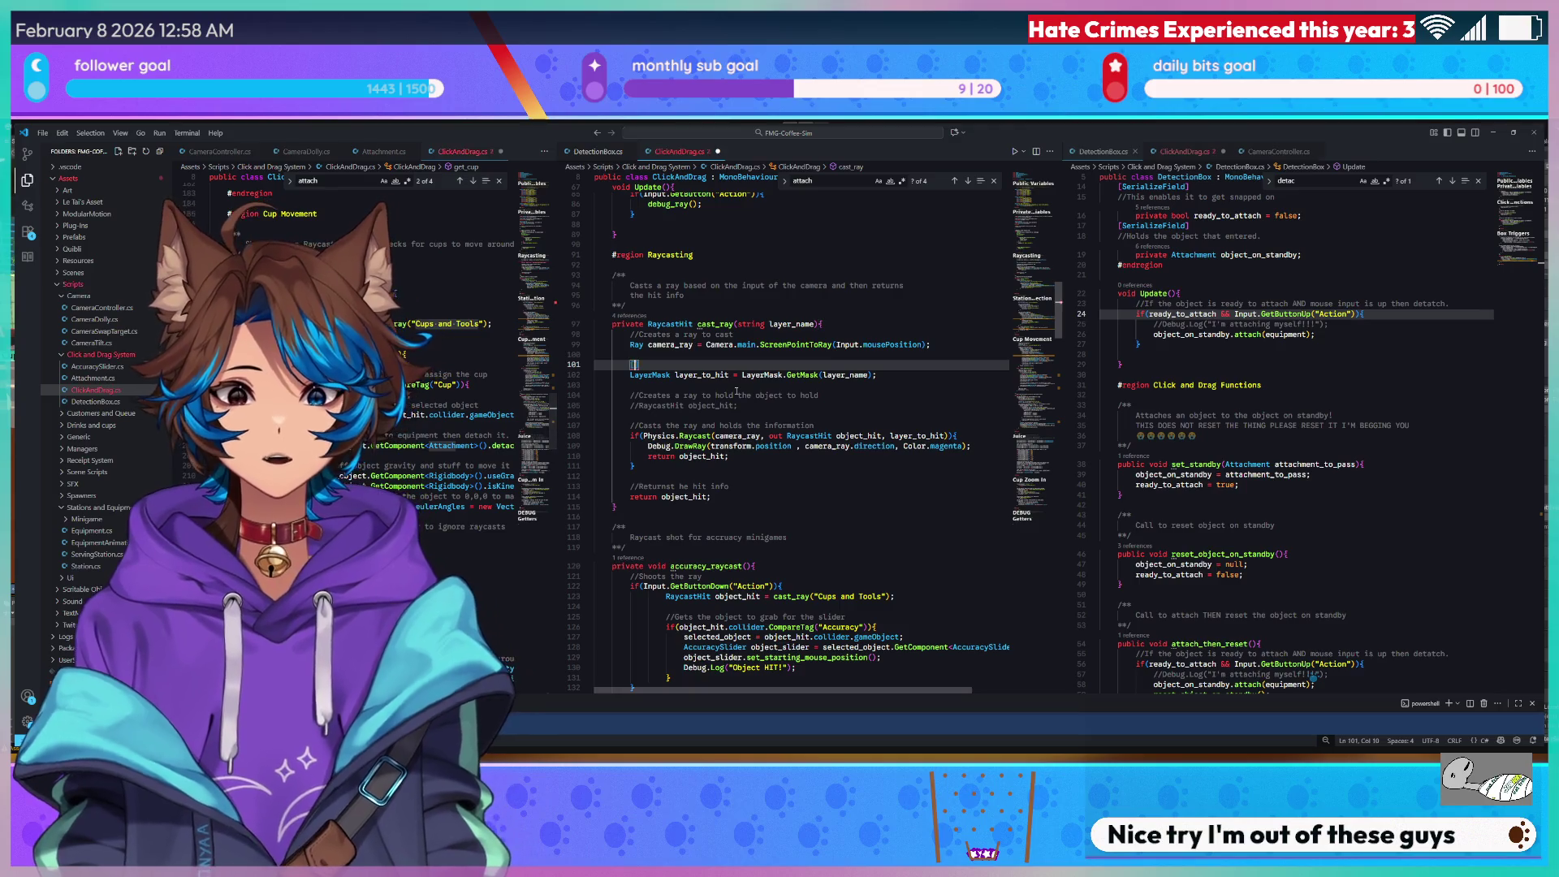
key("BackSpace")
key("BackSpace")
key("BackSpace")
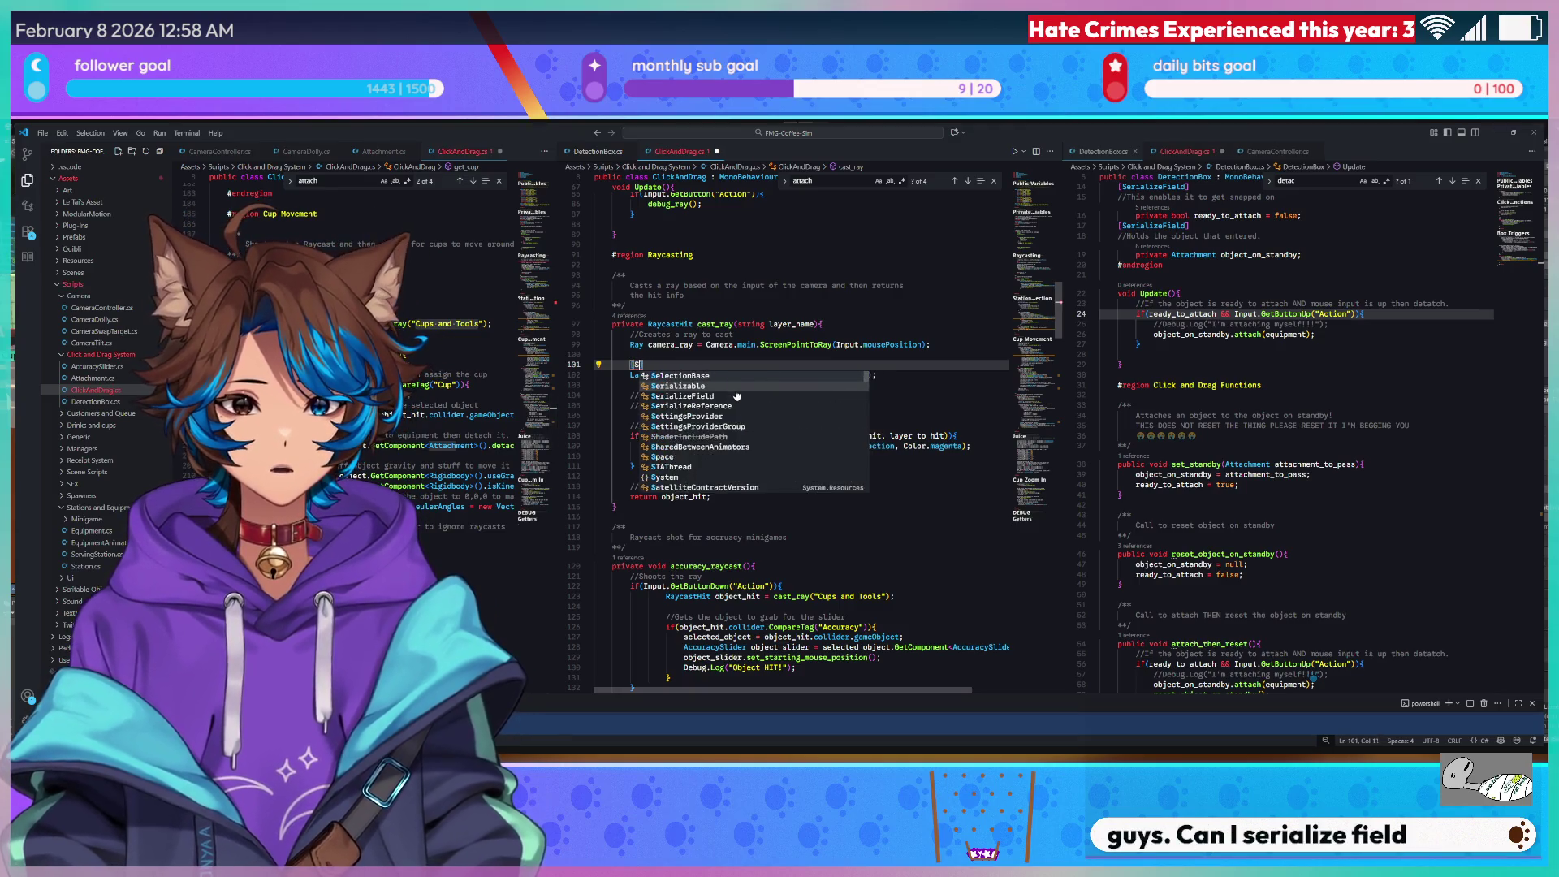
type("eria")
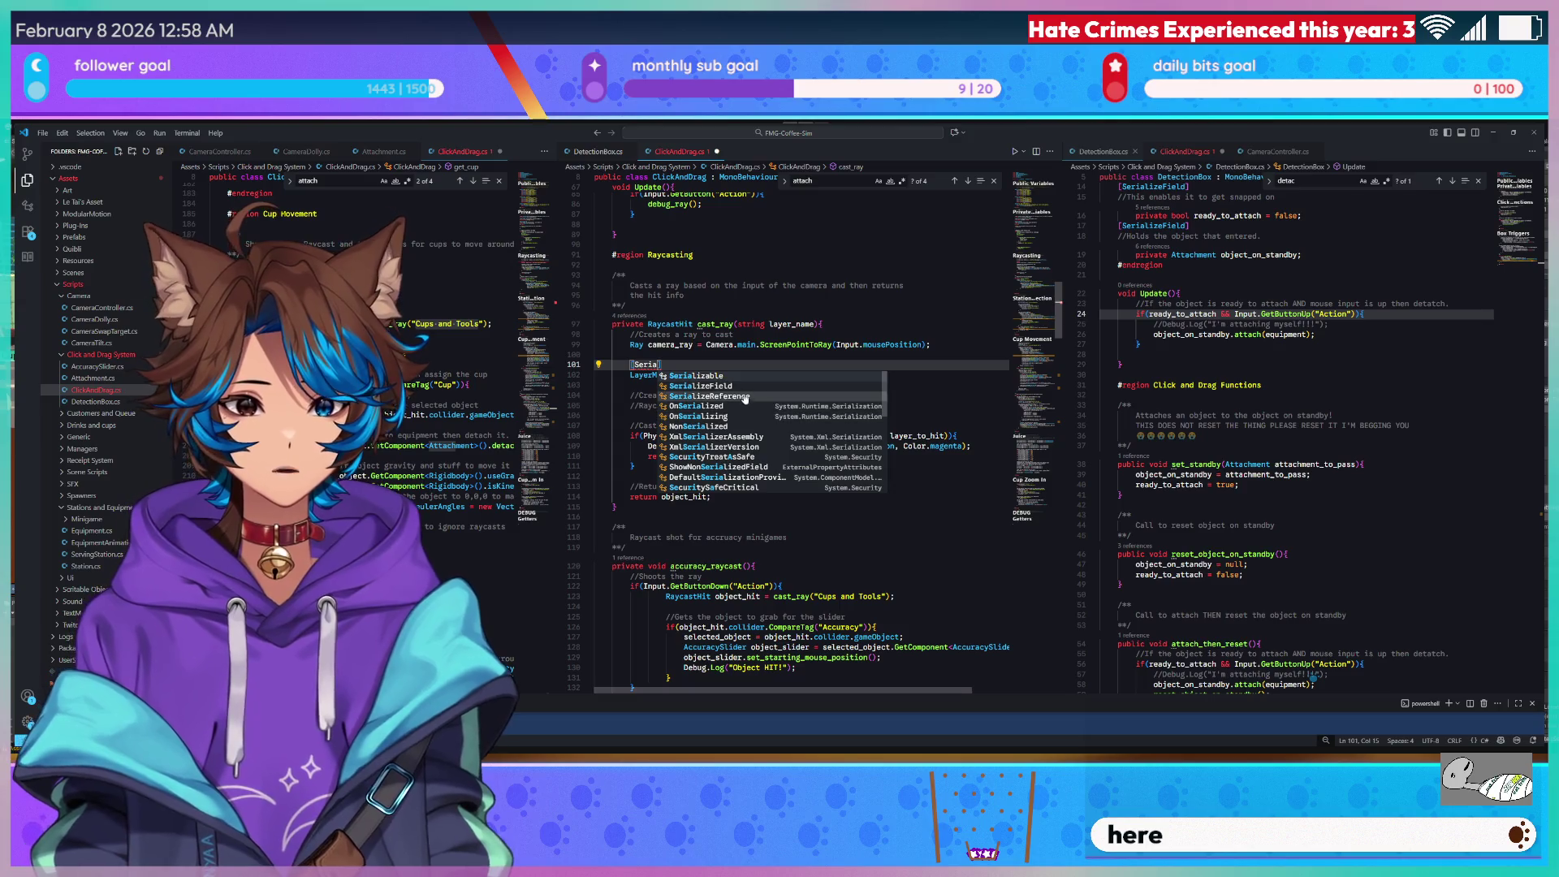
key("Escape")
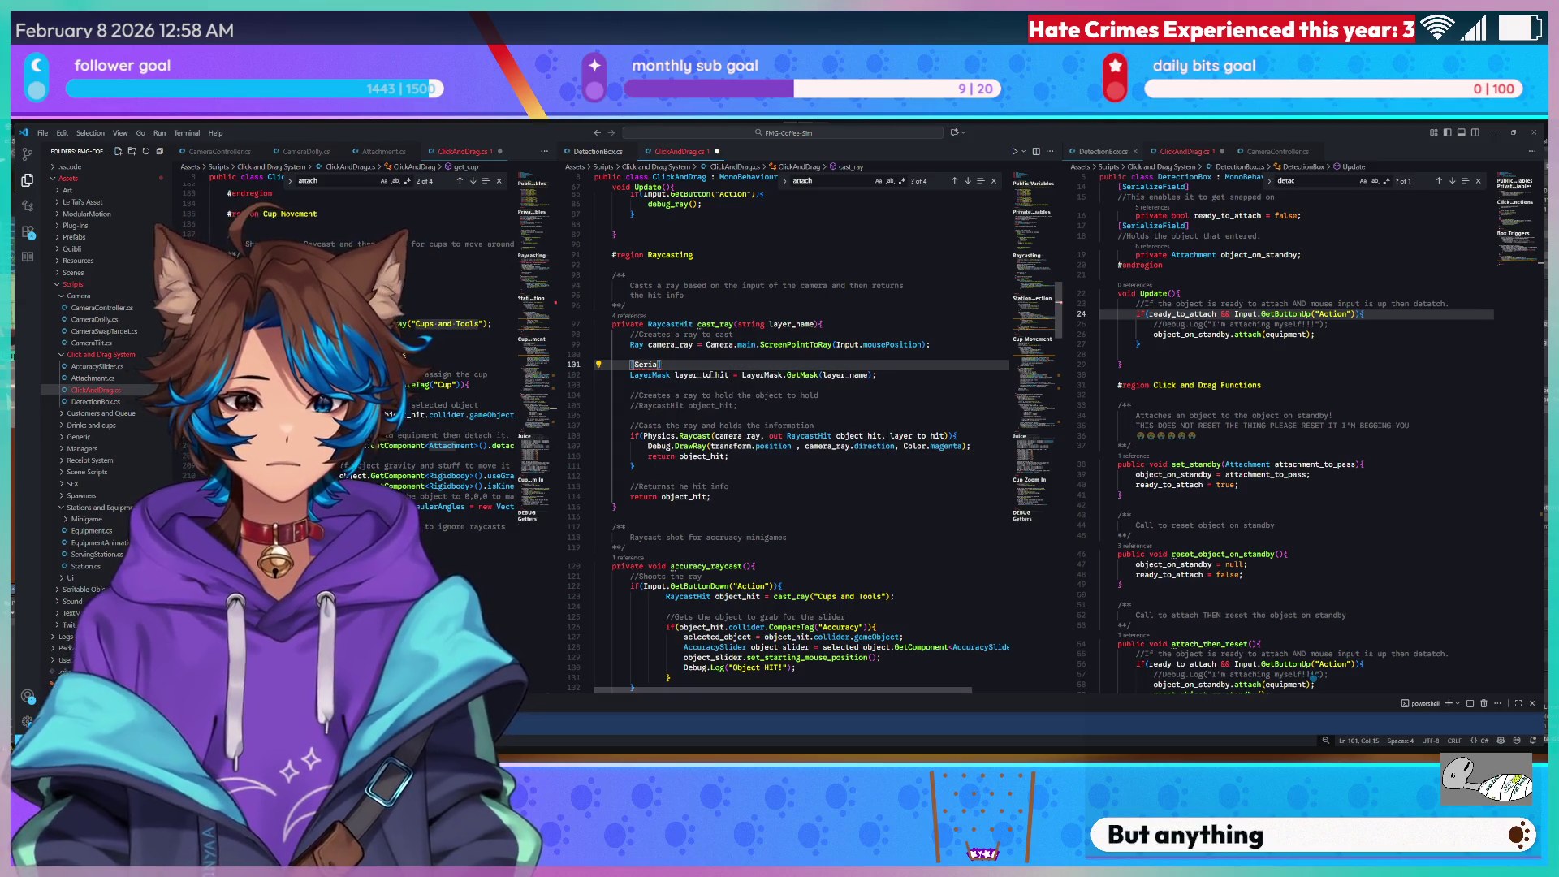
key("Down")
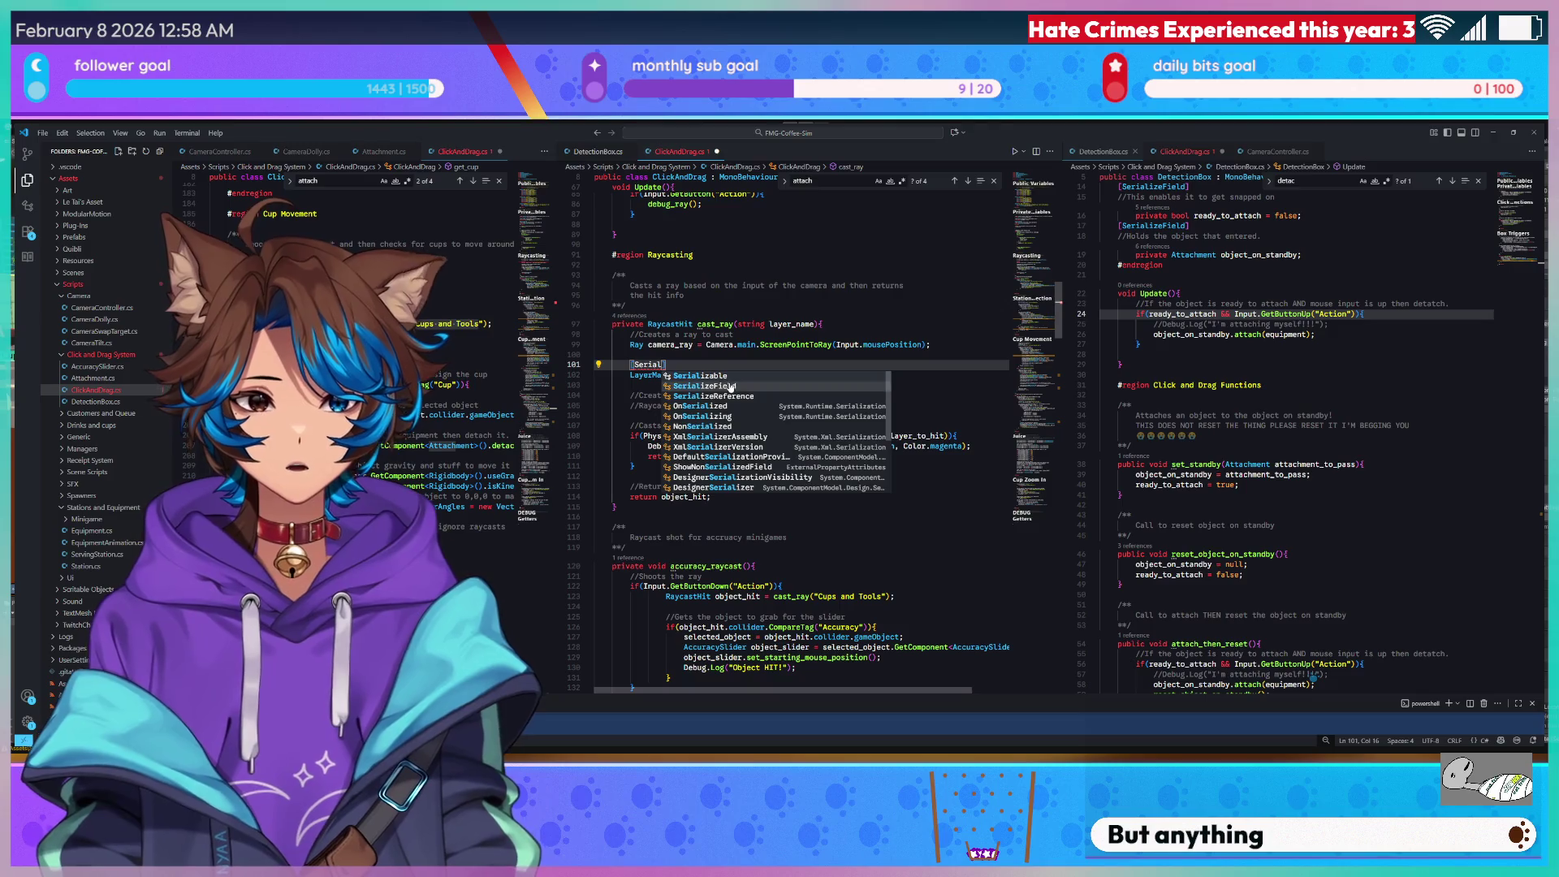
key("Return")
Delete the [SerializeField] attribute line again, leaving cast_ray unchanged.
key("BackSpace")
key("BackSpace")
key("BackSpace")
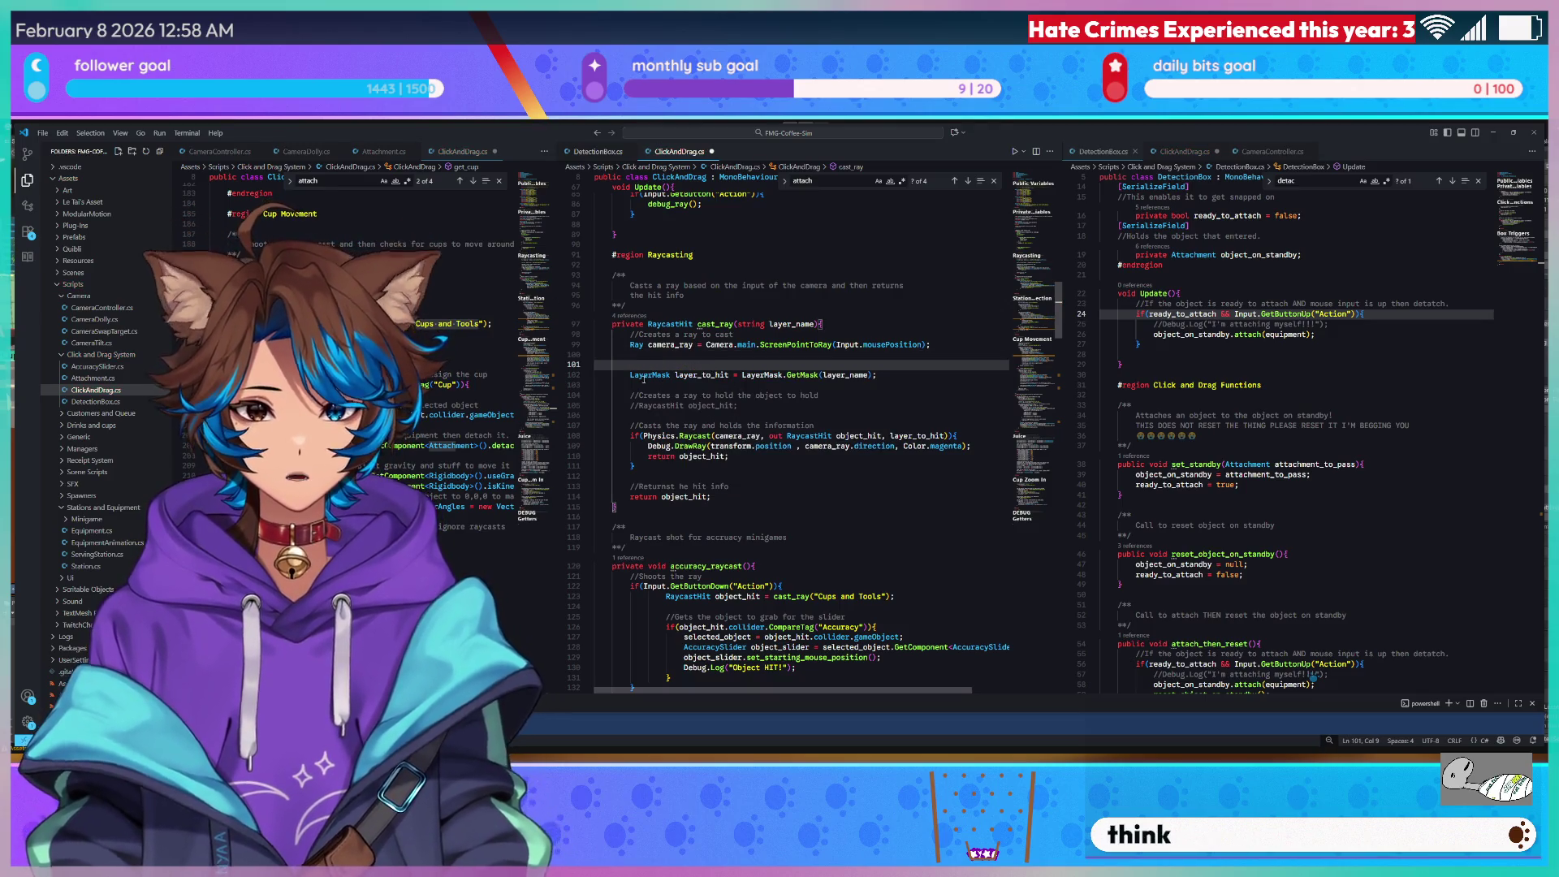
key("BackSpace")
key("BackSpace")
key("BackSpace")
key("BackSpace")
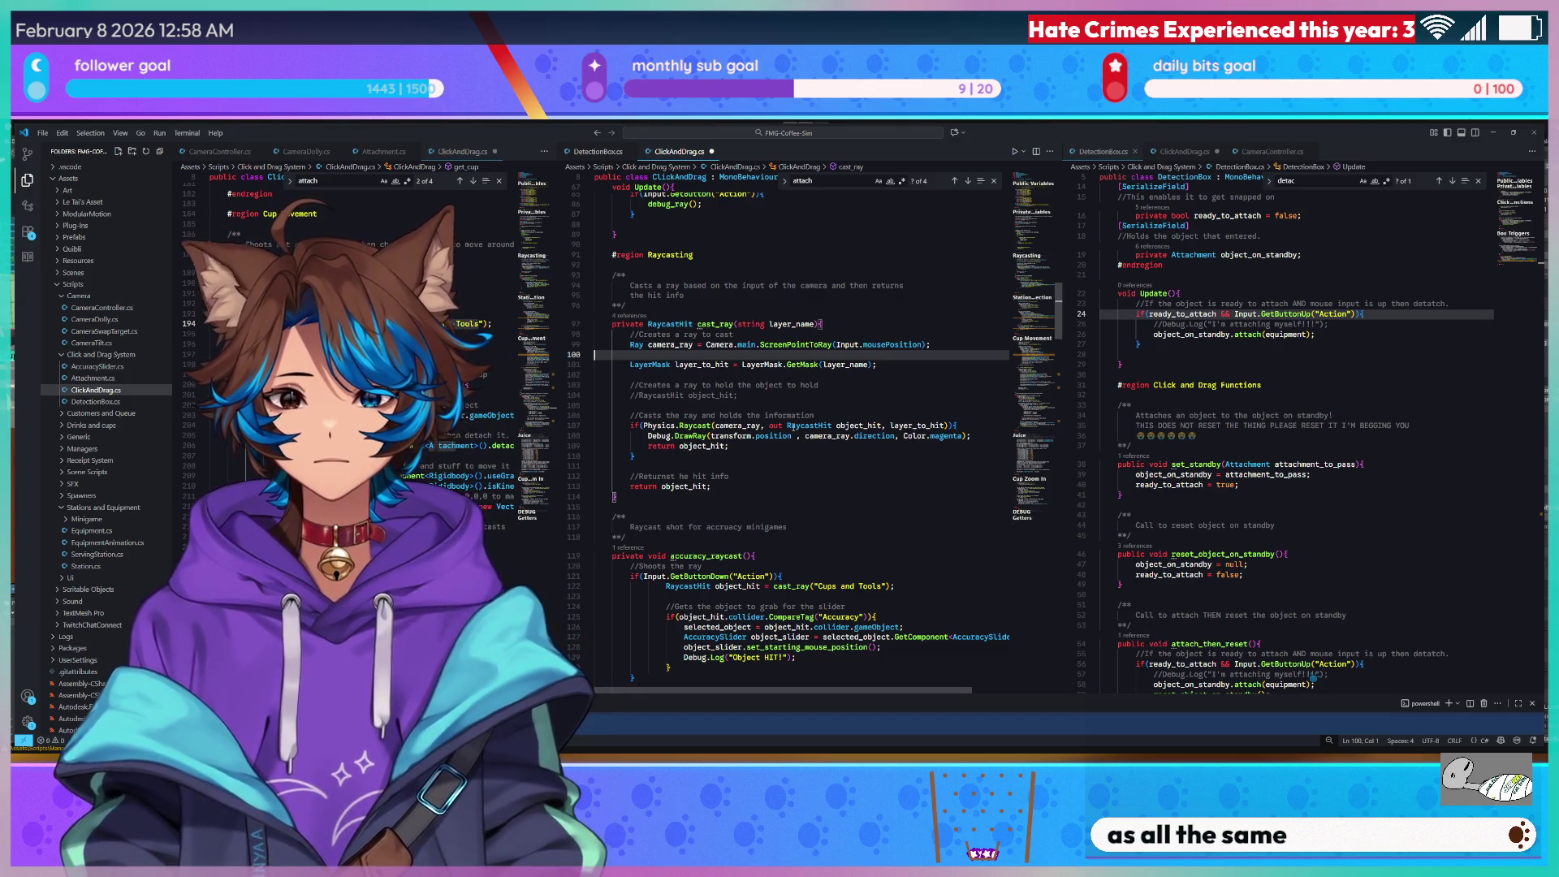
mouse_move(792, 426)
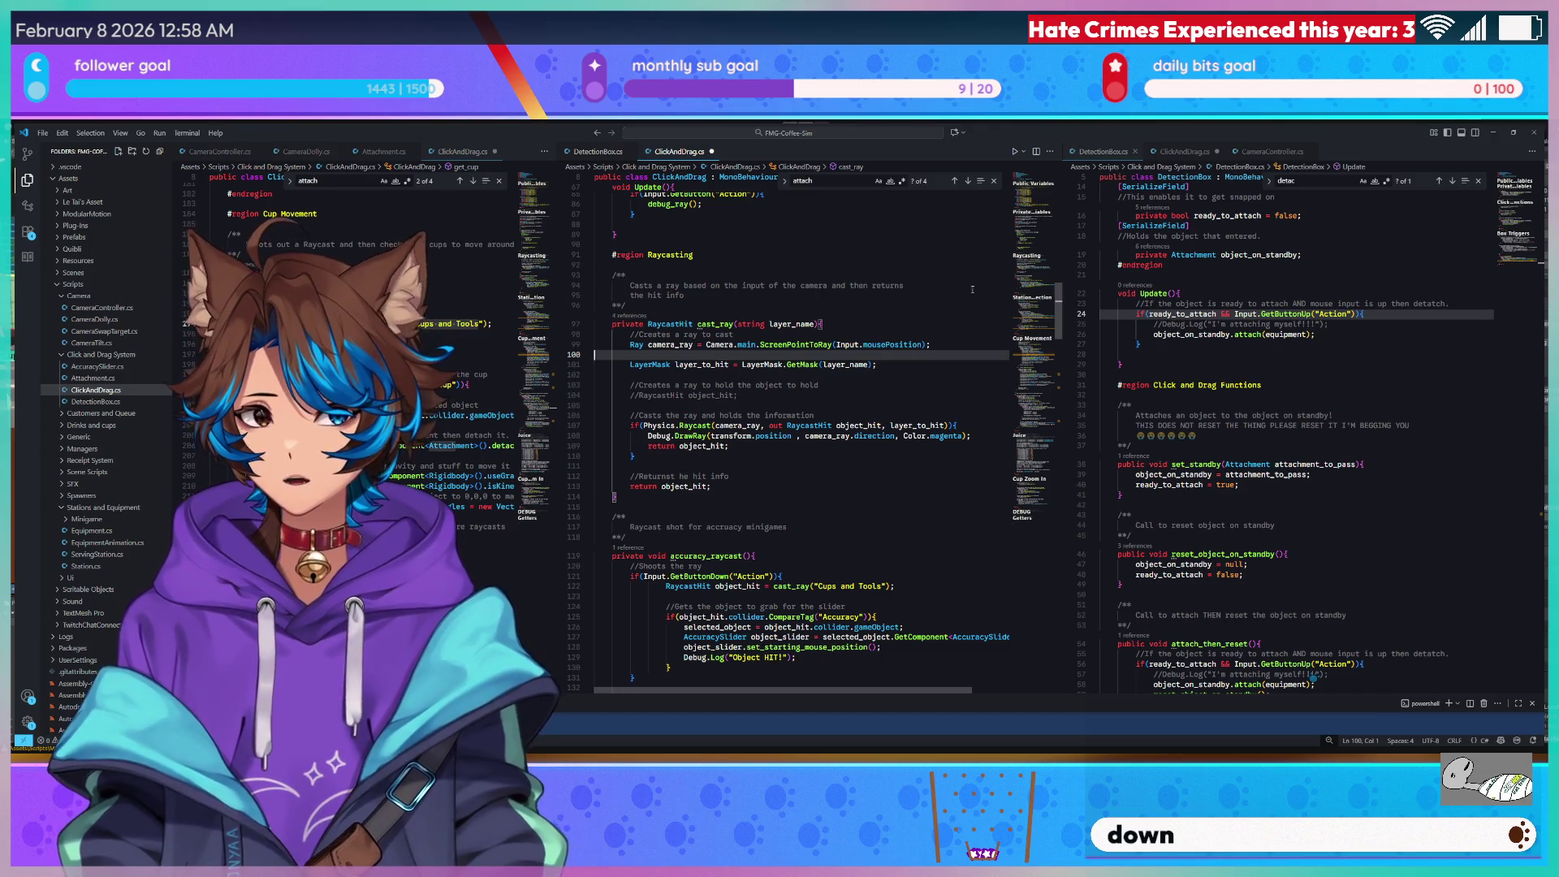
Scroll up to the Tilt Offsets and Cup Zoom in variables, placing the cursor after cup_zoom_transform.
scroll(1035, 276, "up", 3)
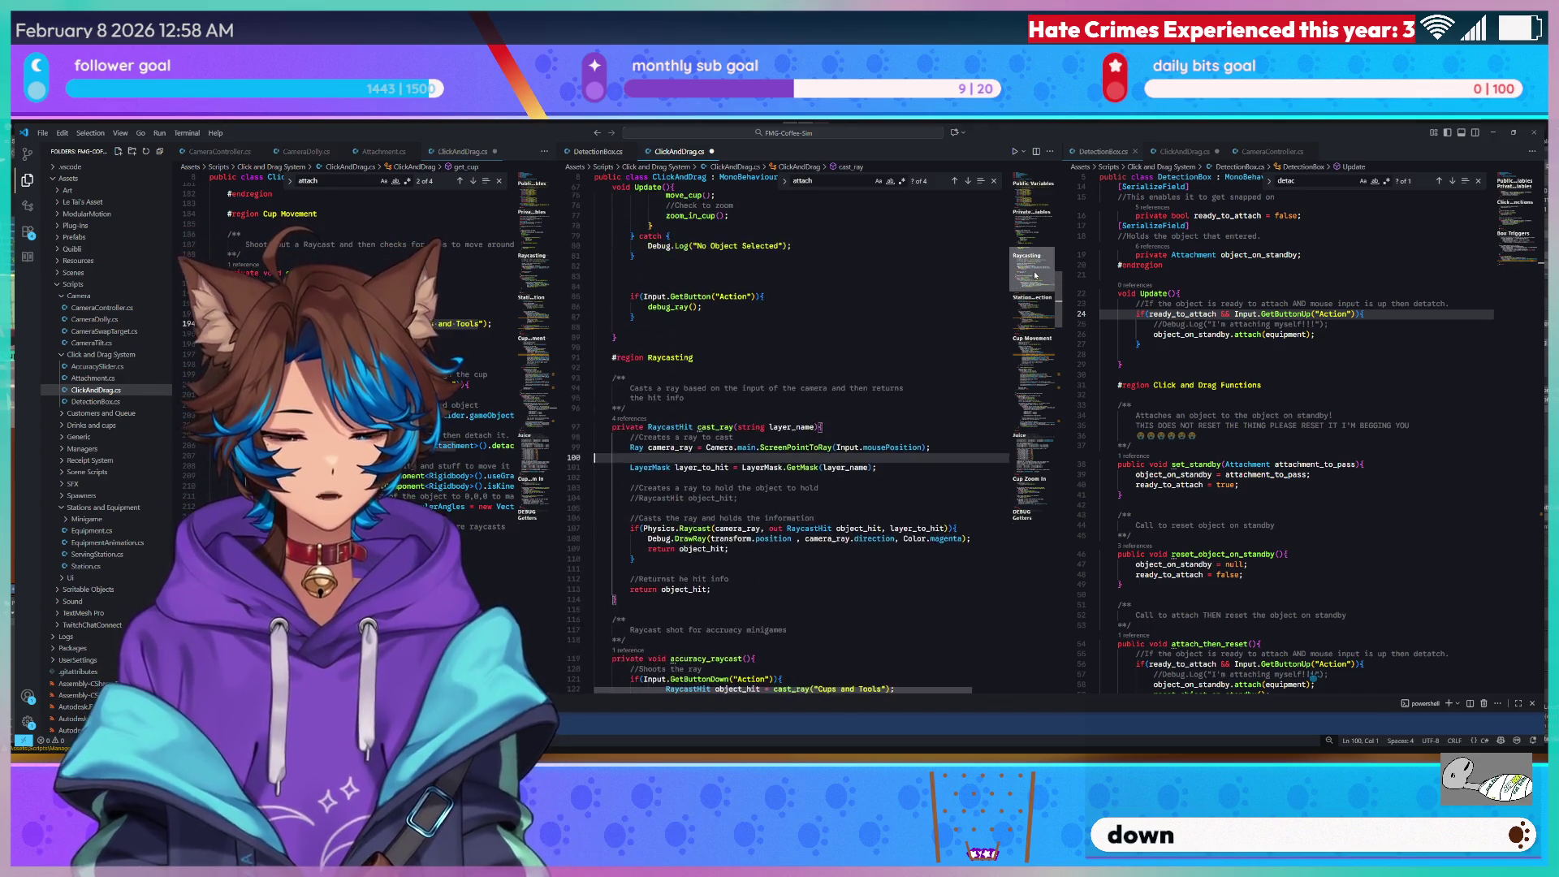
scroll(1035, 276, "up", 1)
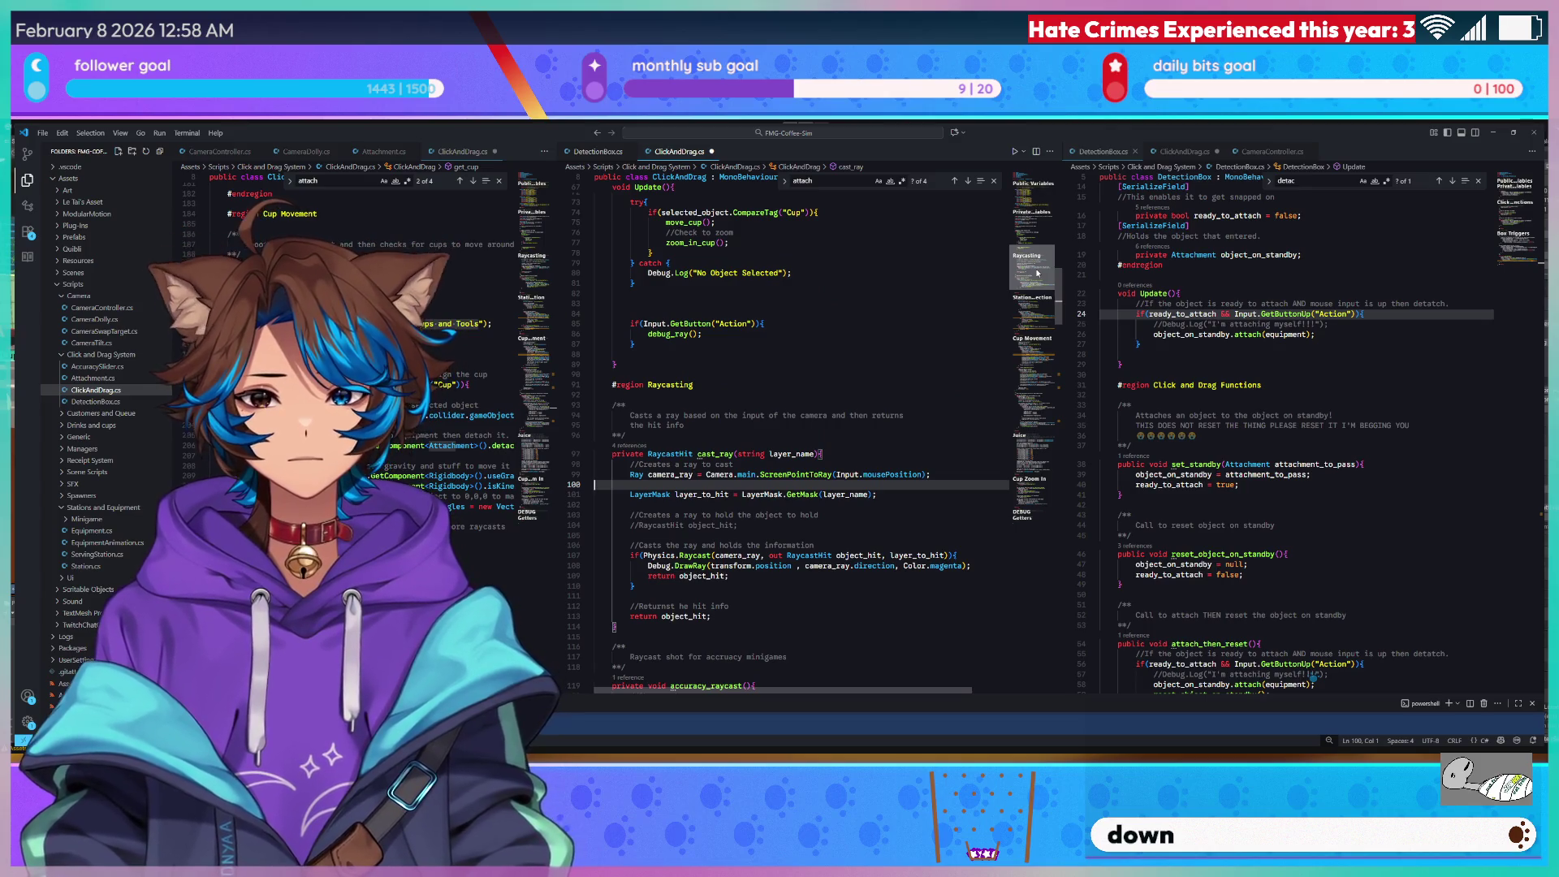
scroll(1037, 272, "down", 2)
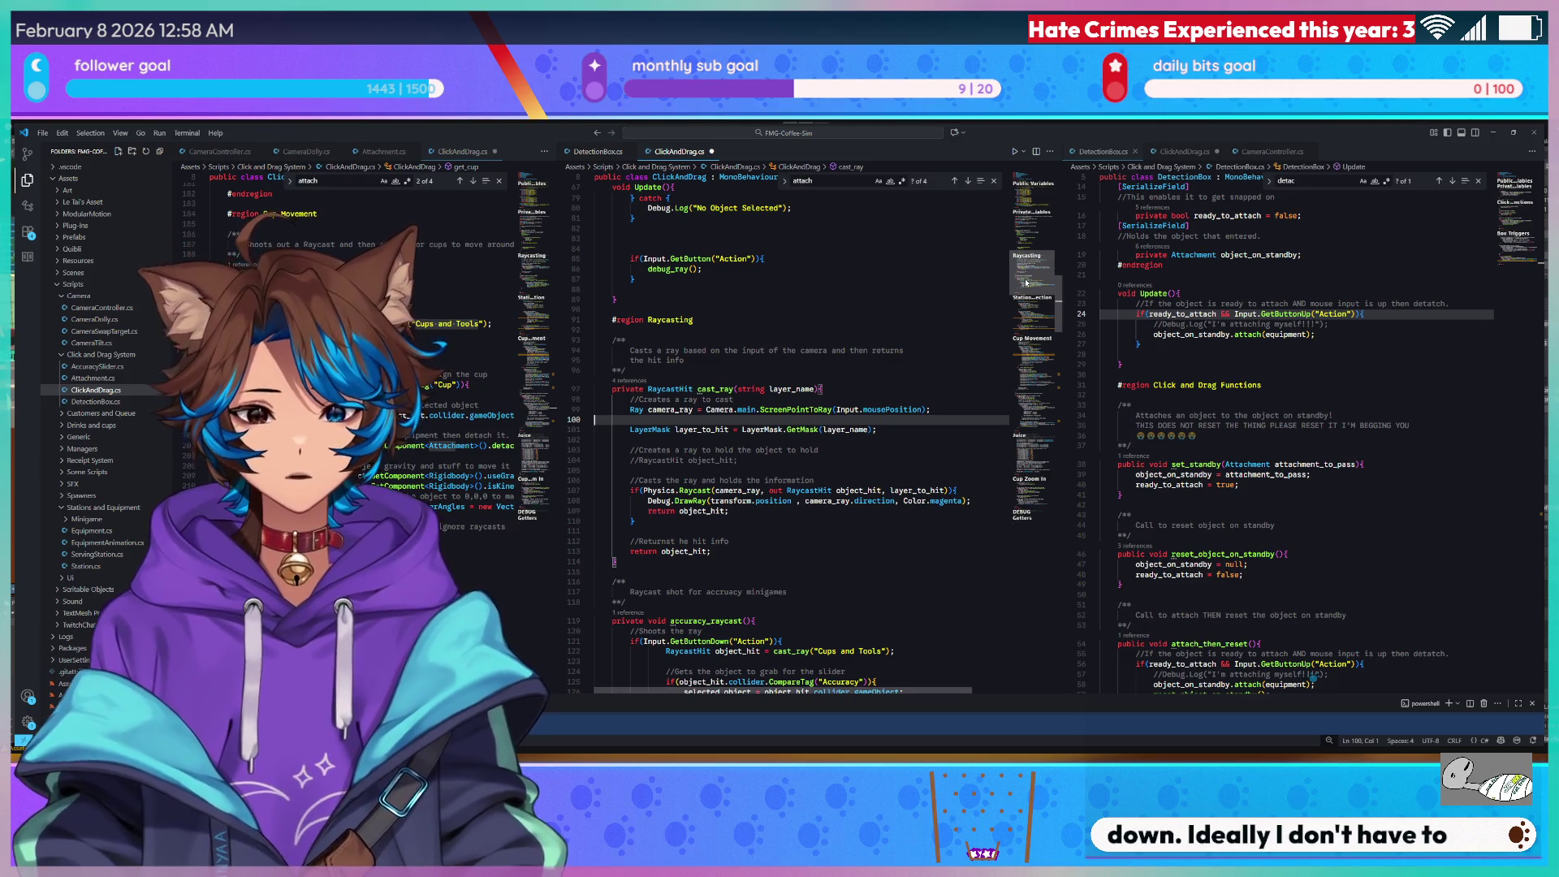
scroll(1030, 272, "up", 4)
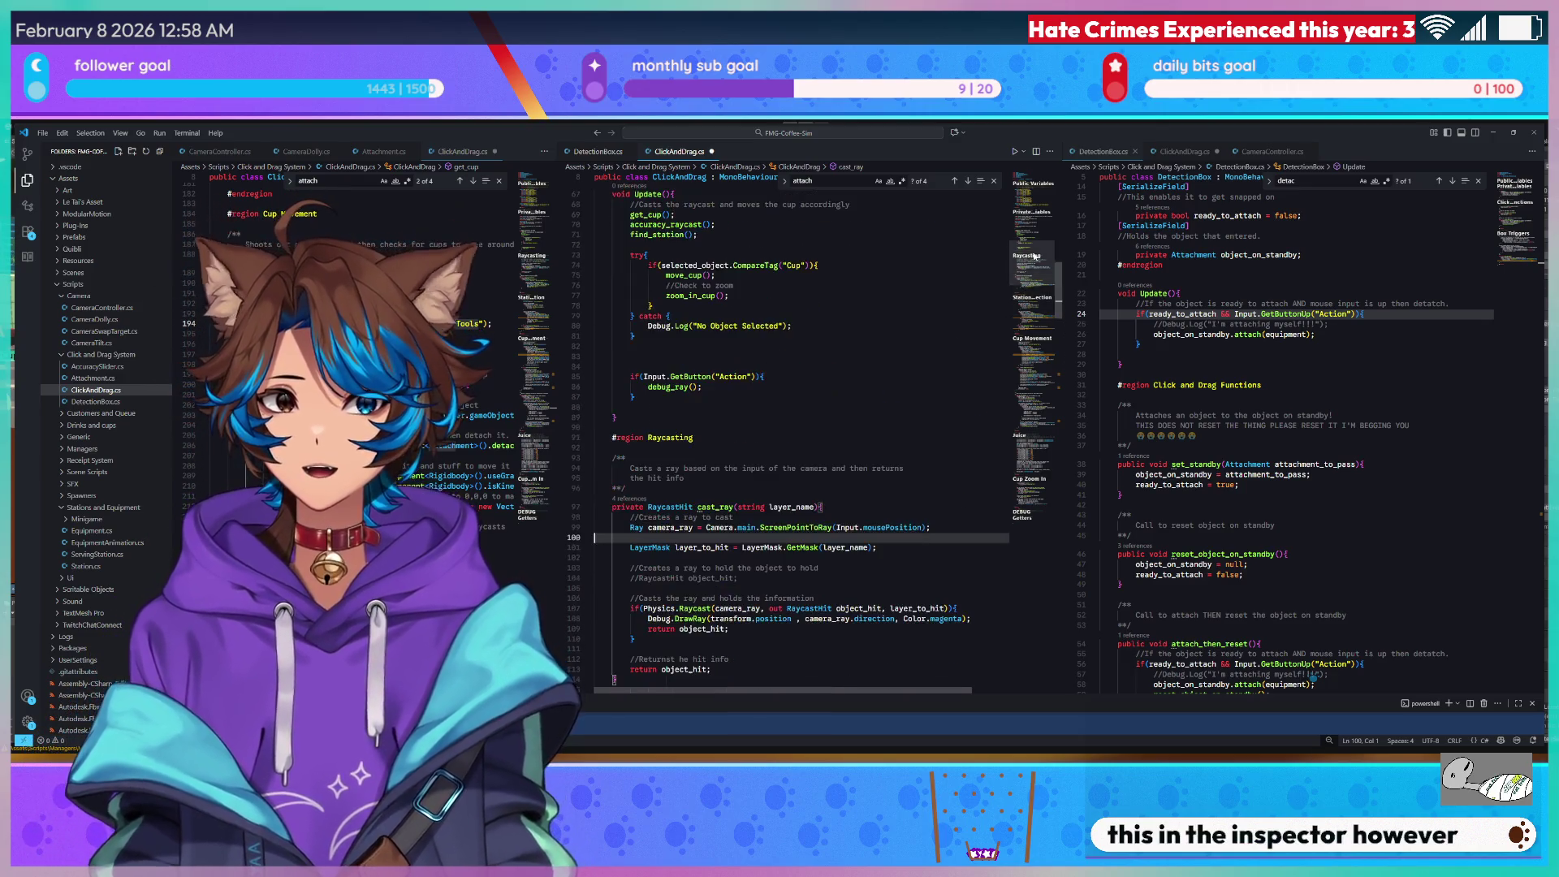
scroll(1035, 256, "up", 9)
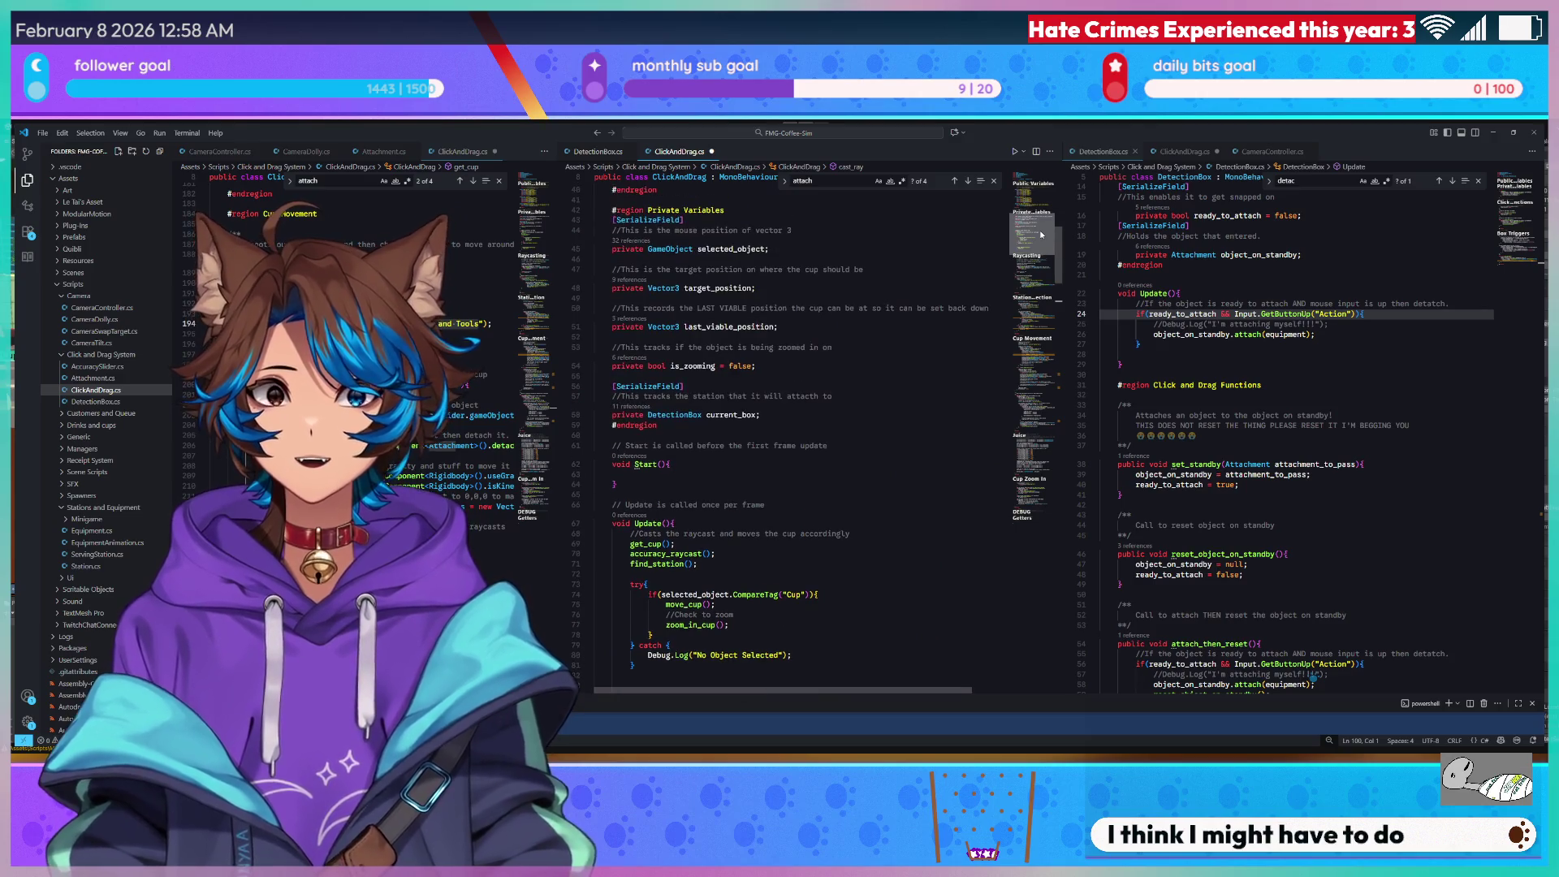
mouse_move(1041, 235)
left_mouse_down()
mouse_move(1016, 322)
mouse_move(1006, 235)
left_mouse_up()
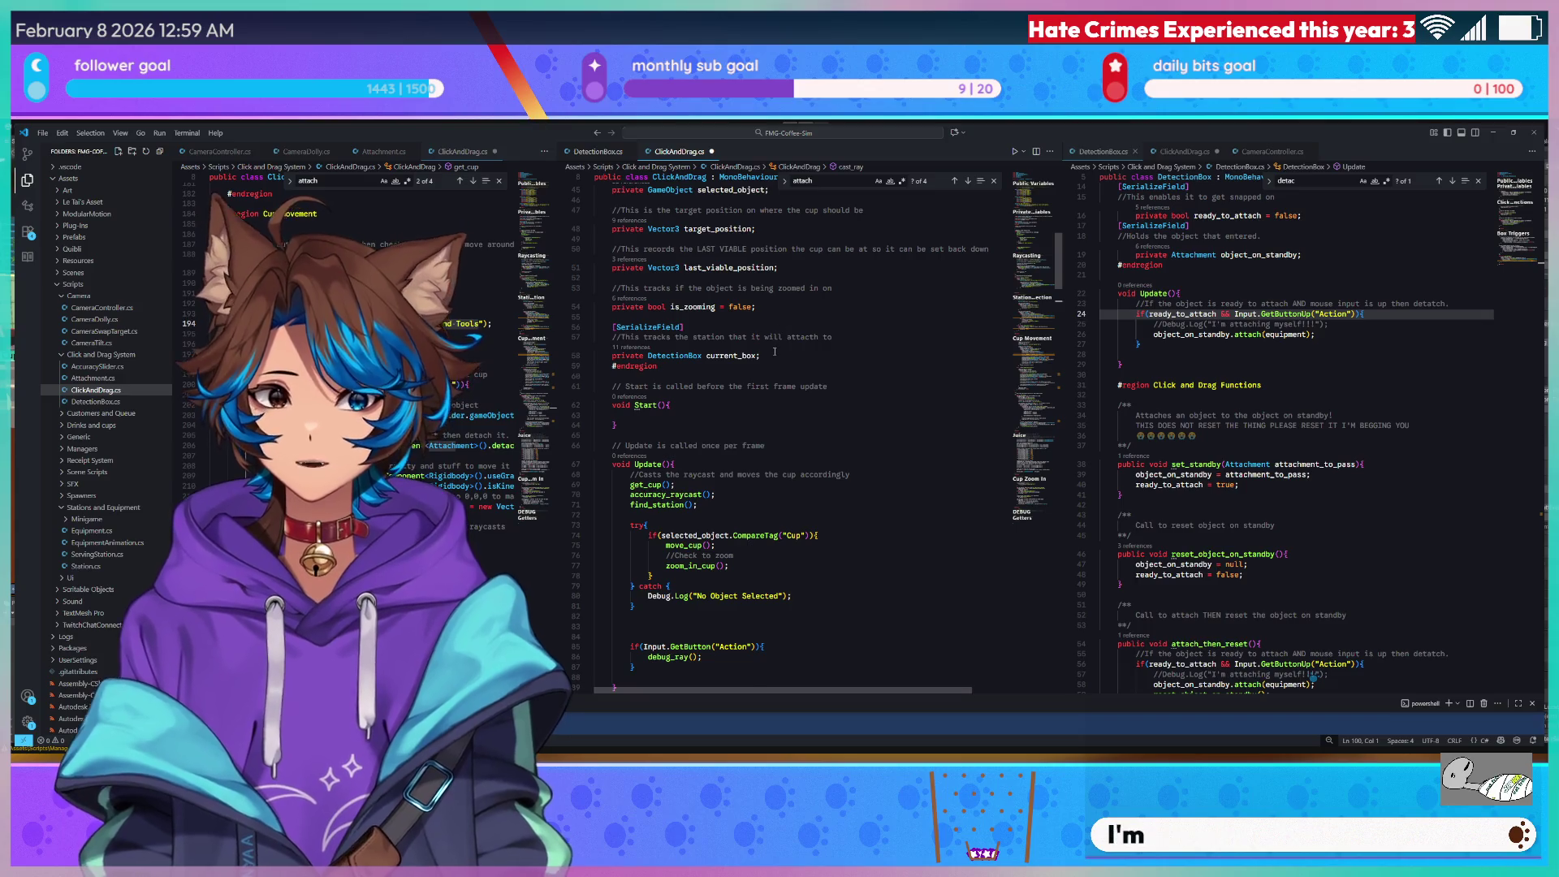
scroll(775, 352, "up", 5)
left_click(815, 378)
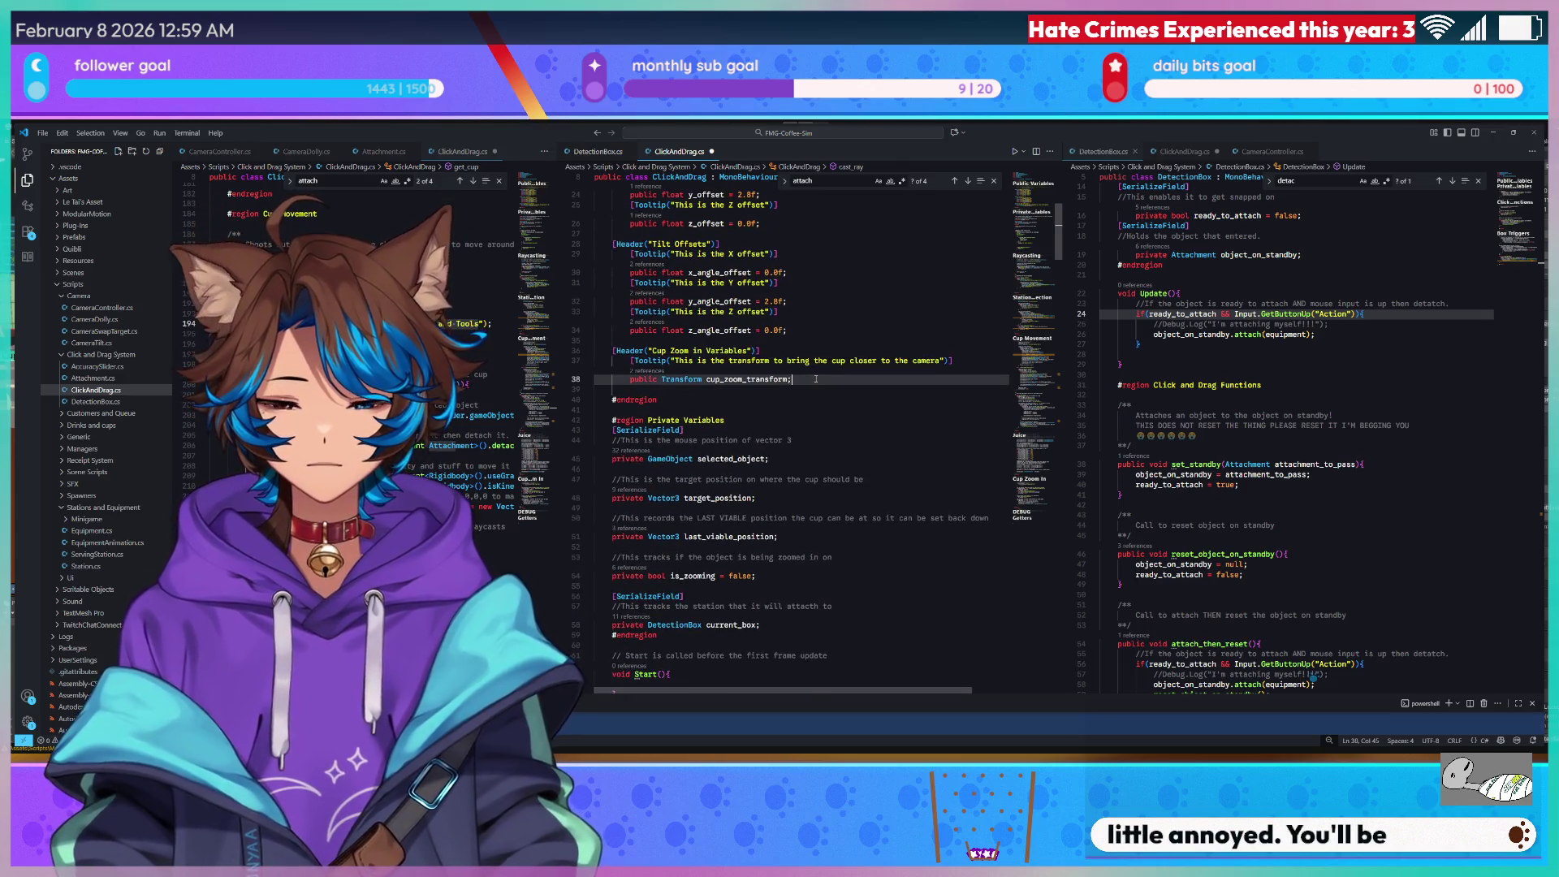
Save ClickAndDrag.cs and add a [Header("Layer Masks")] line.
key("ctrl+s")
scroll(815, 378, "up", 5)
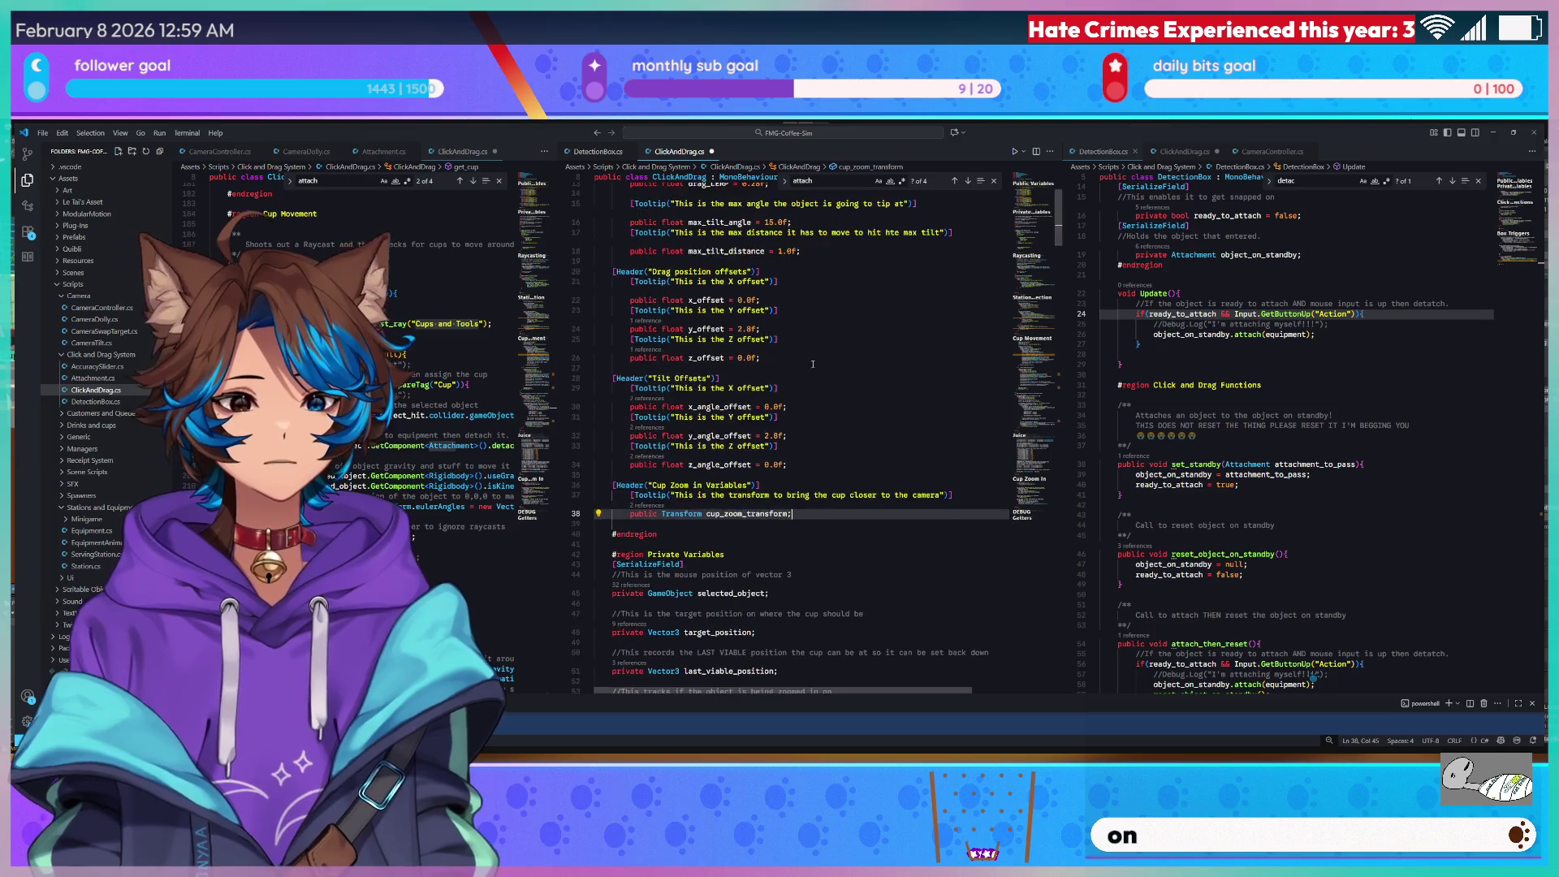
scroll(812, 430, "down", 3)
key("Return")
key("Return")
type("[Header(\"L")
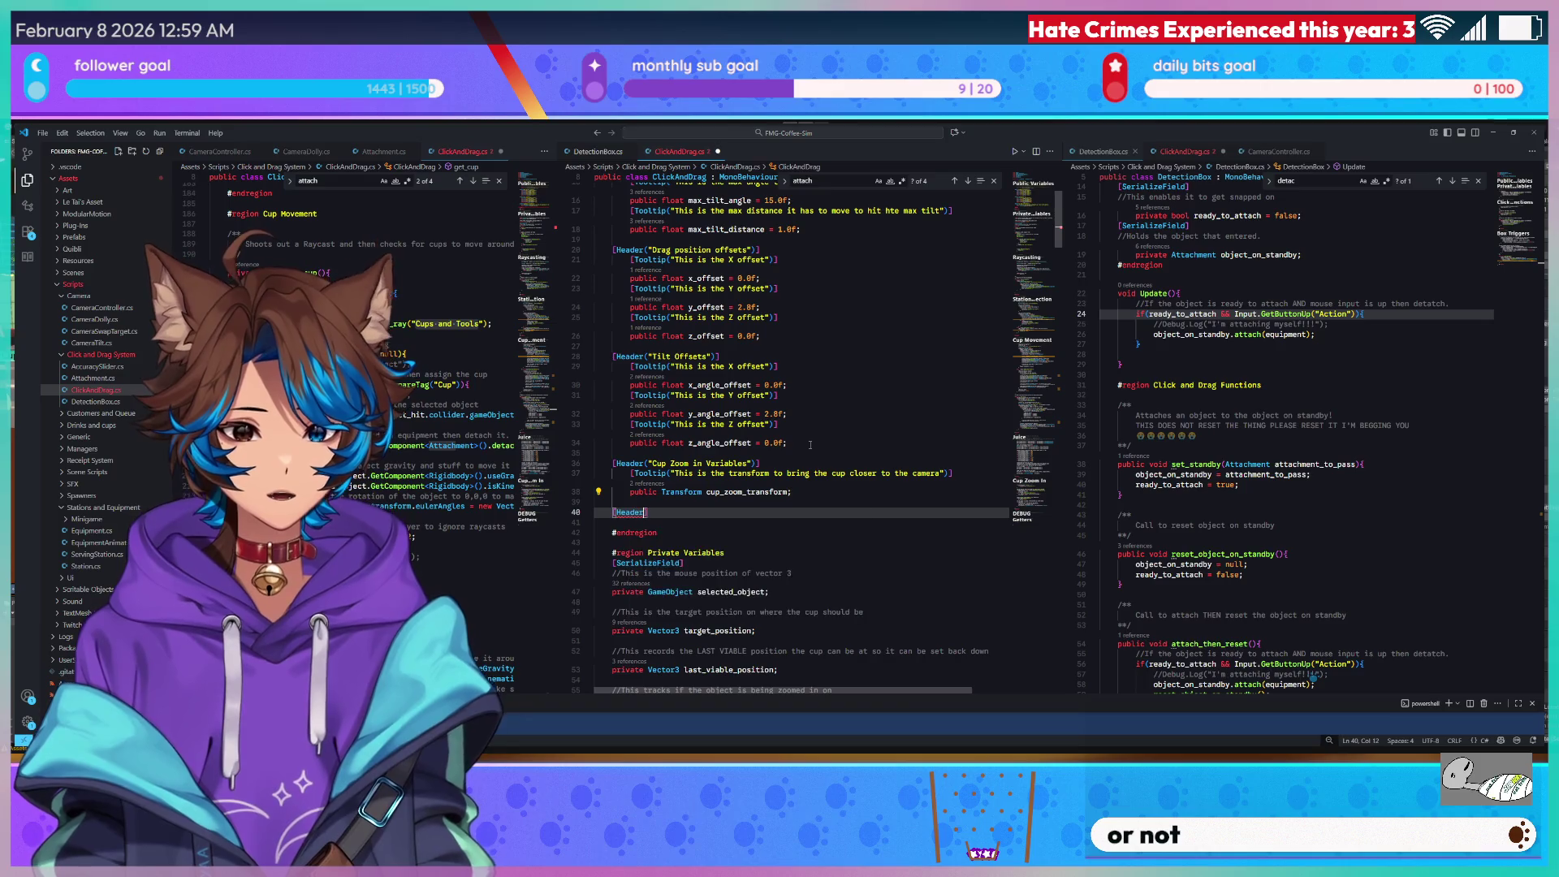
type("ayer MAs")
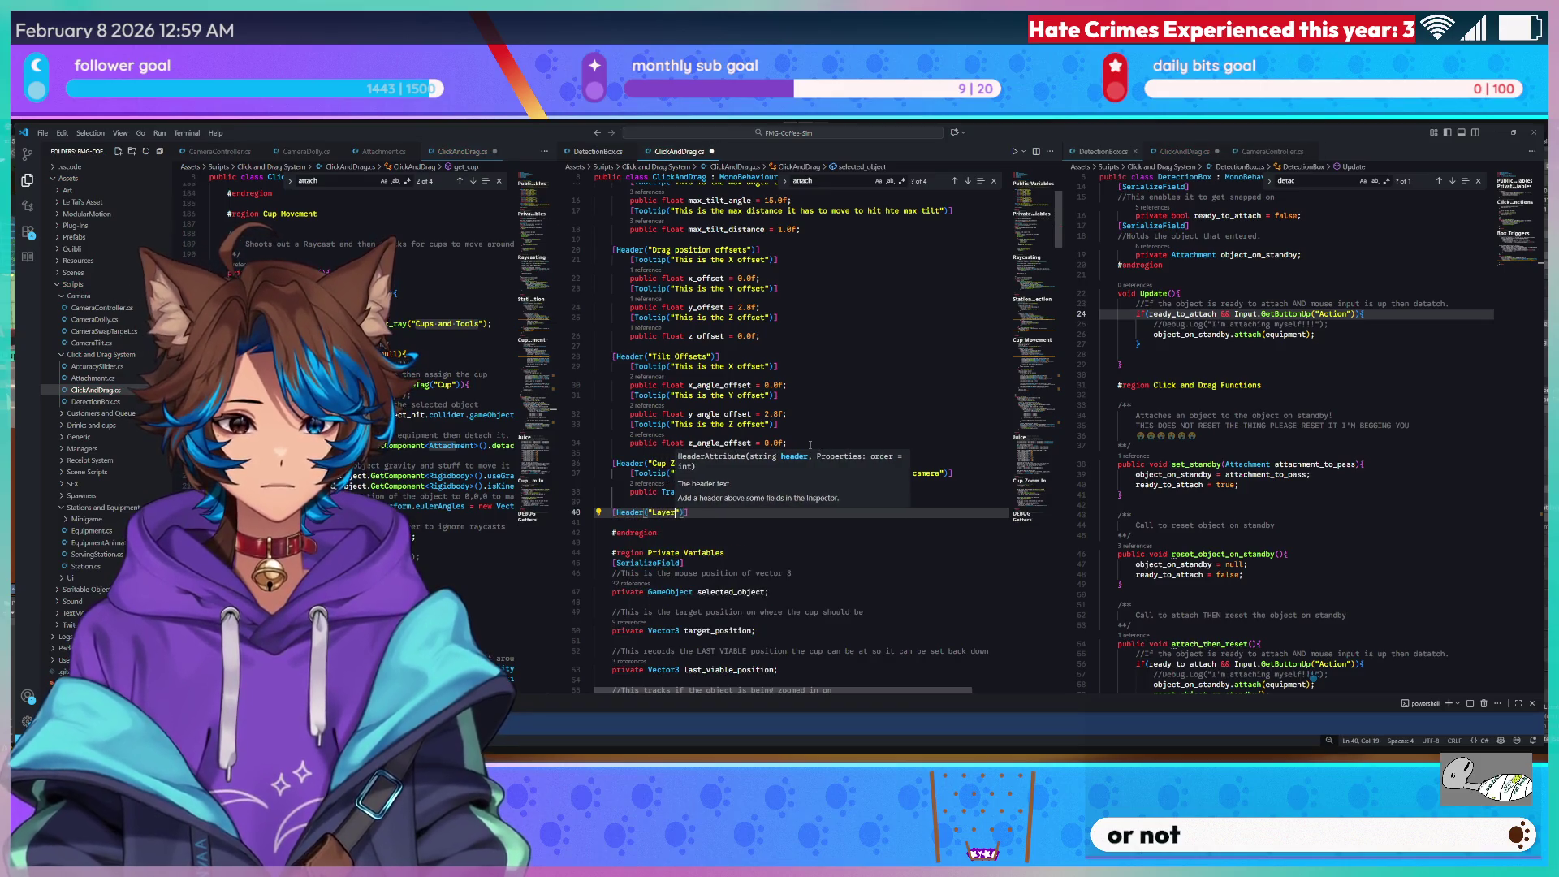
key("BackSpace")
key("BackSpace")
type("asks")
Add tooltip "Layermasks for Cups" and 'public LayerMask cup_mask;', then copy both lines.
key("Down")
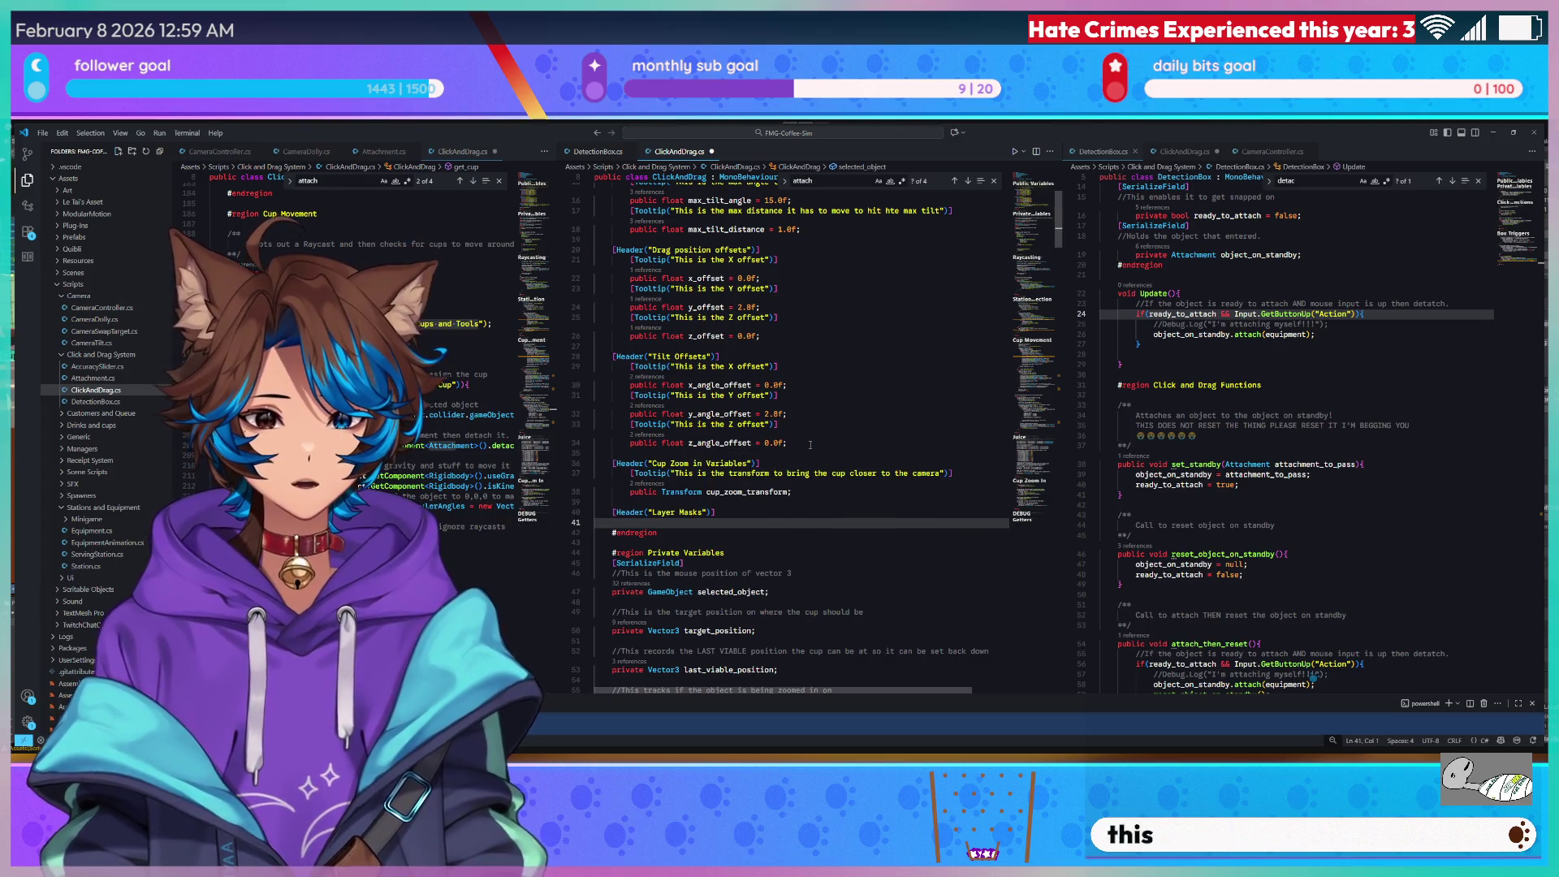
key("Tab")
key("Tab")
type("[")
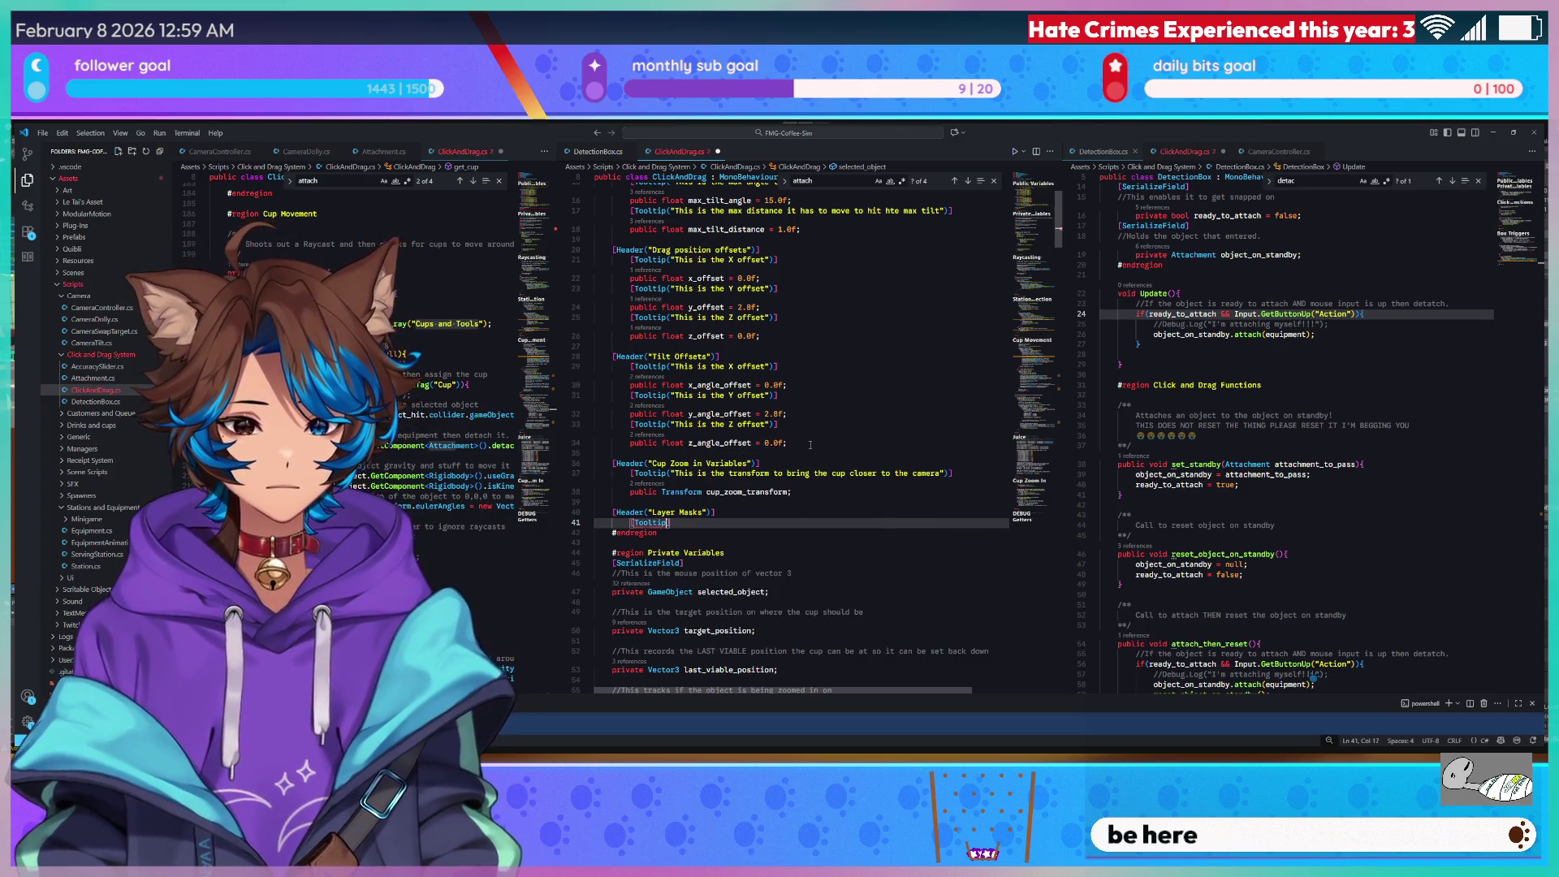
type("Tooltip(\"")
type("Layermasks for Cup")
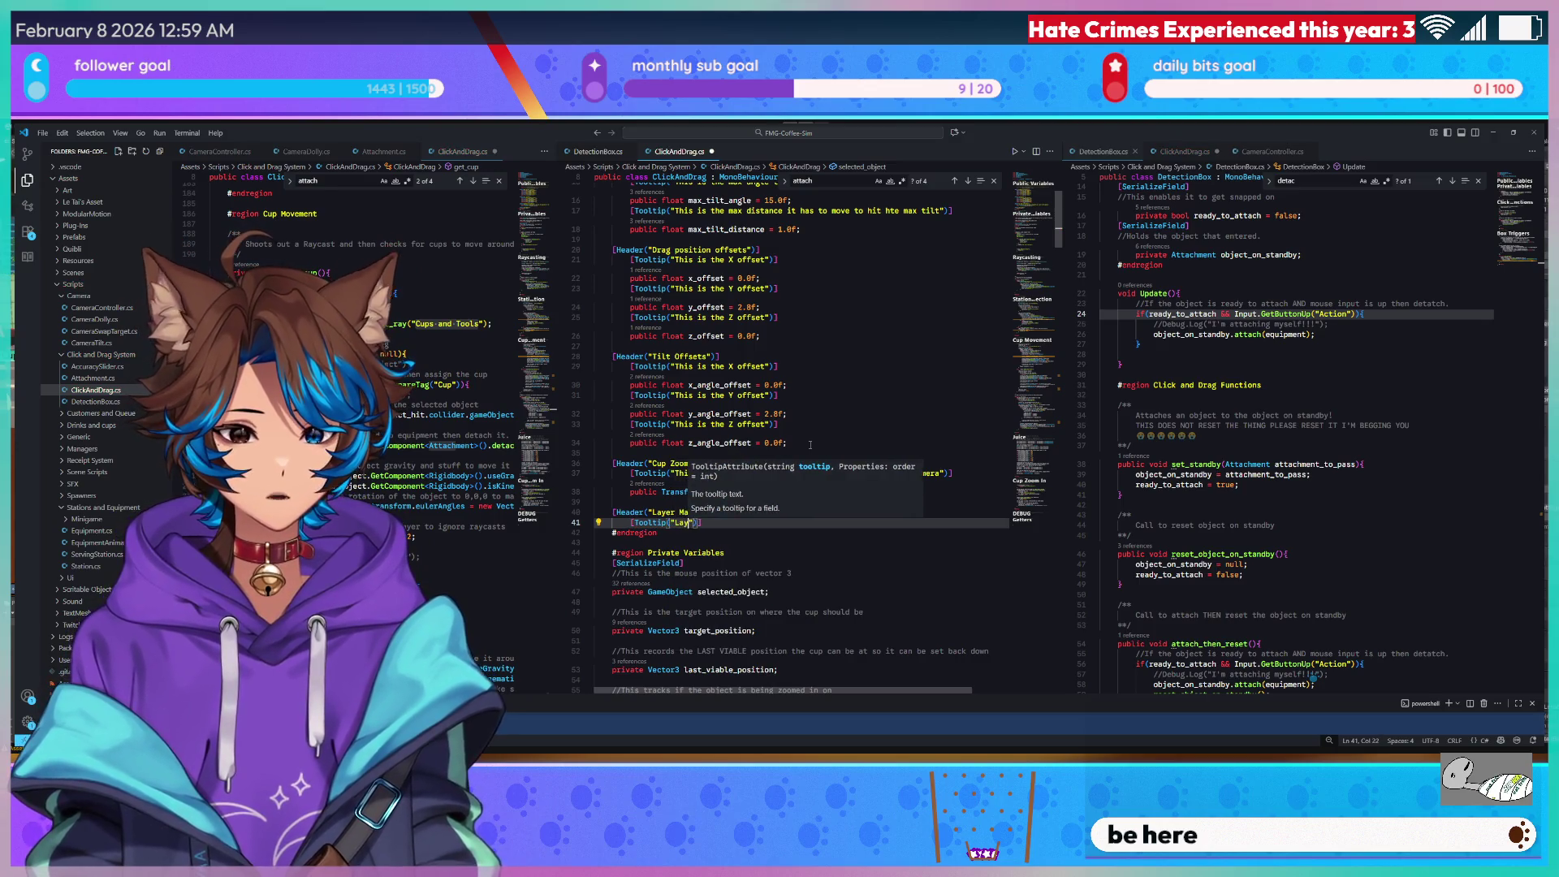
type("s")
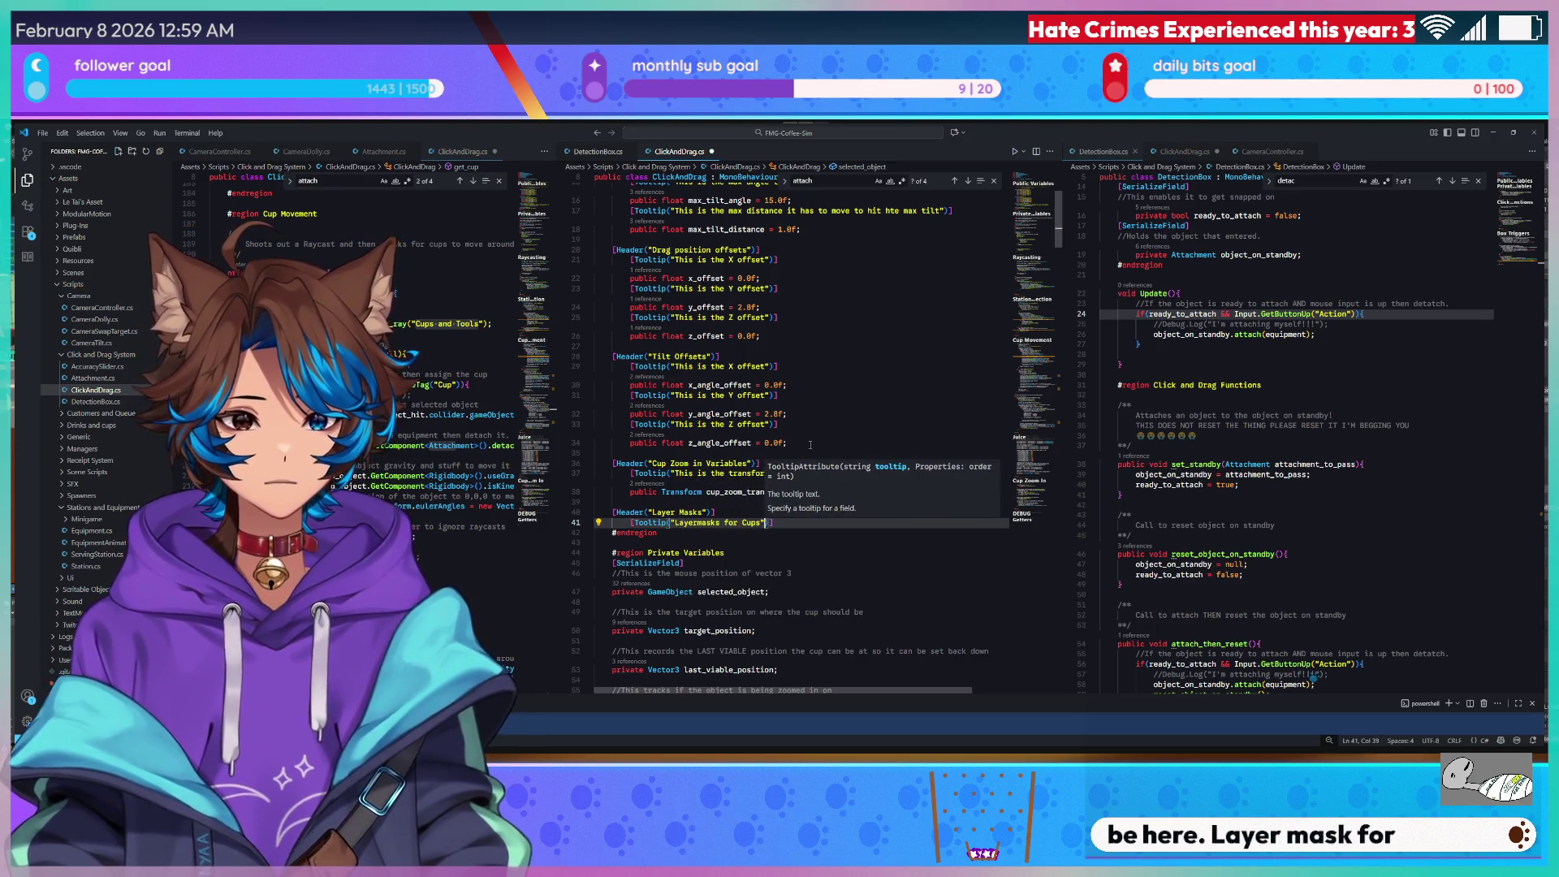
key("End")
key("Return")
type("public LayerMask ")
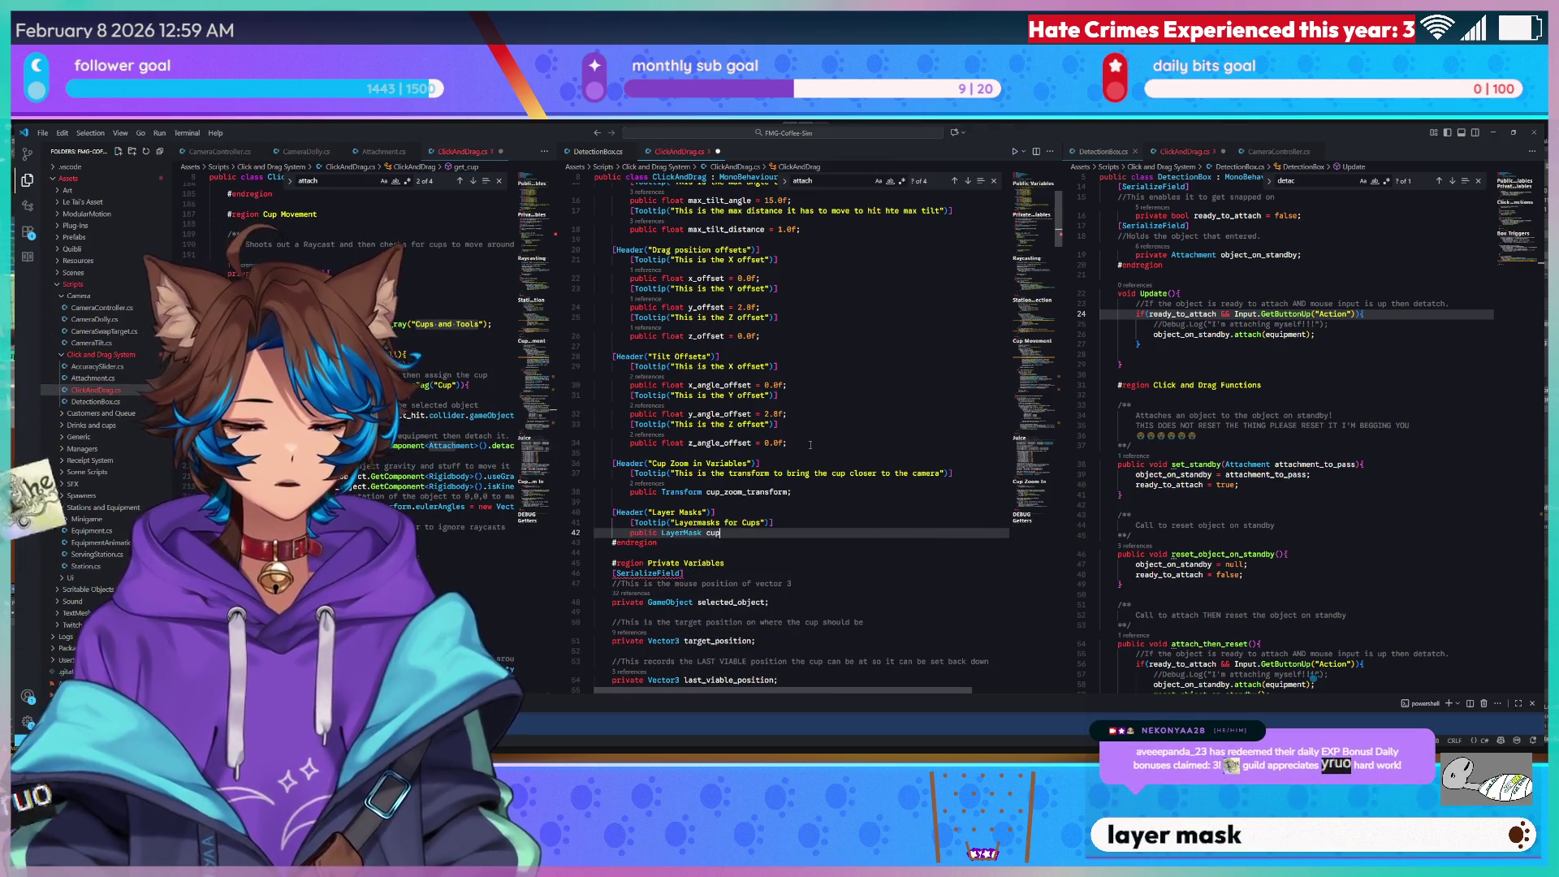
type("cup_mask")
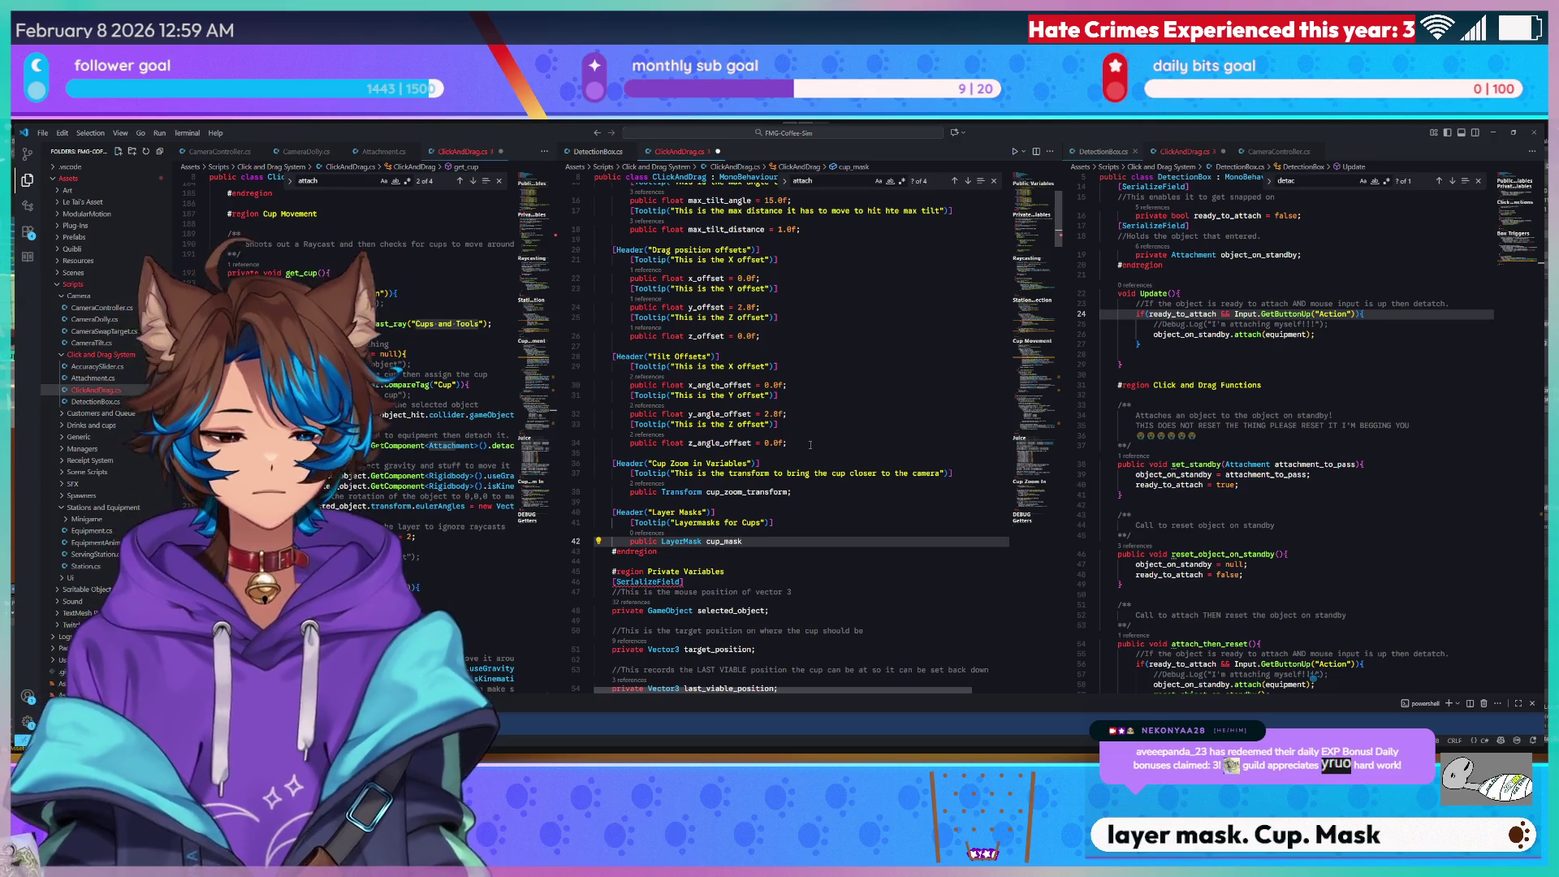
type(";")
key("Return")
key("Return")
left_click_drag(748, 541, 639, 524)
key("ctrl+c")
key("Down")
key("Down")
key("Down")
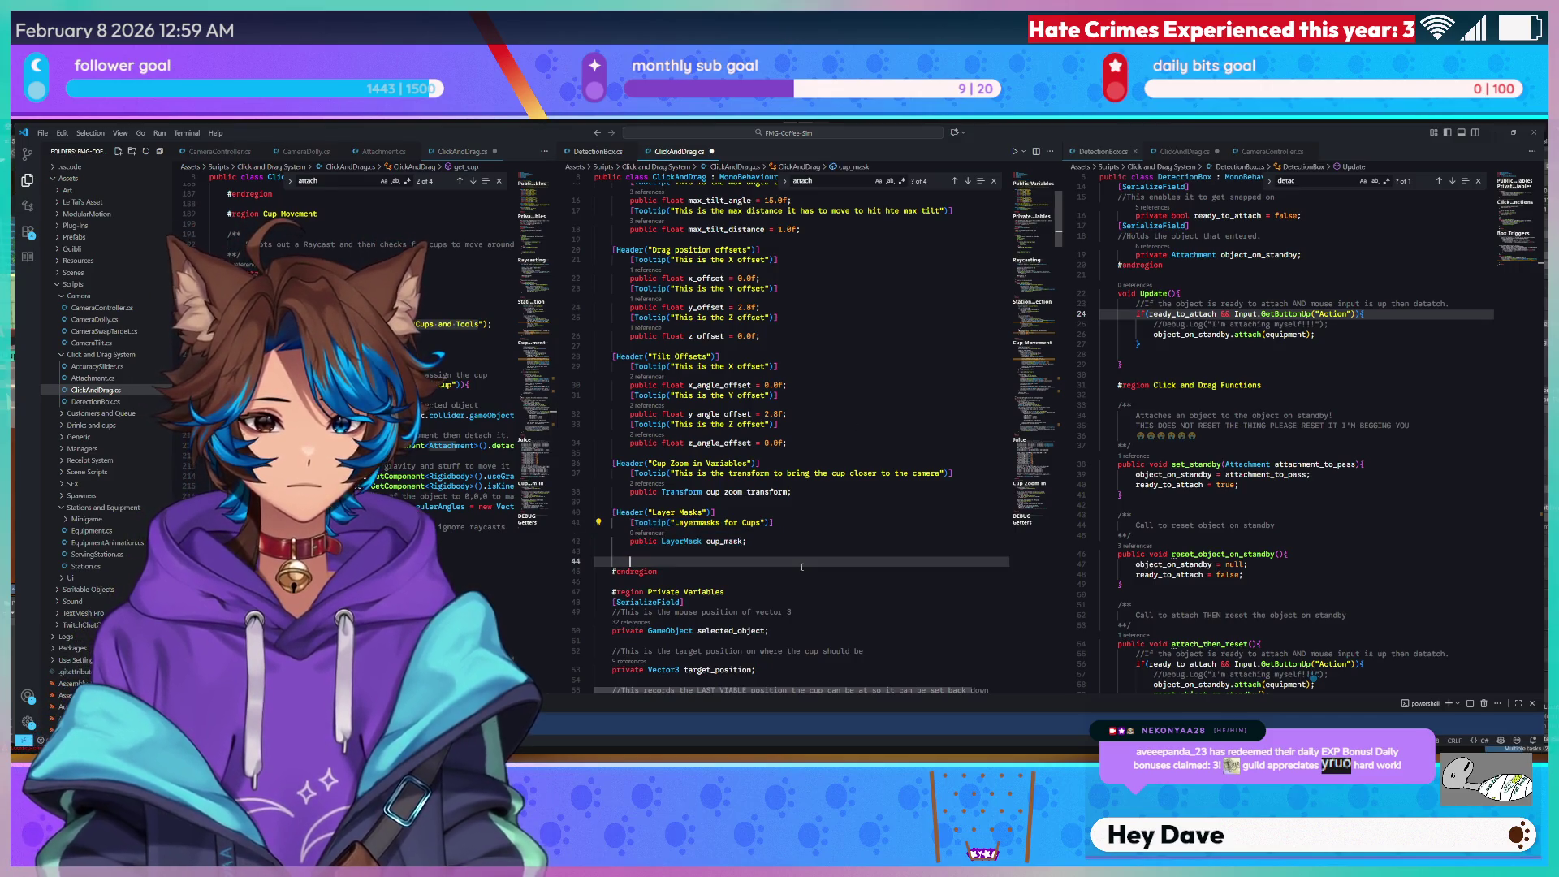
Paste the tooltip/field pair twice and change the new tooltips to Stations and The Counter.
key("ctrl+v")
key("Return")
key("Return")
key("ctrl+v")
double_click(742, 561)
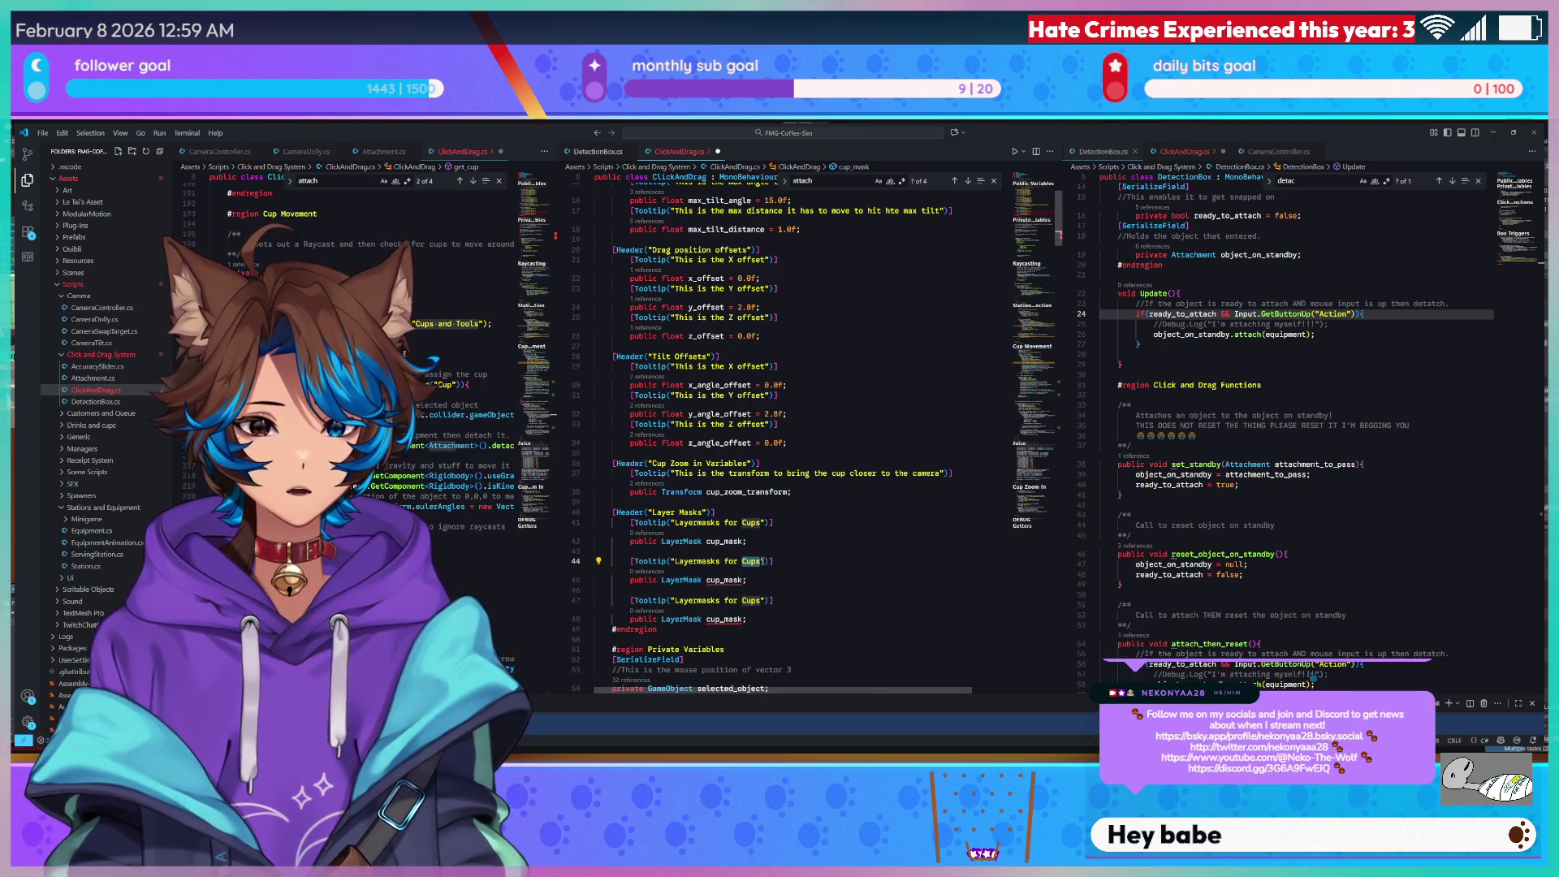
type("Station")
key("ctrl+s")
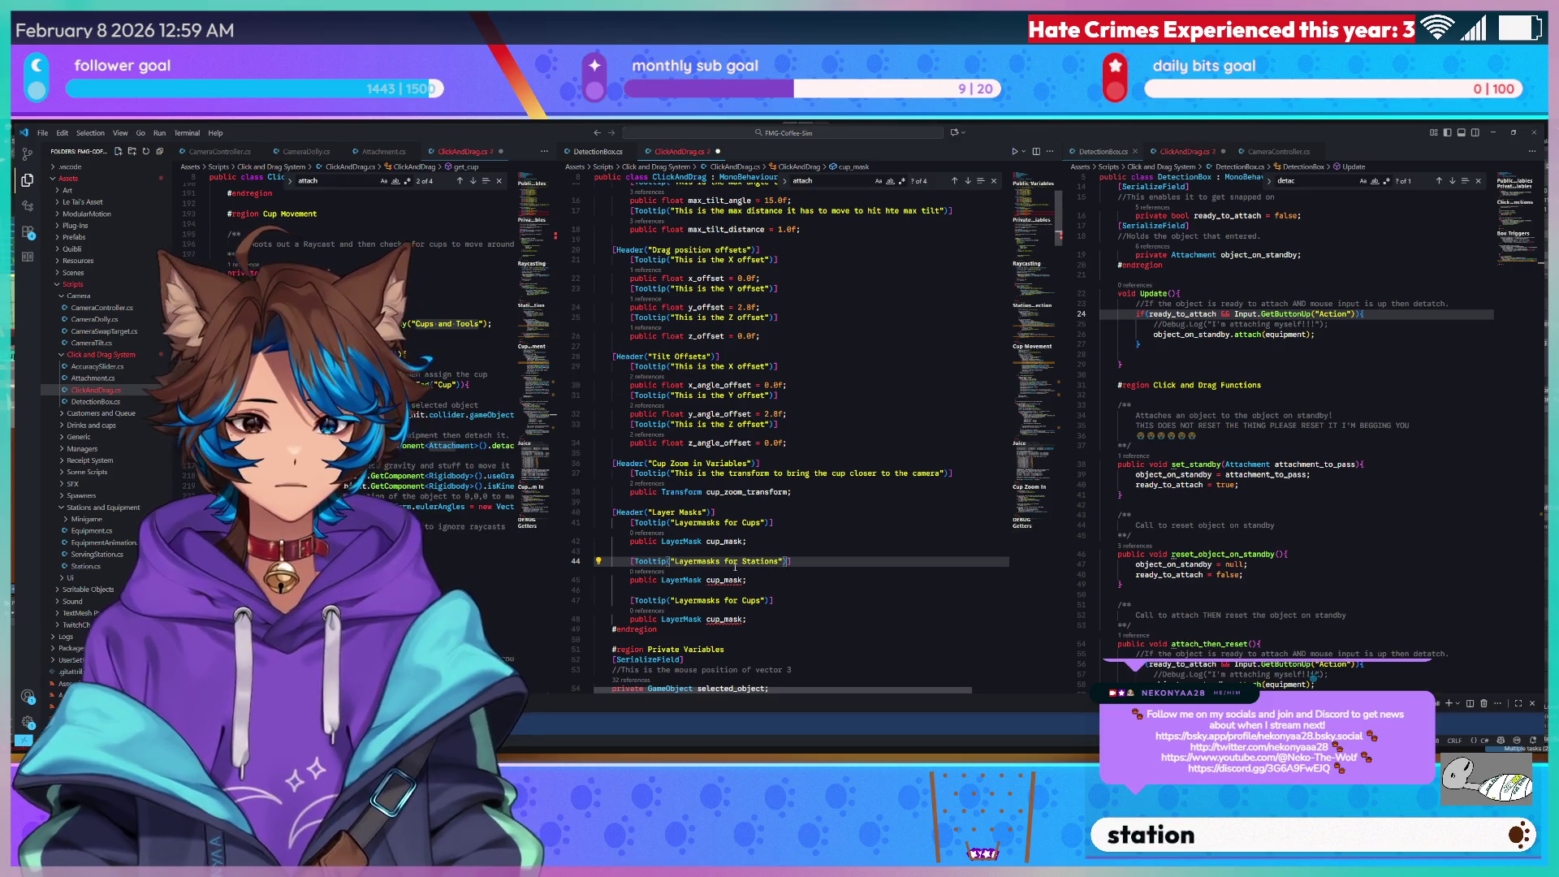
double_click(752, 601)
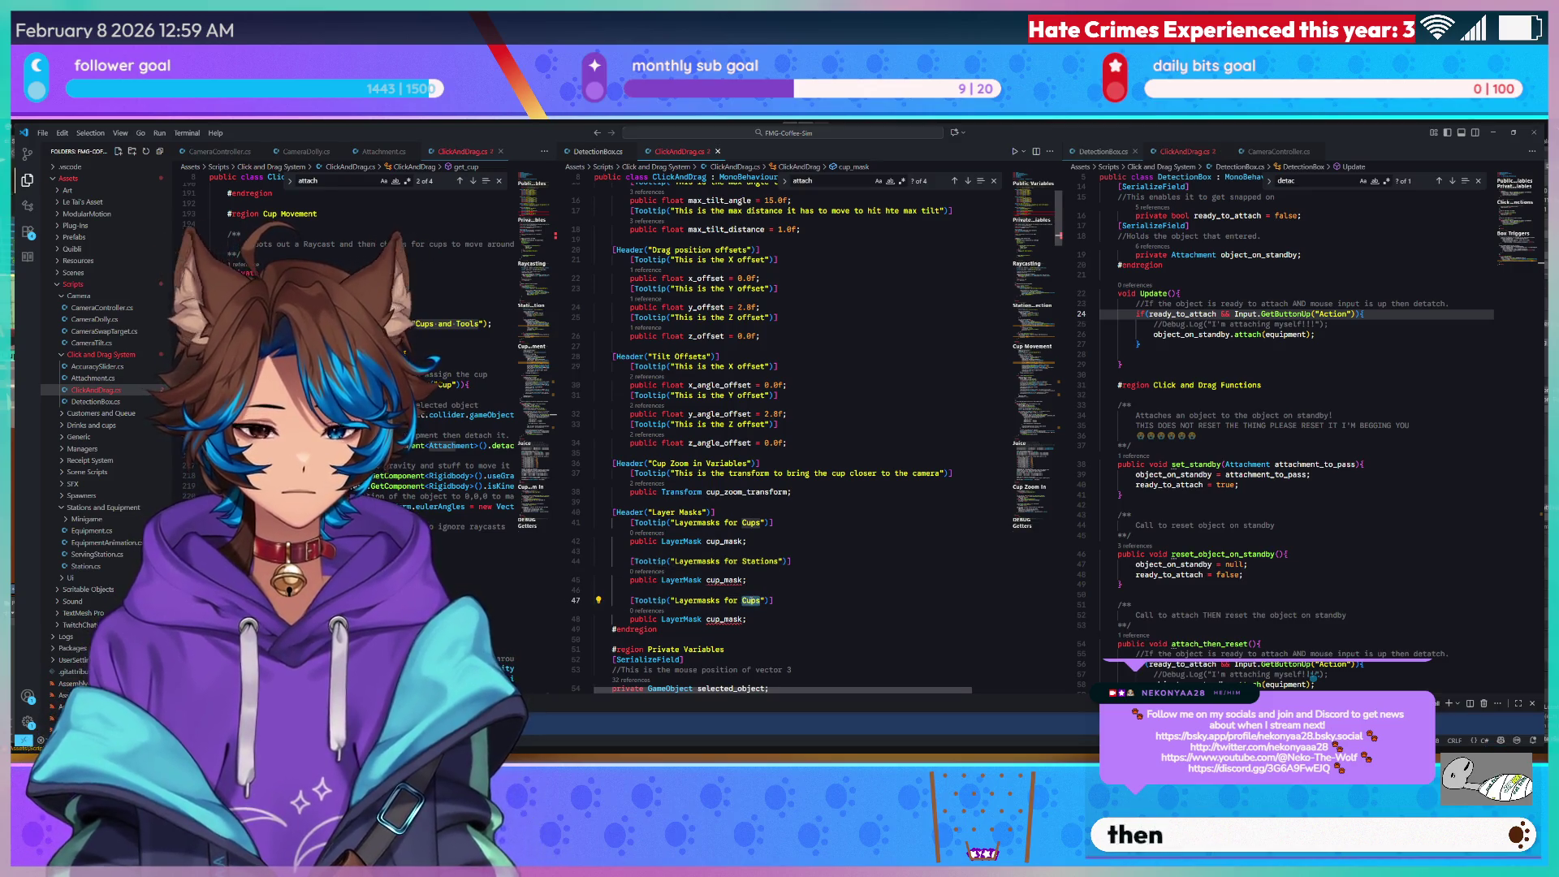
type("The Counter")
key("ctrl+s")
Rename the copied cup_mask fields to station_mask and counter_mask.
left_click(720, 580)
key("BackSpace")
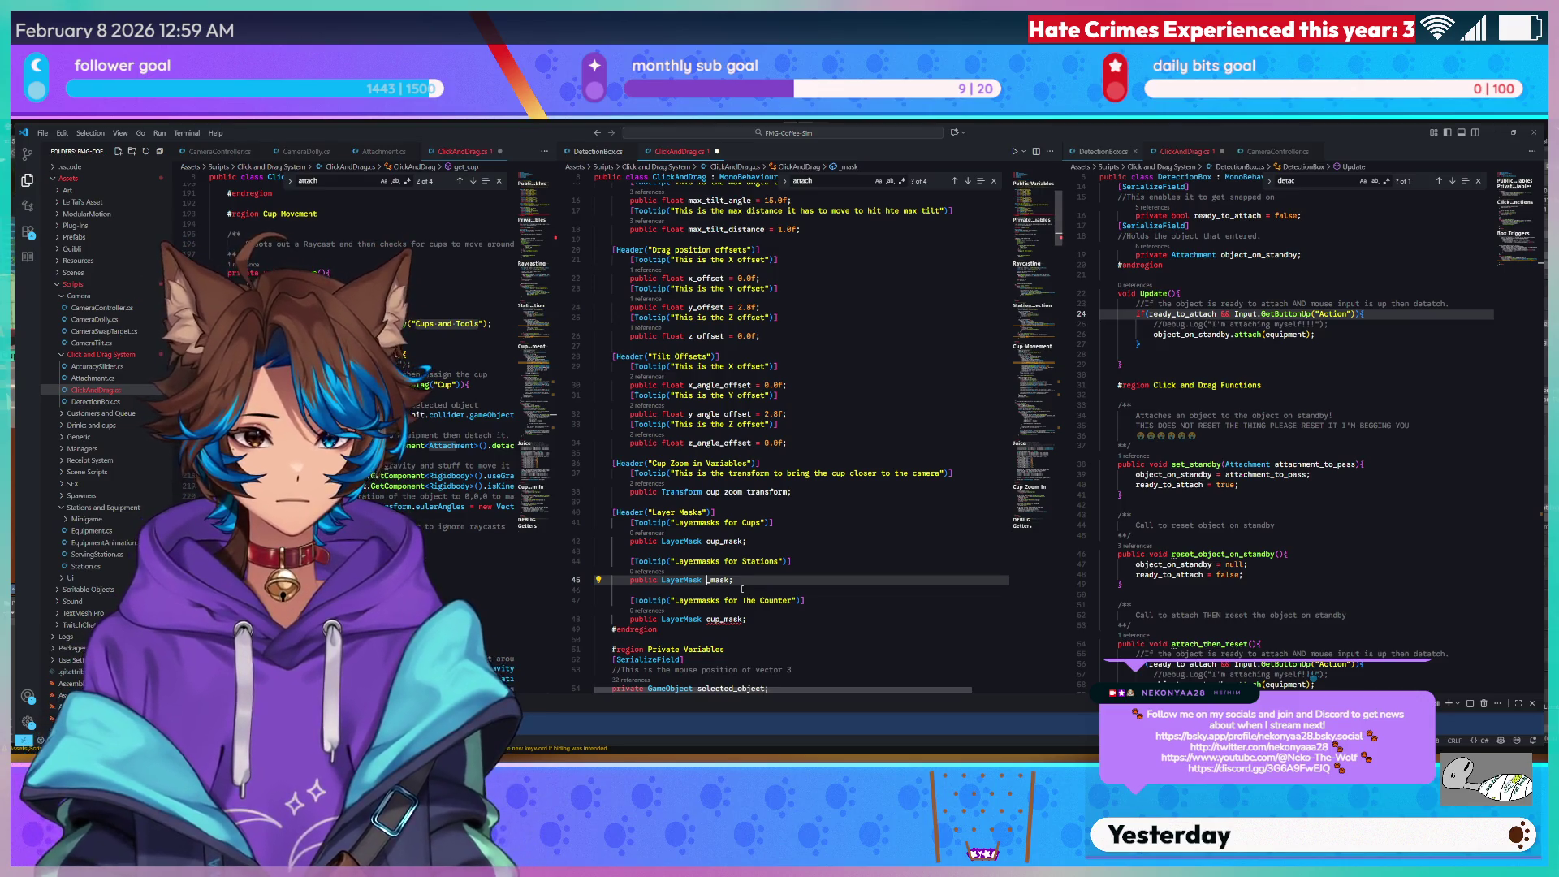
type("station")
left_click(722, 619)
key("BackSpace")
key("BackSpace")
type("ounter")
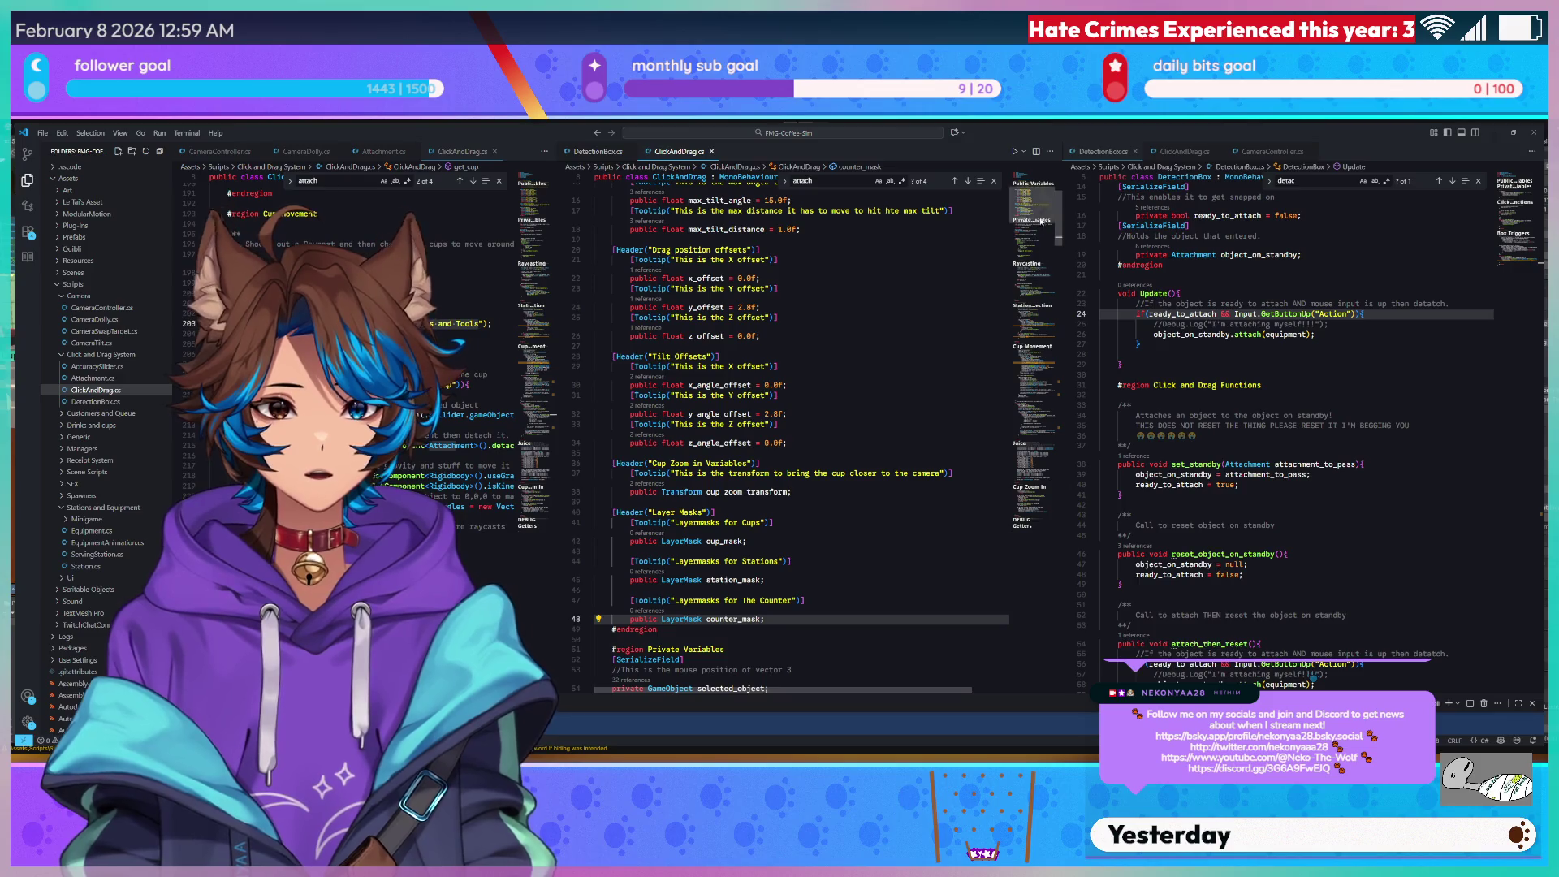
scroll(855, 306, "down", 15)
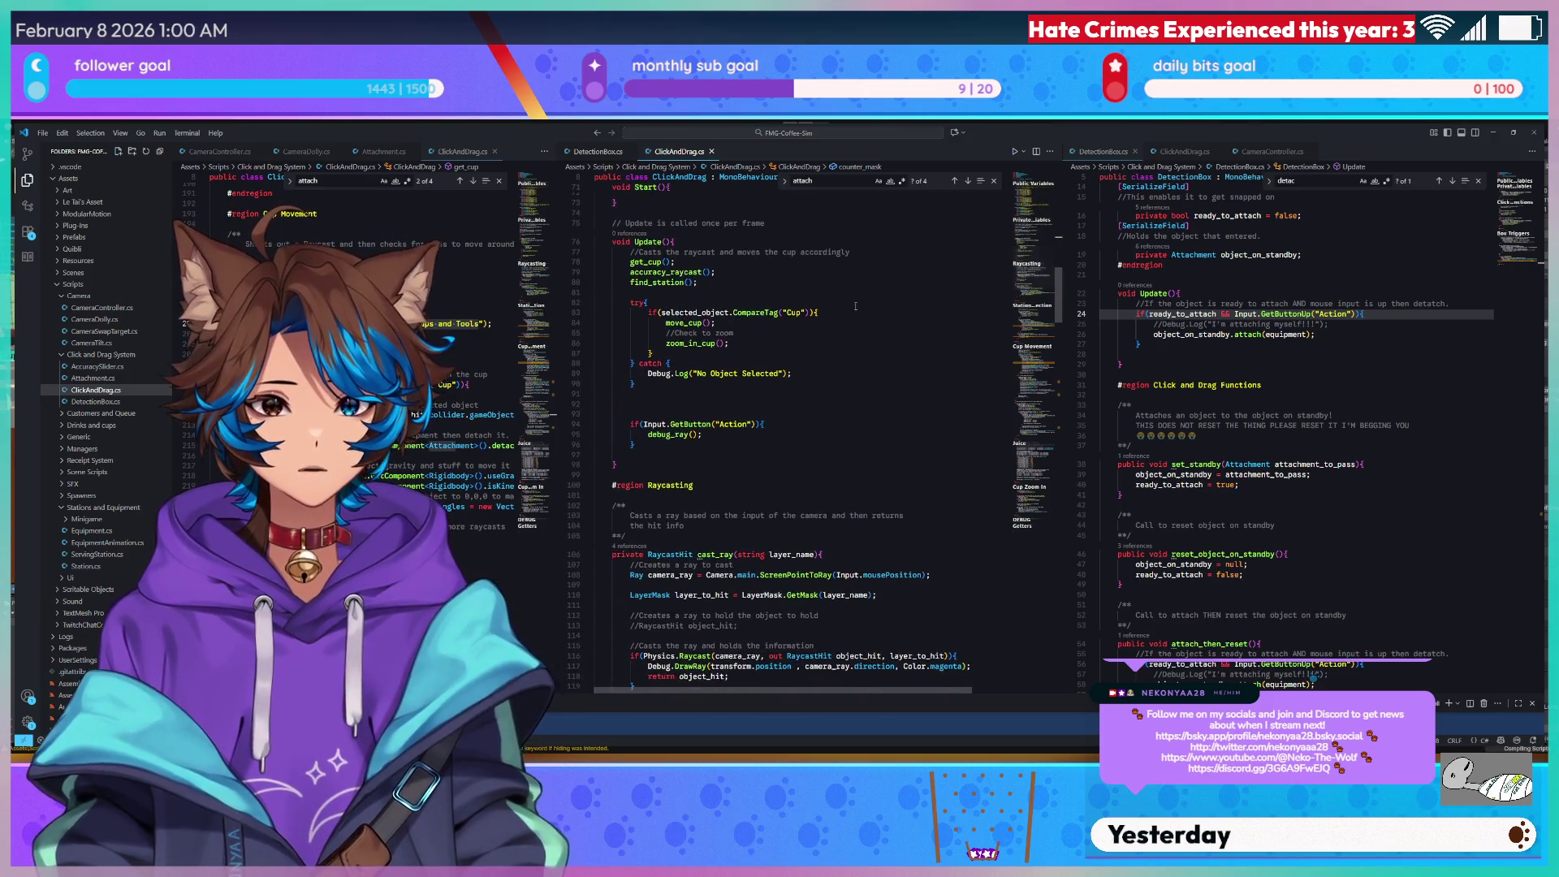
Replace cast_ray's 'string layer_name' parameter with 'LayerMask ray_layers' using autocompletion.
scroll(855, 306, "down", 5)
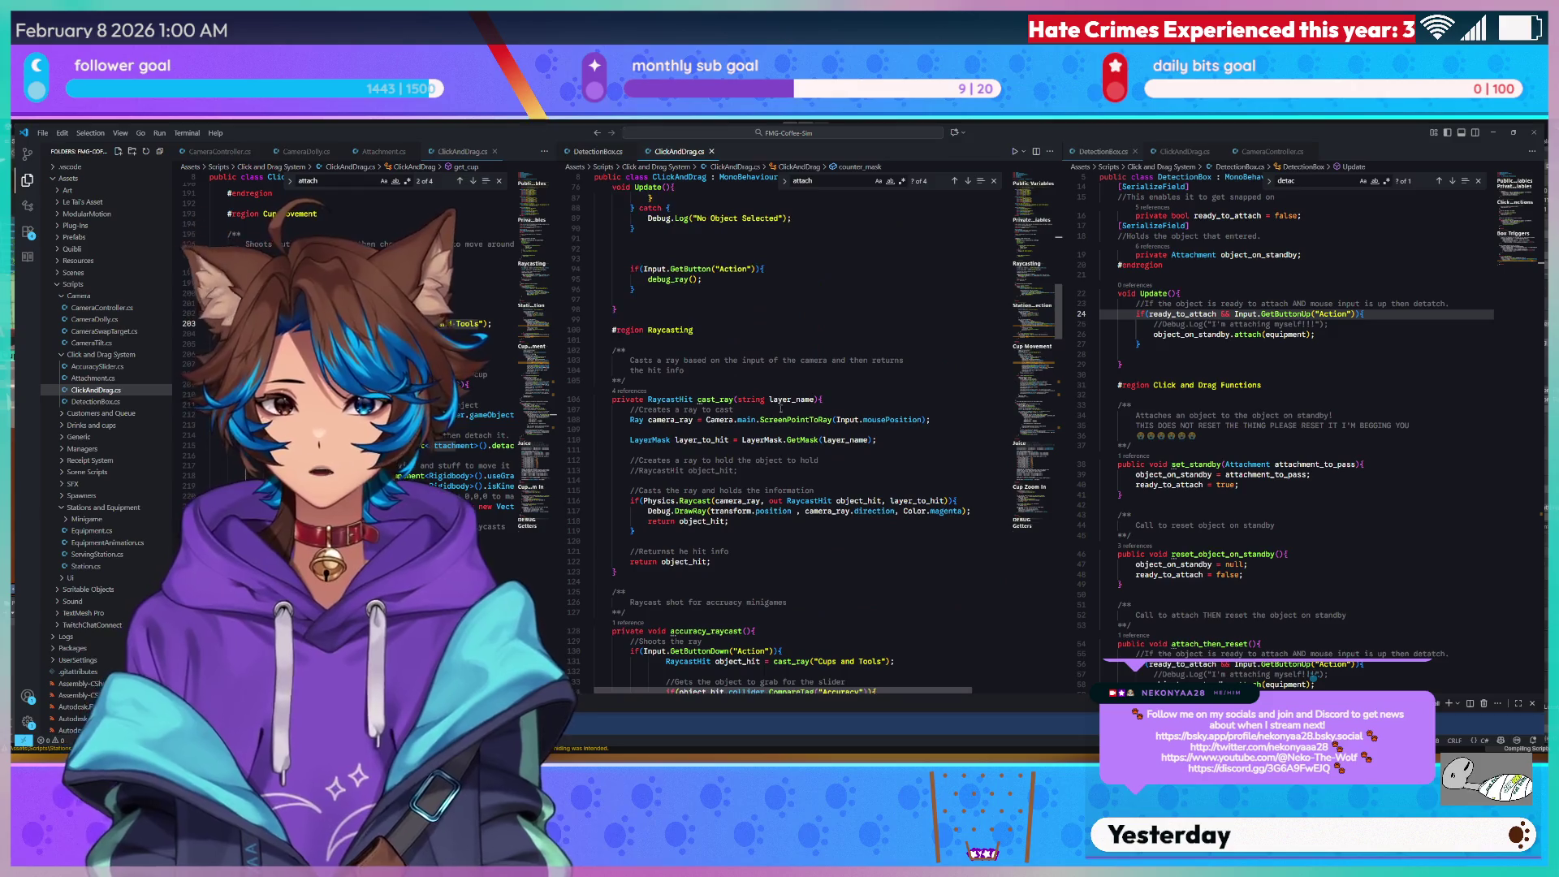
left_click(735, 400)
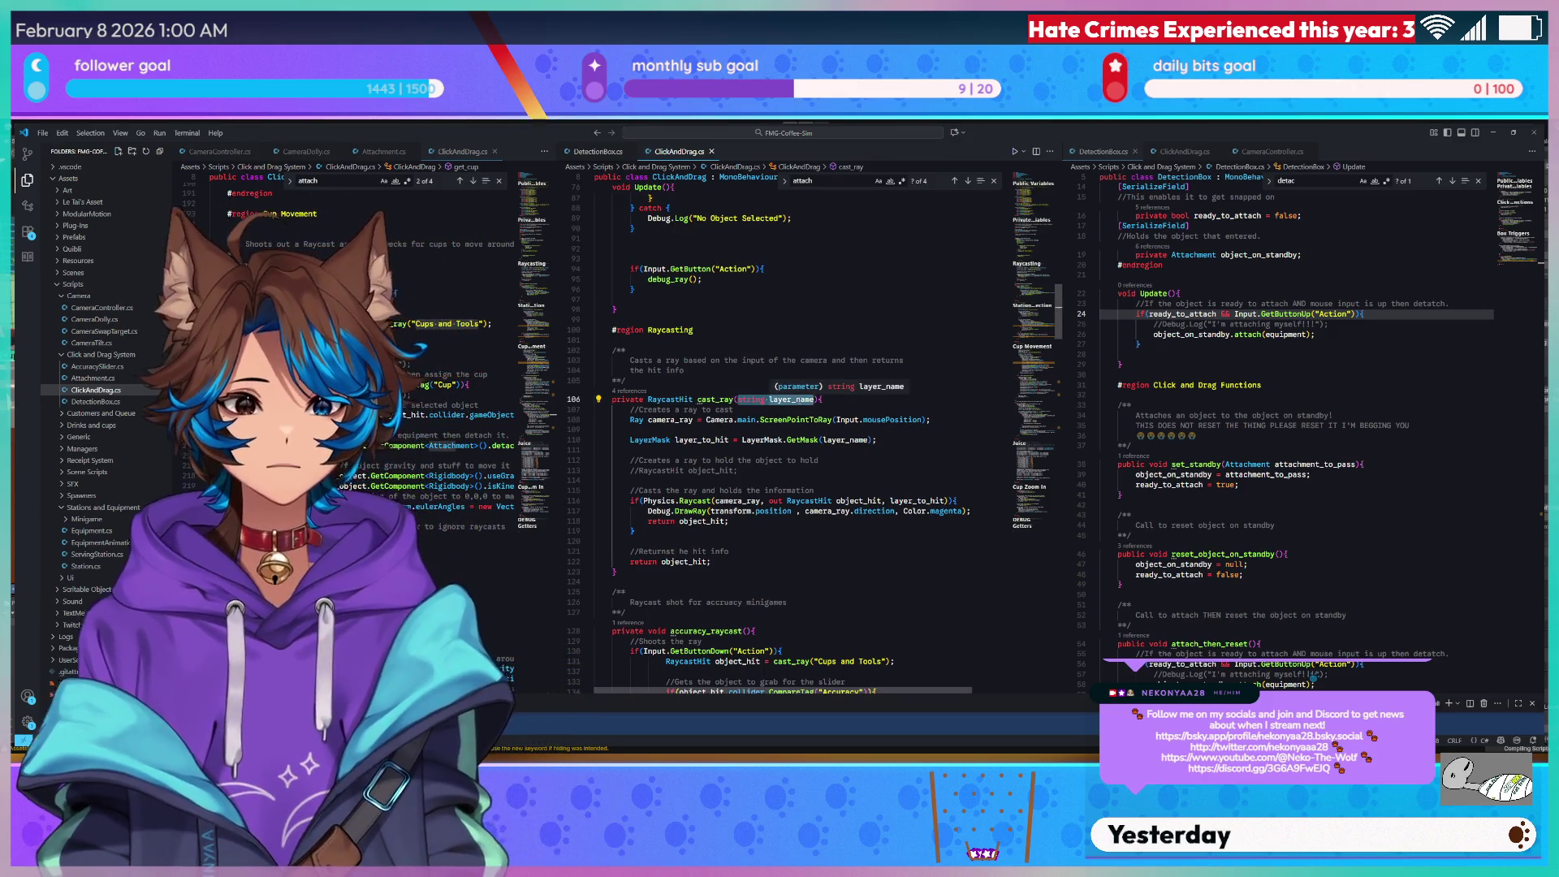
type("Lay")
key("Tab")
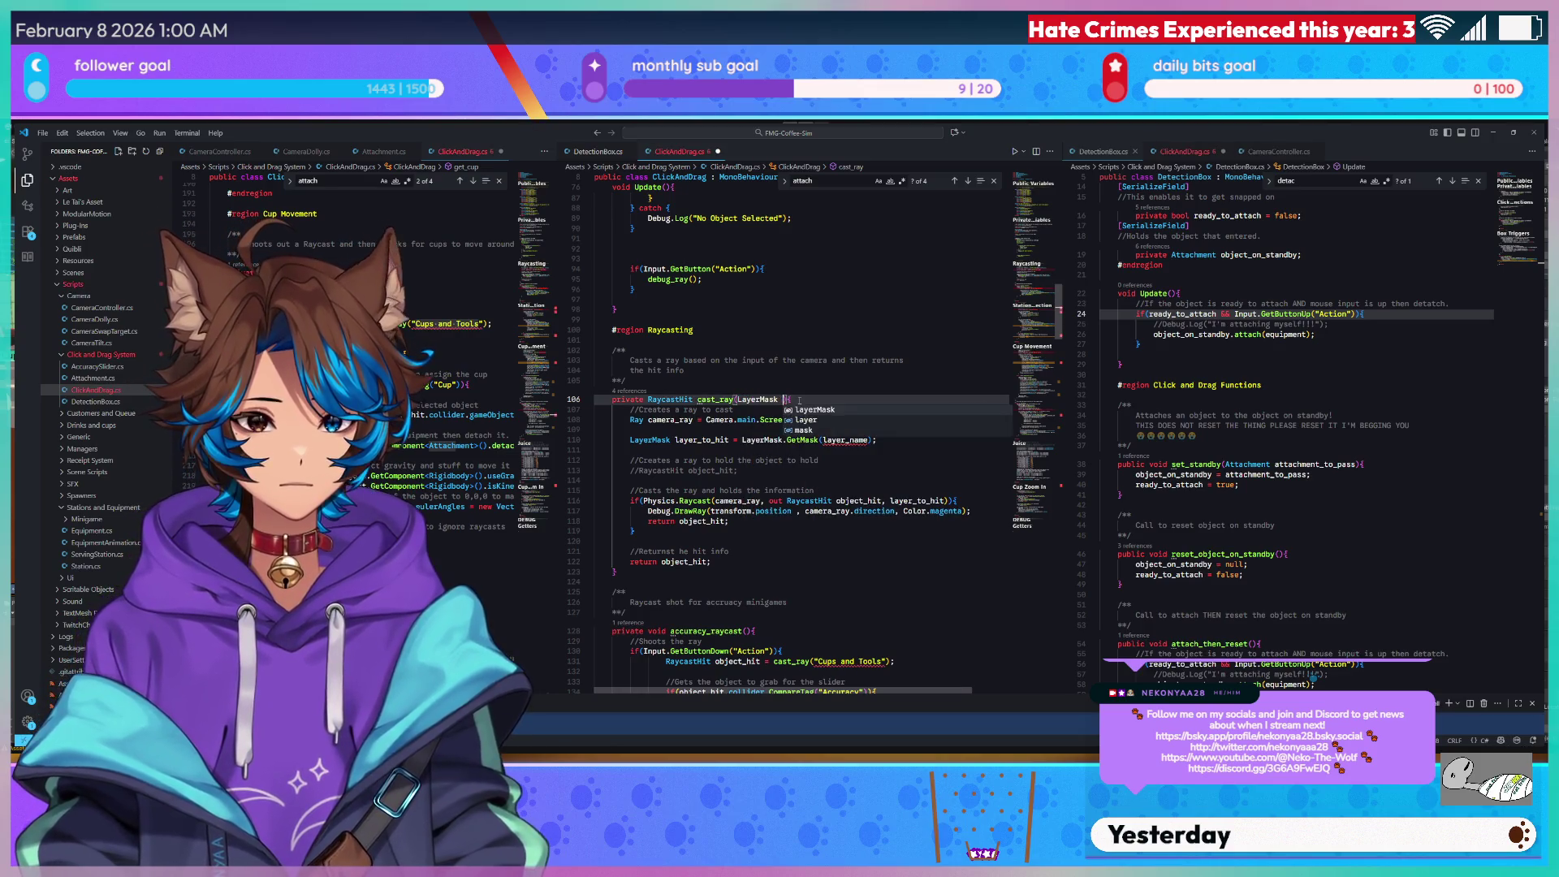
type("layer")
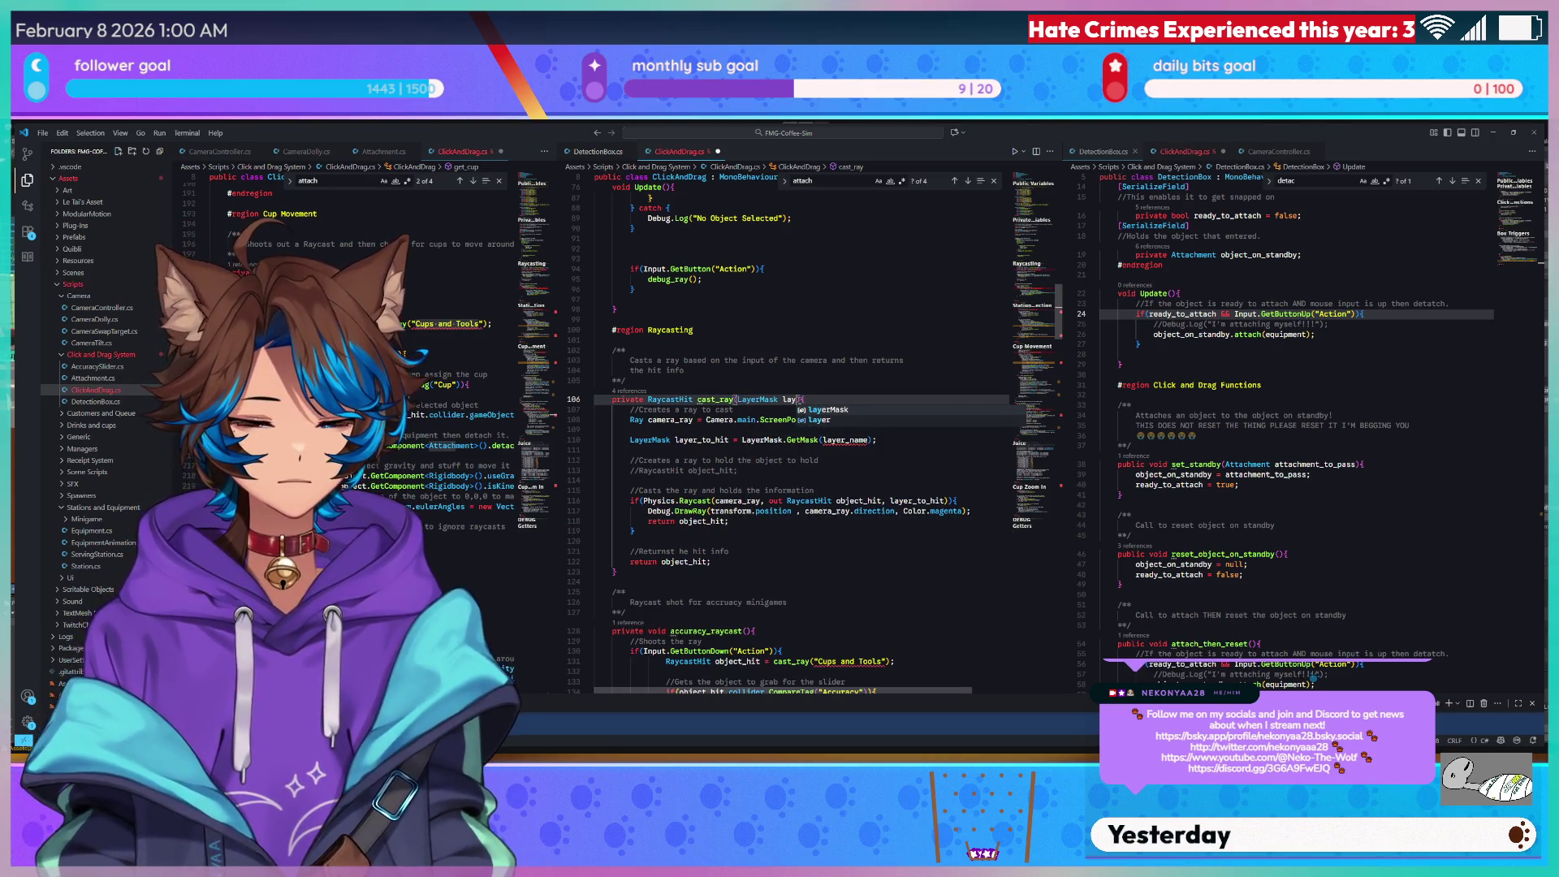
type("_ma")
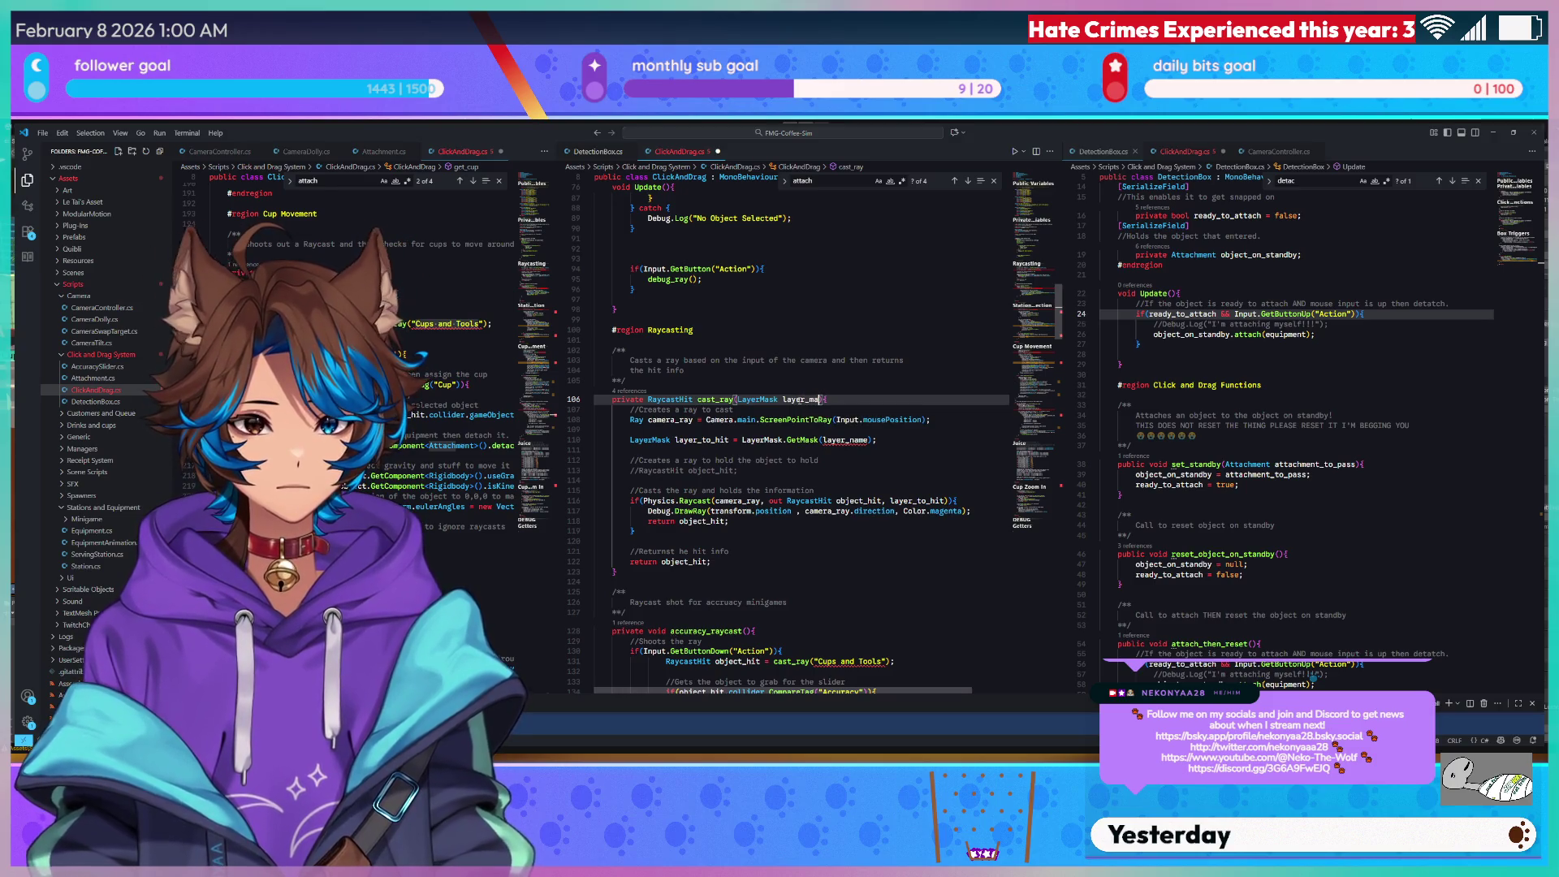
key("BackSpace")
type("ma")
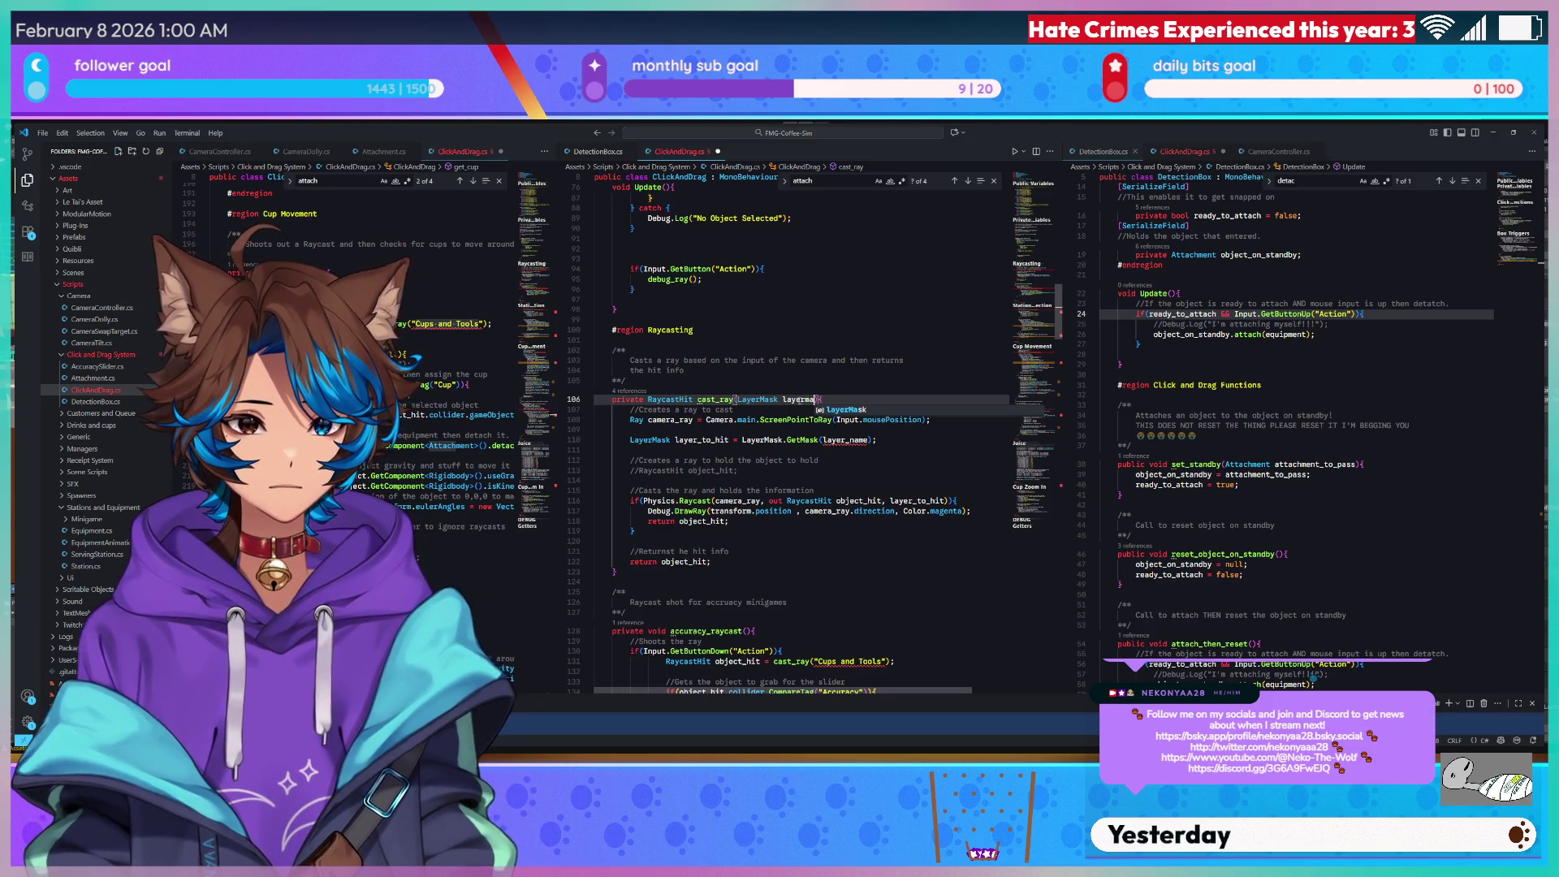
key("BackSpace")
key("BackSpace")
key("BackSpace")
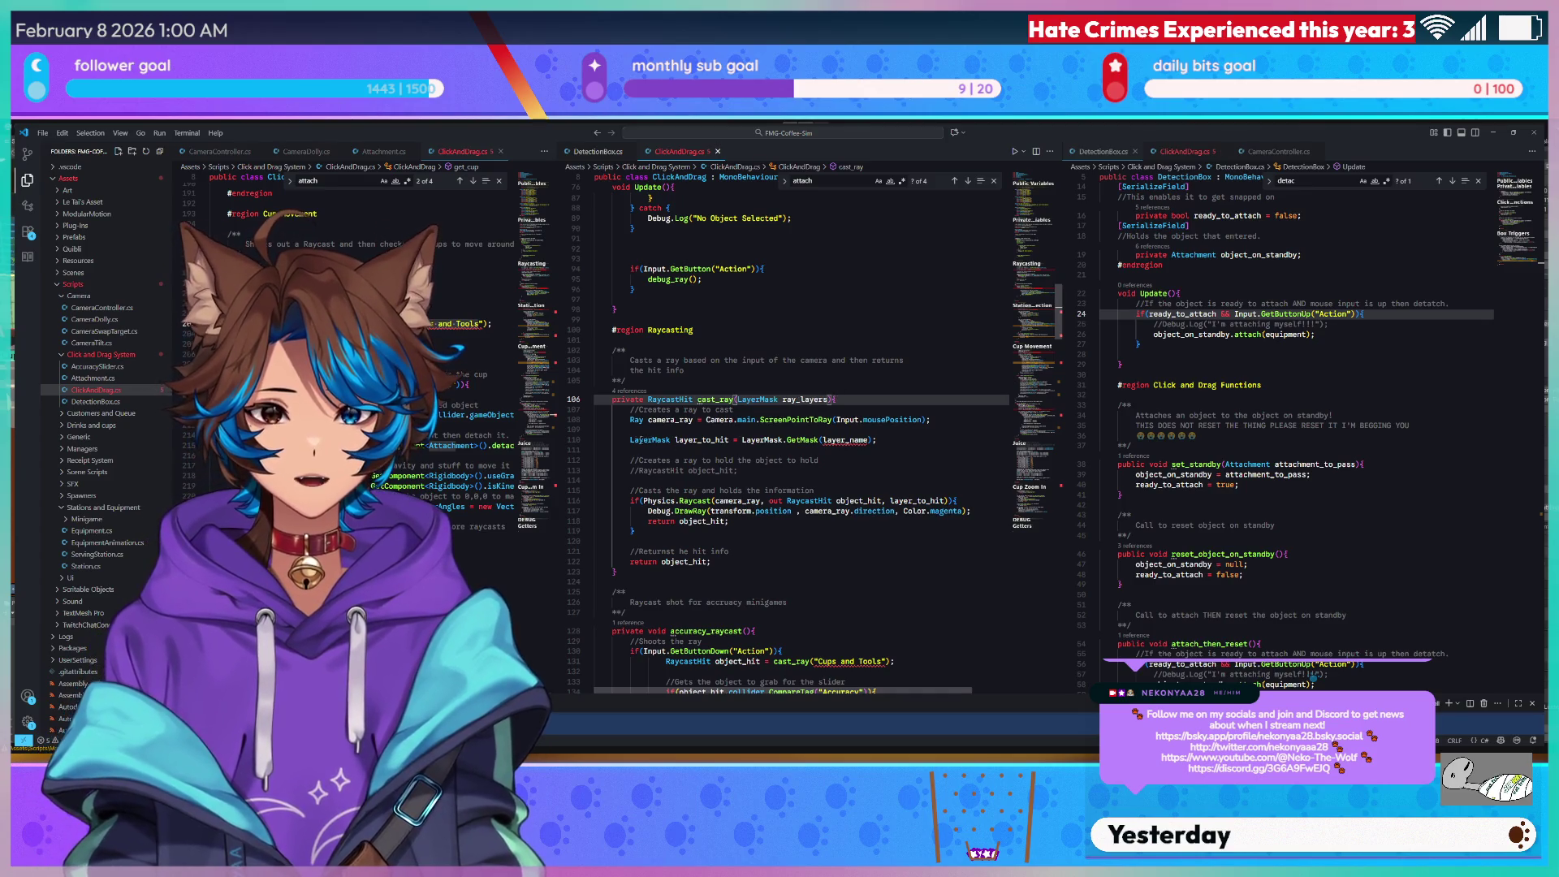
Replace layer_to_hit in the Physics.Raycast call with cup_mask.
left_click(630, 439)
type("//")
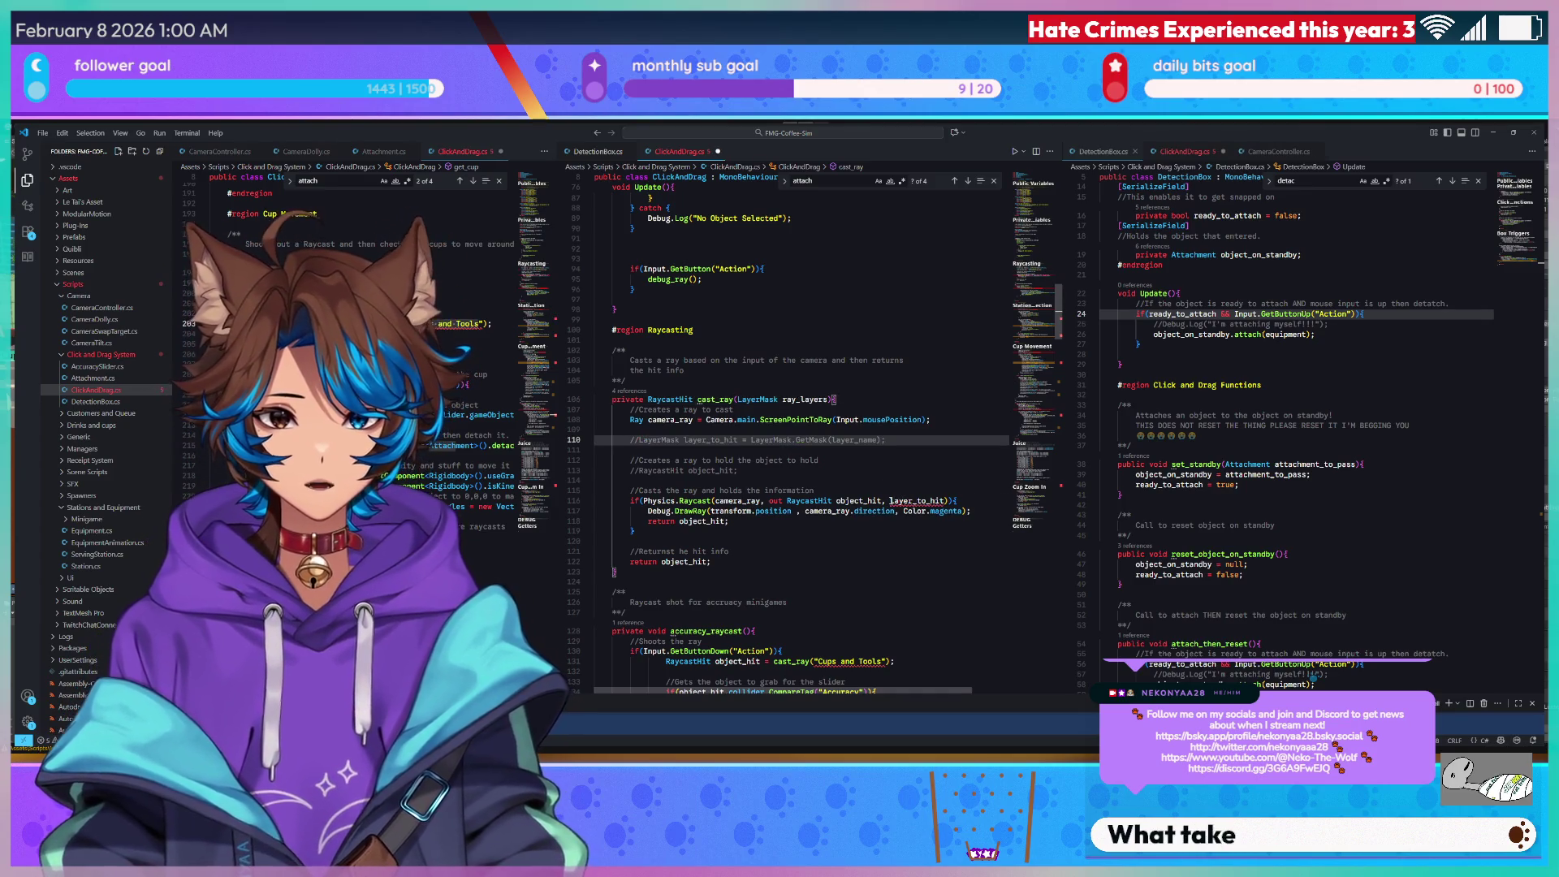
left_click(936, 501)
key("ctrl+BackSpace")
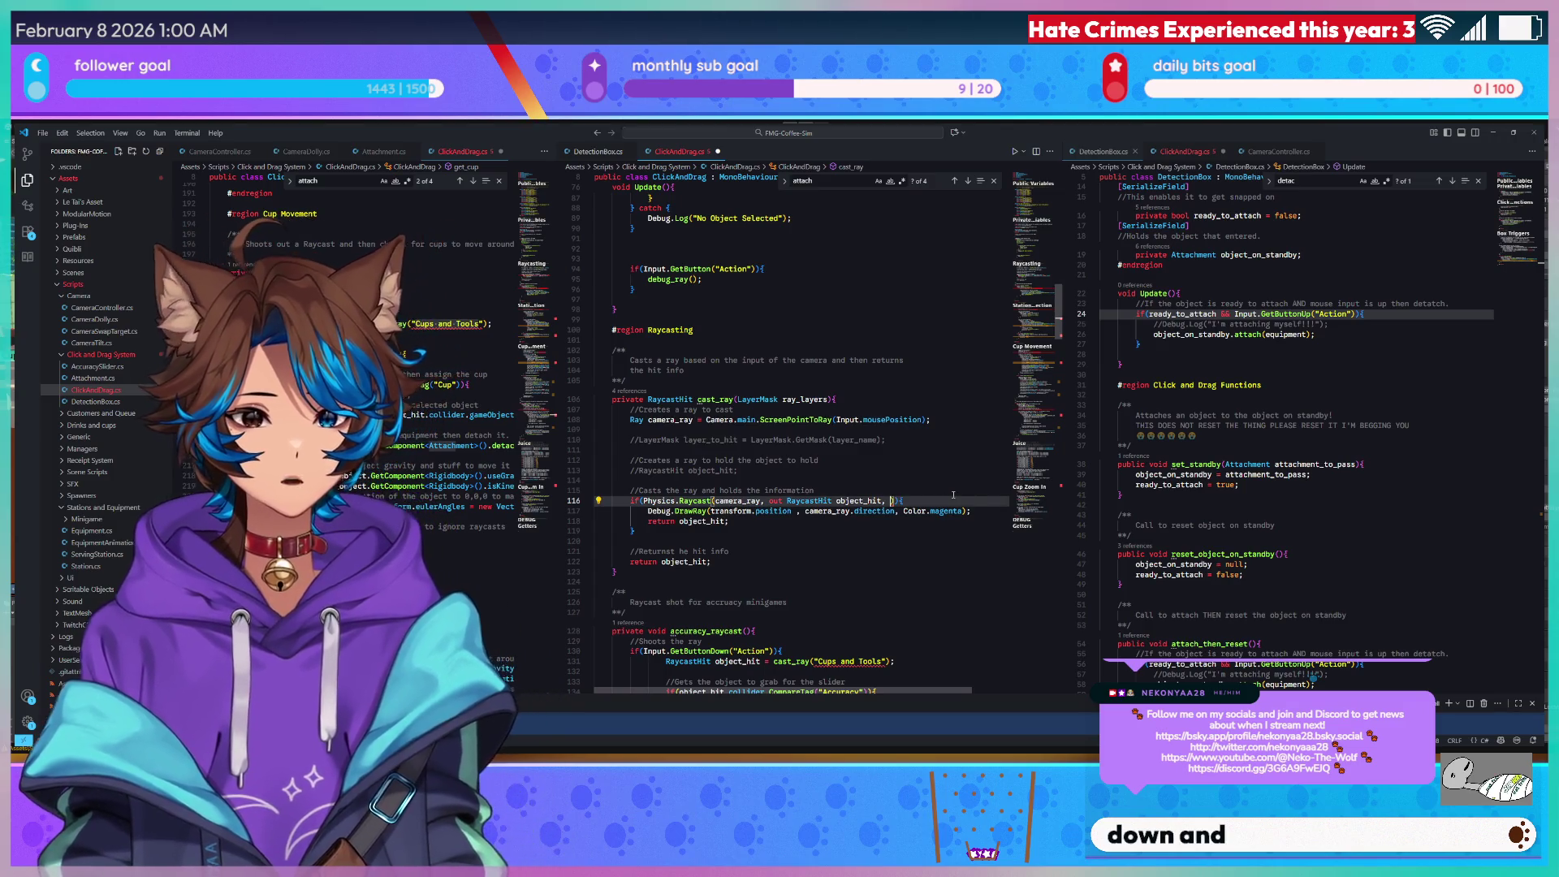
type(",")
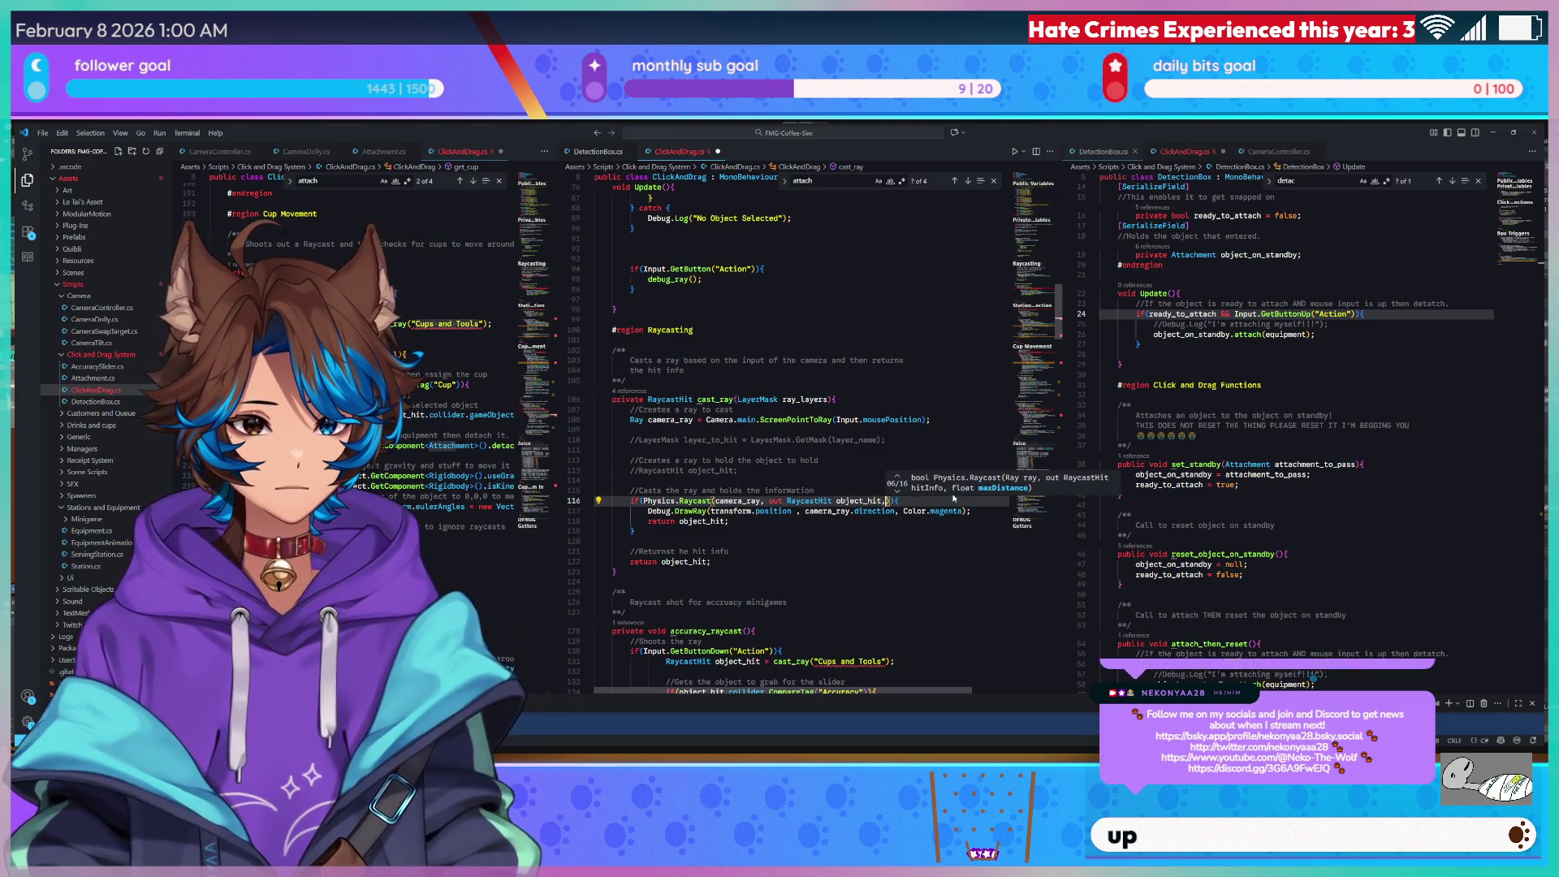
type(" layer")
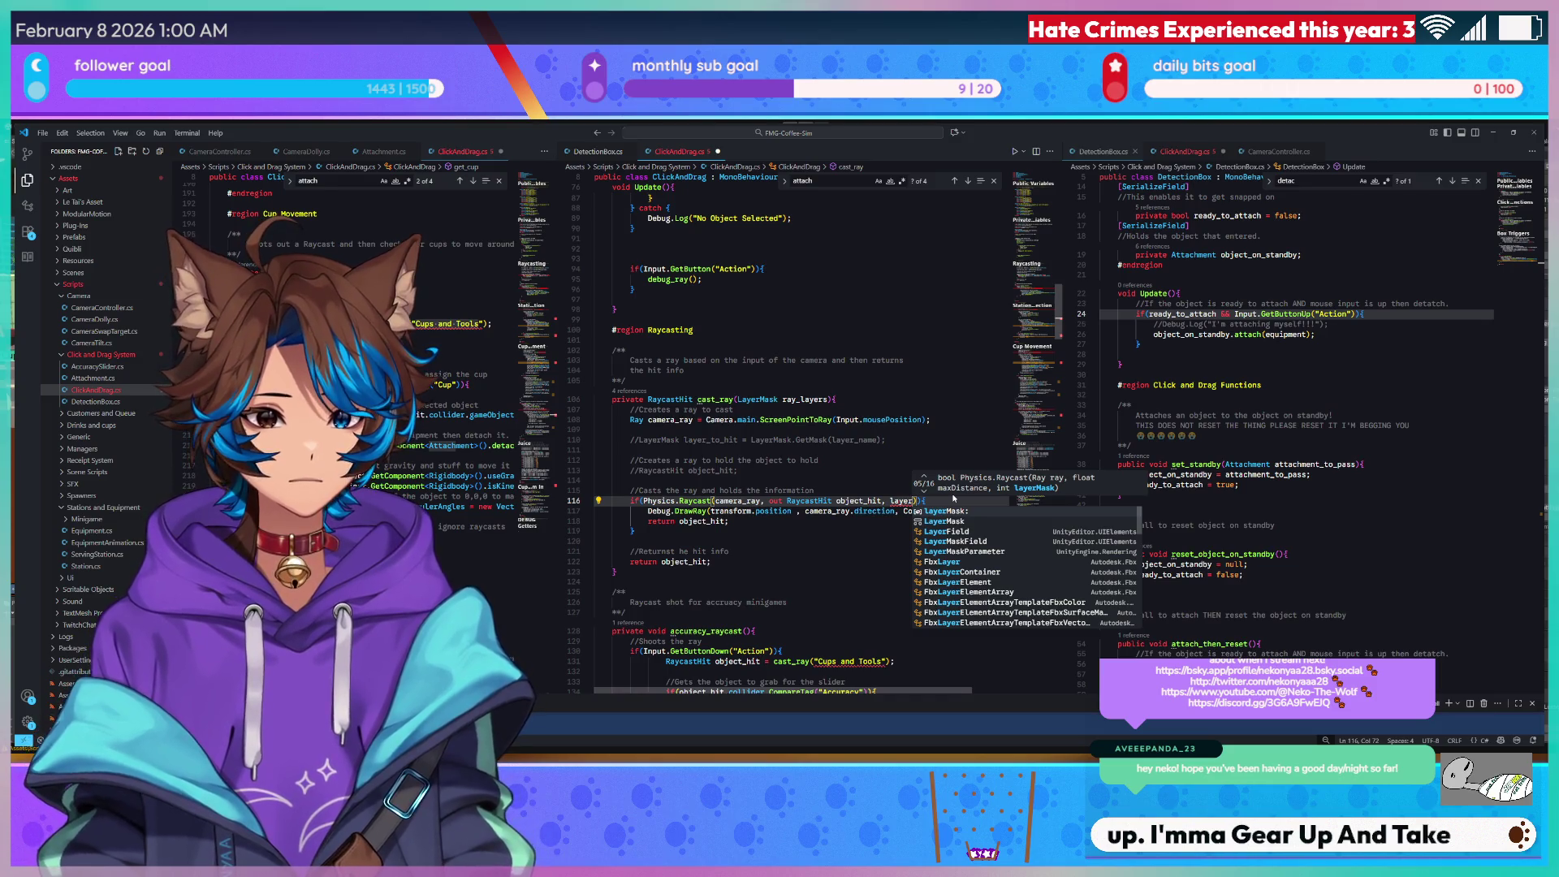
key("BackSpace")
key("BackSpace")
key("BackSpace")
type("up")
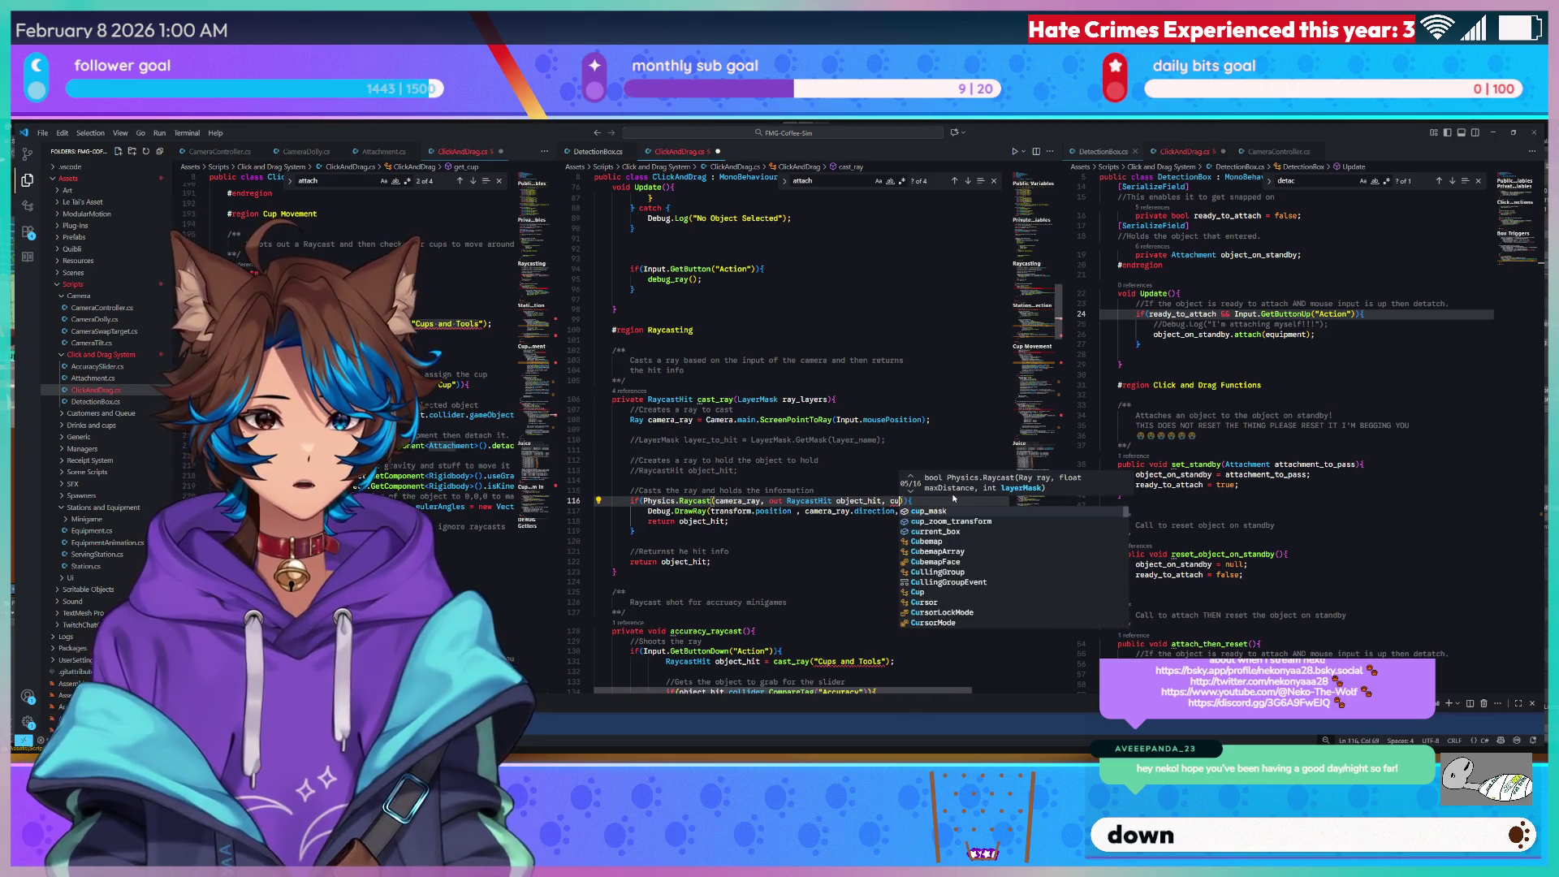
type("_")
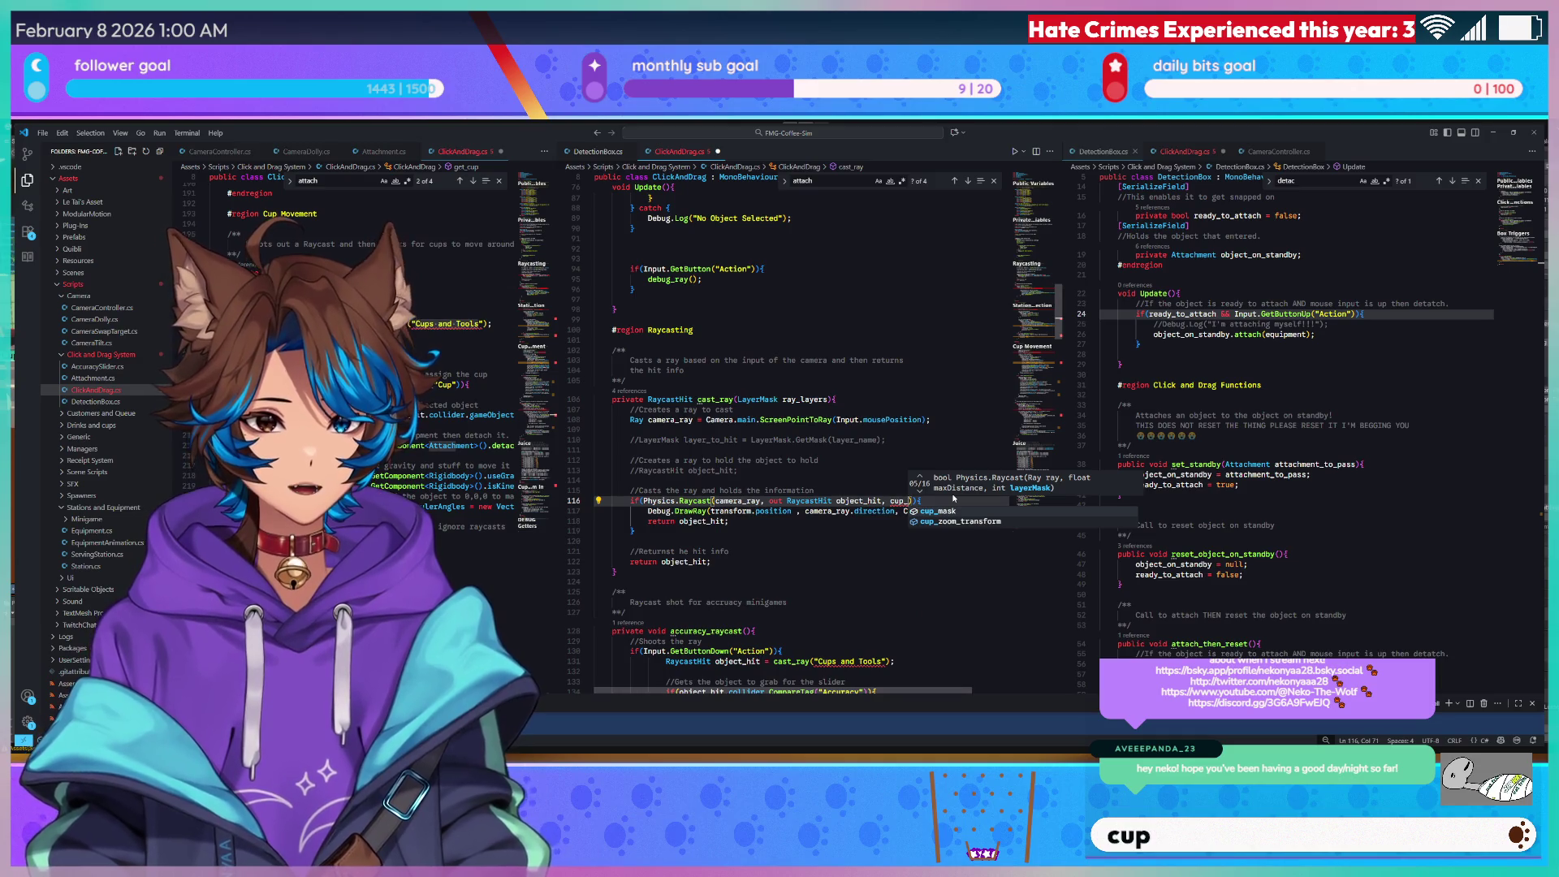
type("mas")
key("BackSpace")
key("BackSpace")
key("BackSpace")
type("cu")
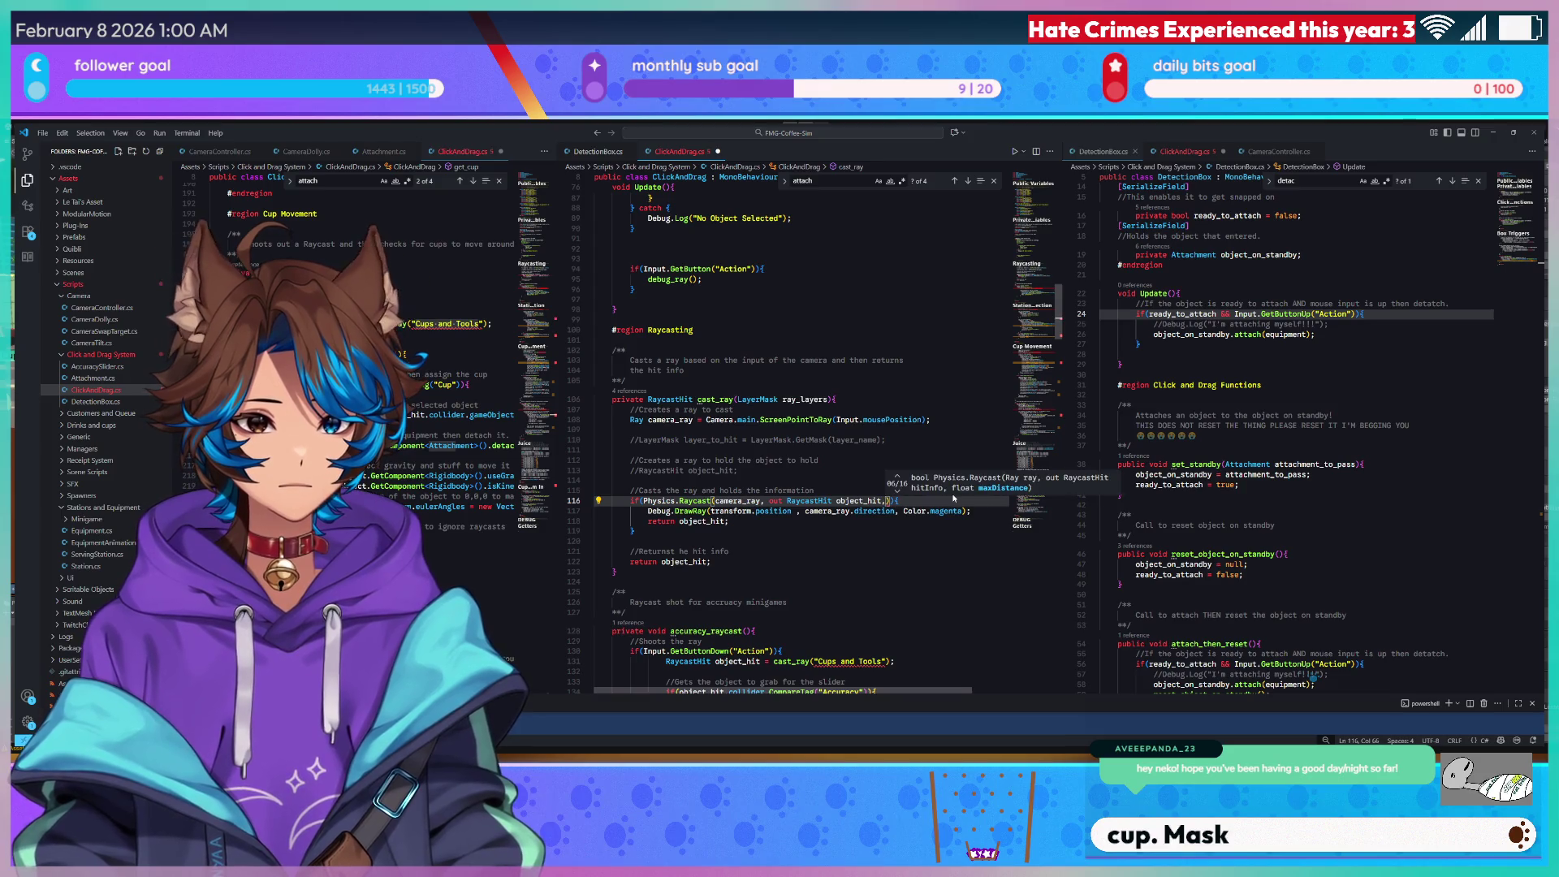
type("p_mask")
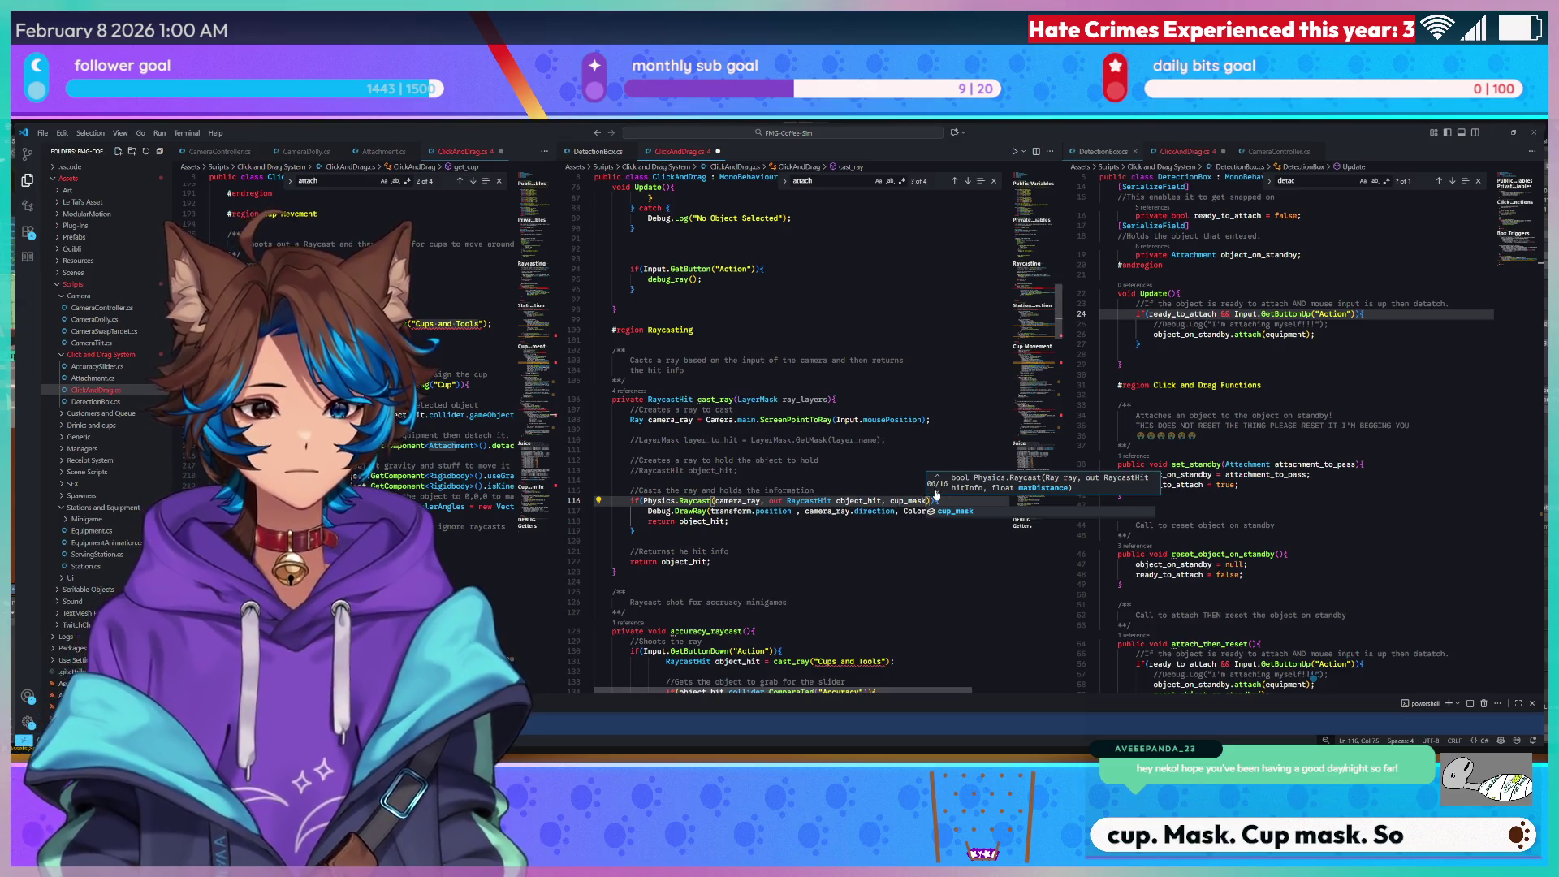
Check the Raycast overloads, delete the cup_mask argument, and undo back to the layer-mask declarations.
left_click(936, 493)
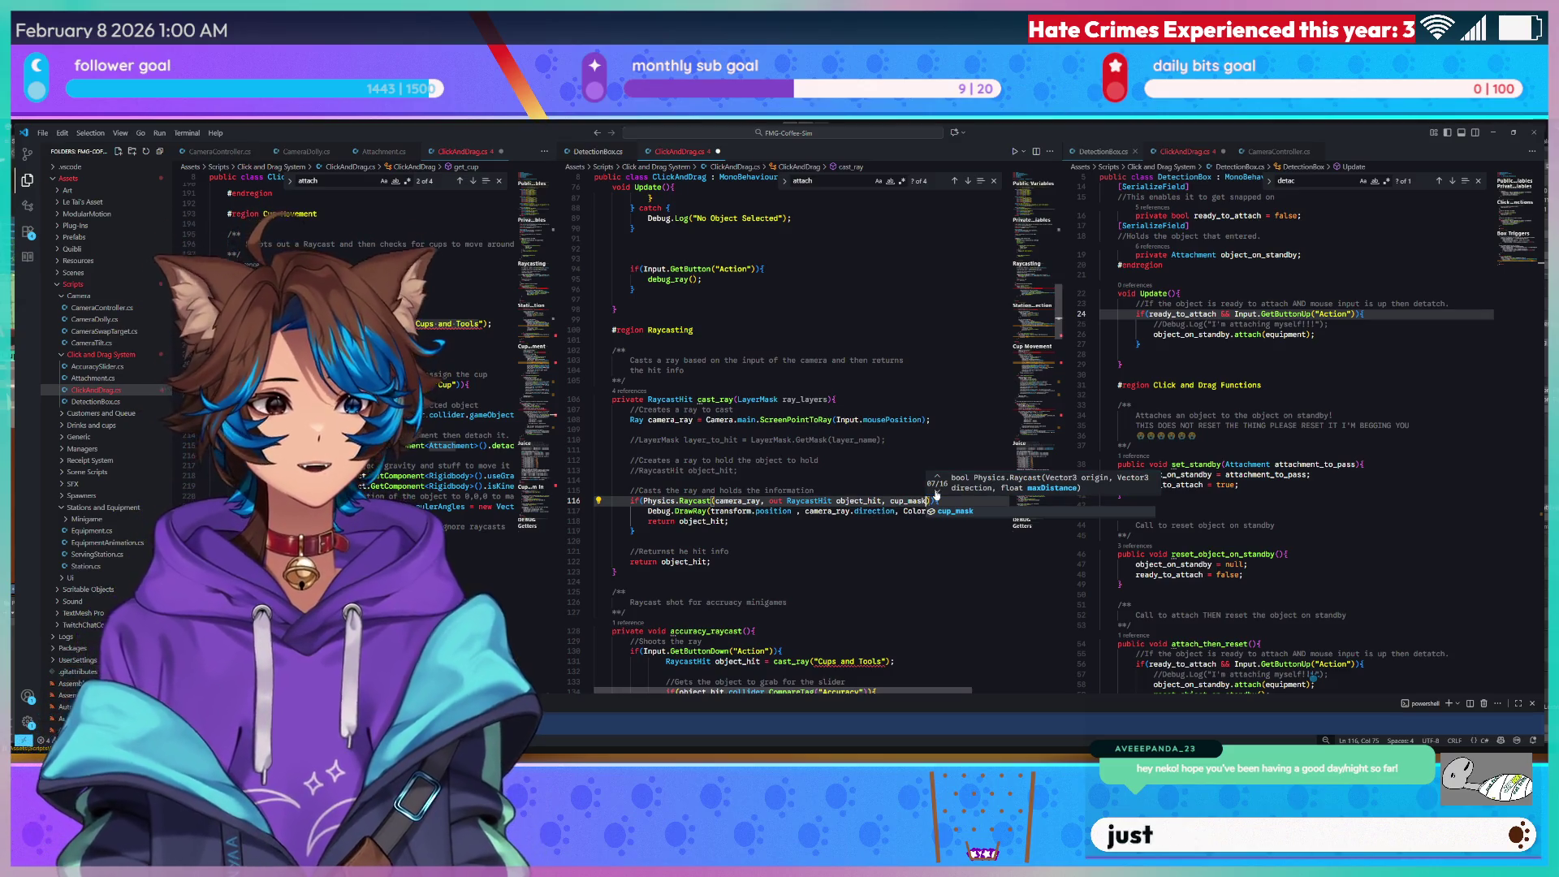
left_click(936, 493)
left_click(936, 493)
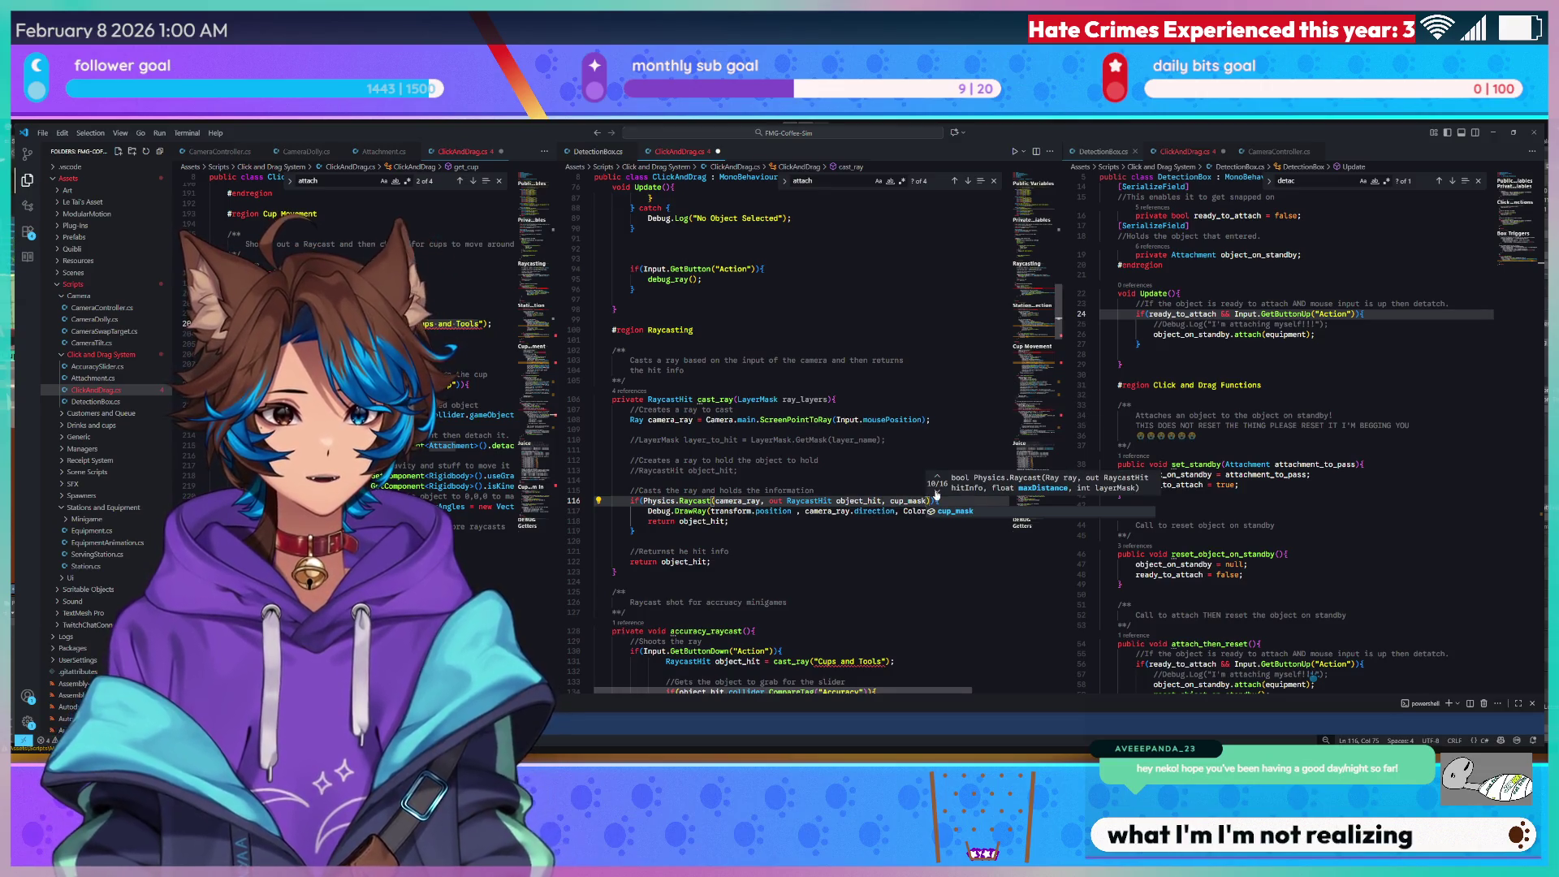
left_click(885, 500)
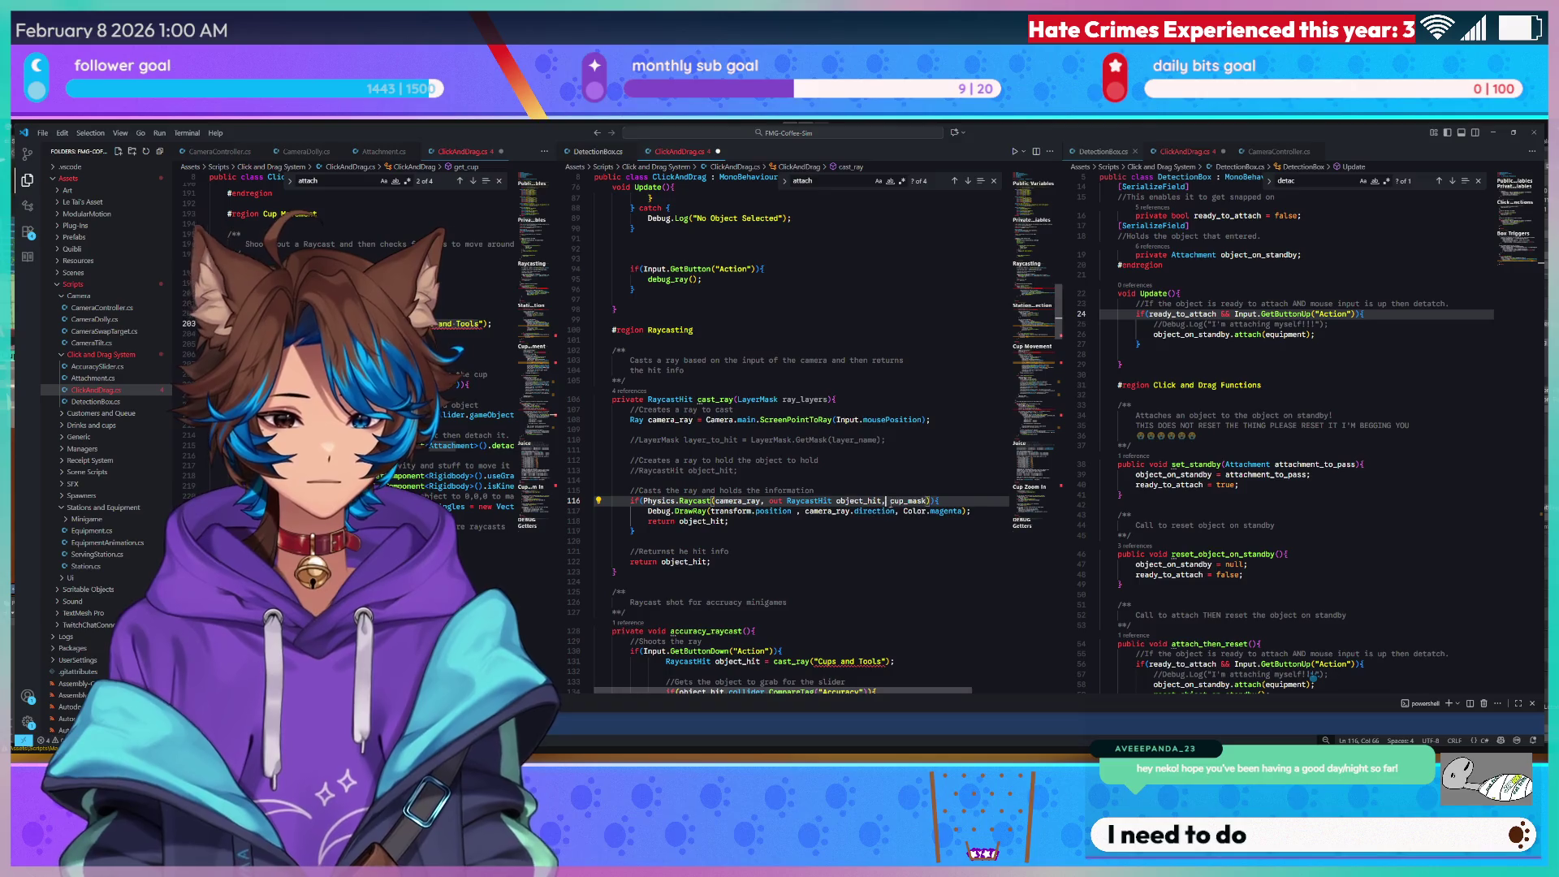
double_click(926, 501)
key("BackSpace")
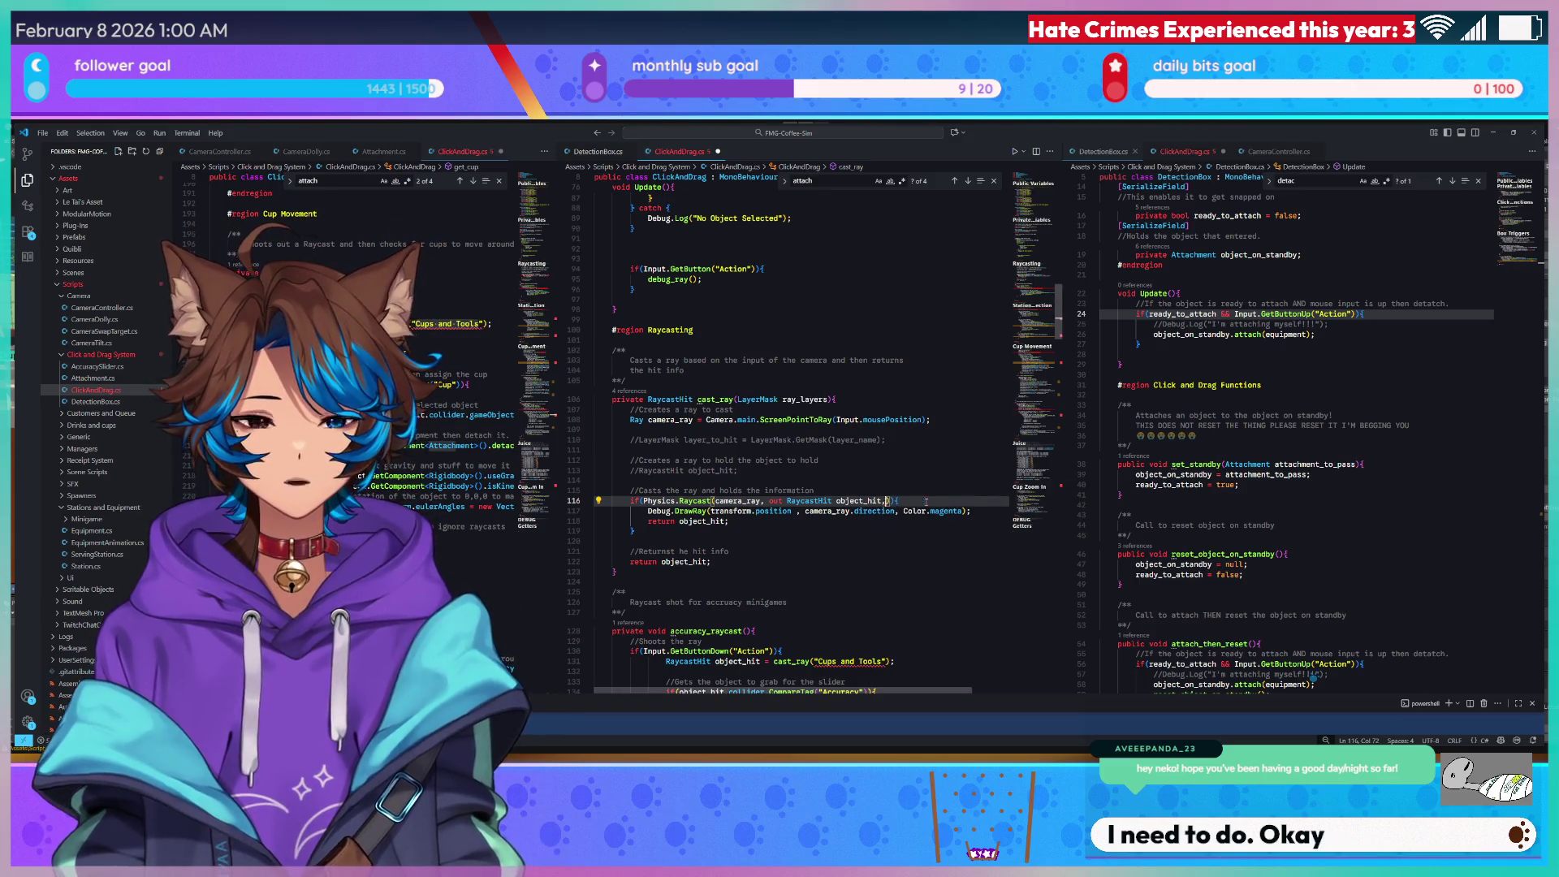
key("ctrl+z")
key("ctrl+z")
key("ctrl+z")
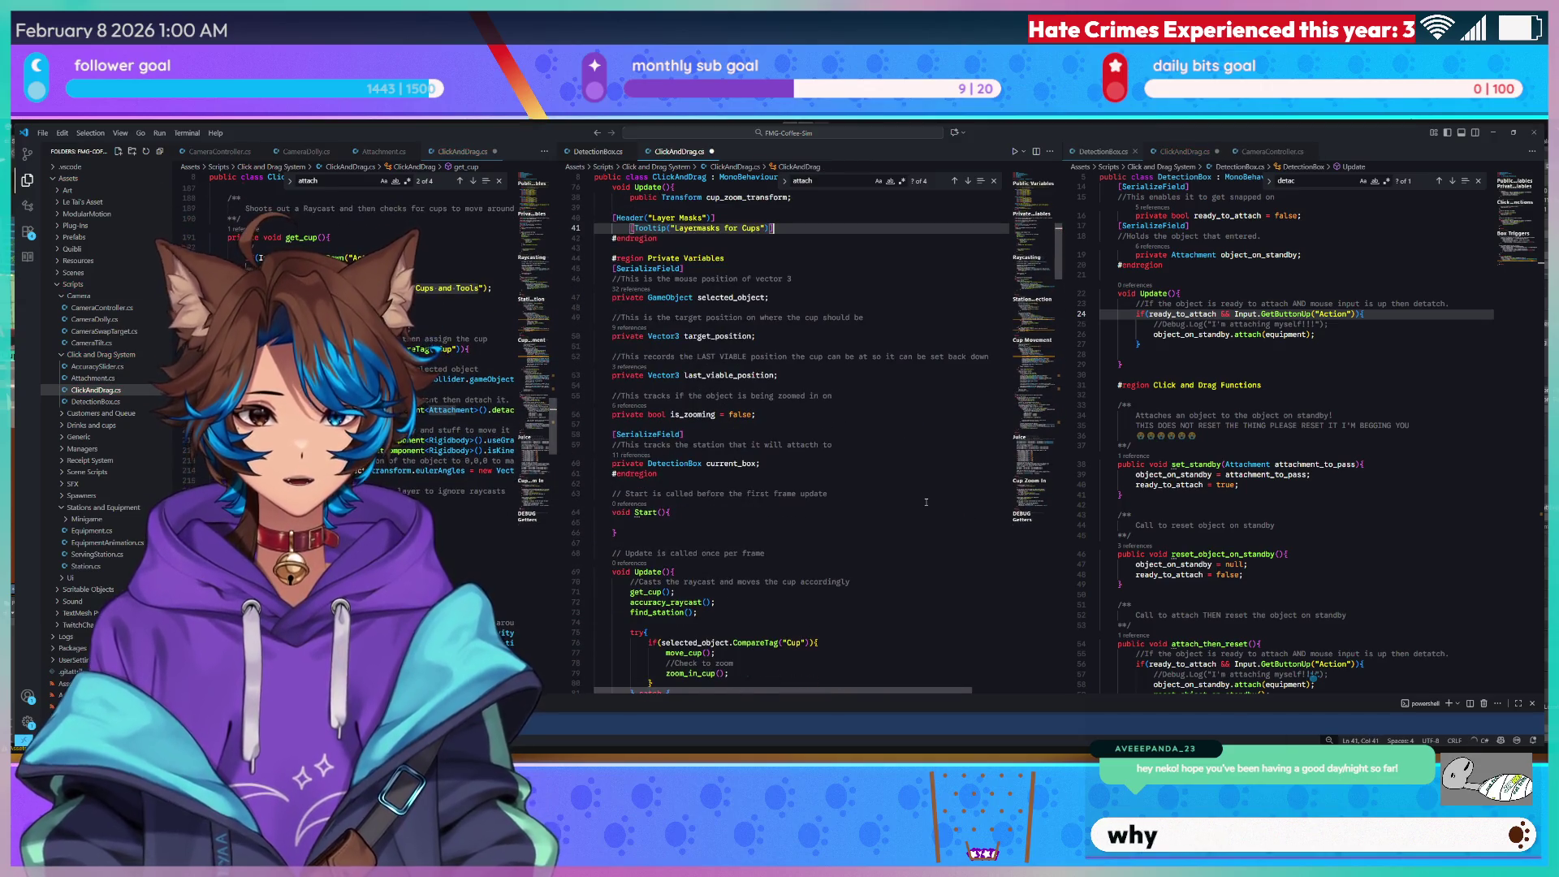
Redo the cup, station and counter LayerMask fields and the cast_ray parameter change.
key("Return")
type("public")
key("ctrl+y")
key("ctrl+y")
key("ctrl+y")
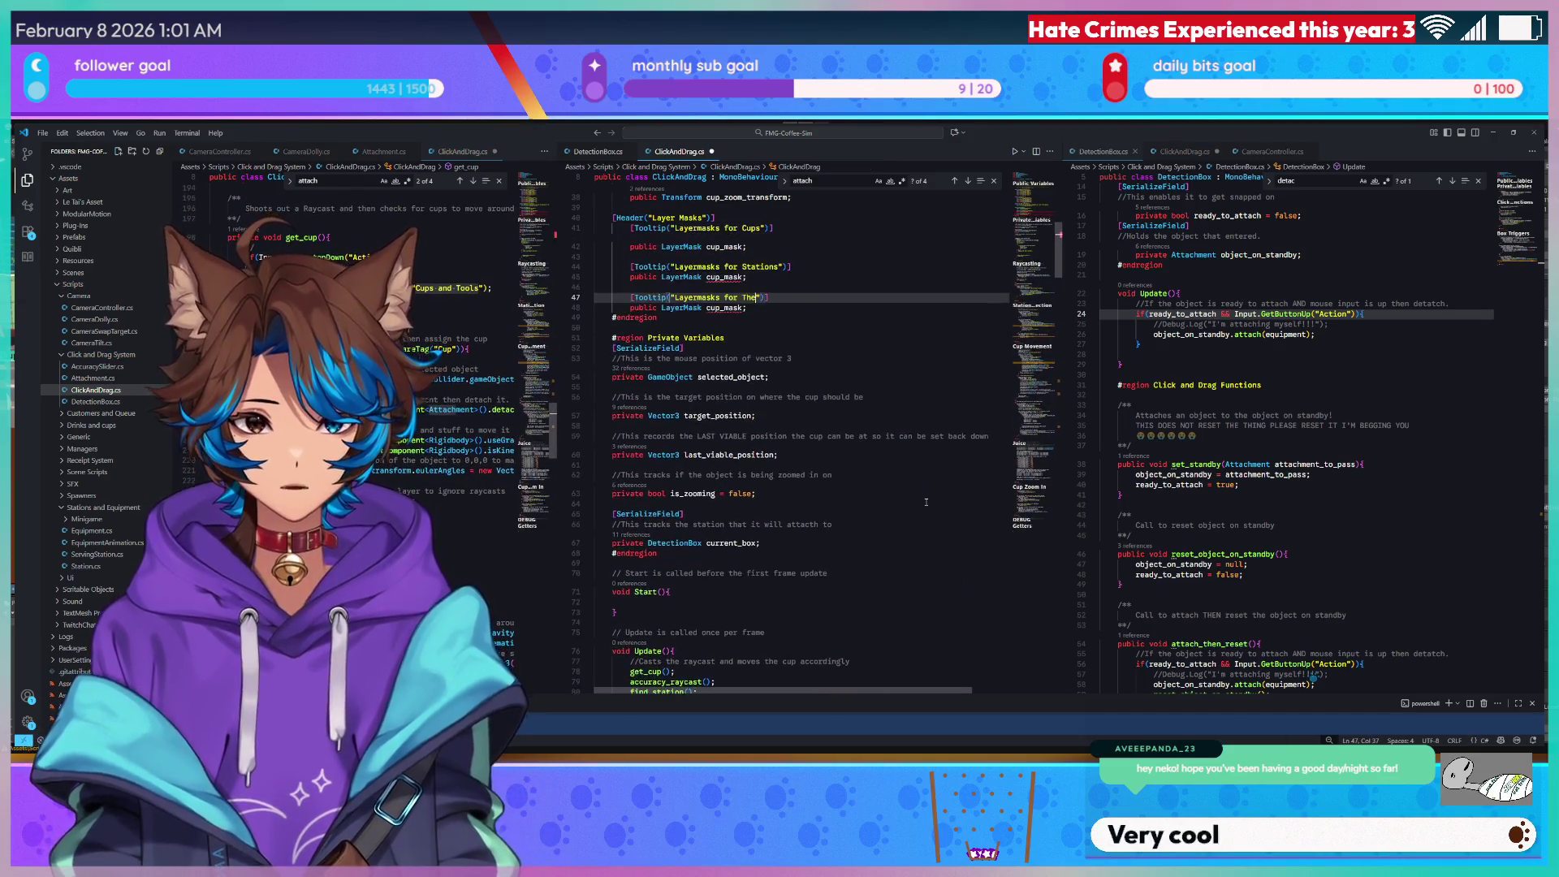
key("ctrl+y")
key("ctrl+y")
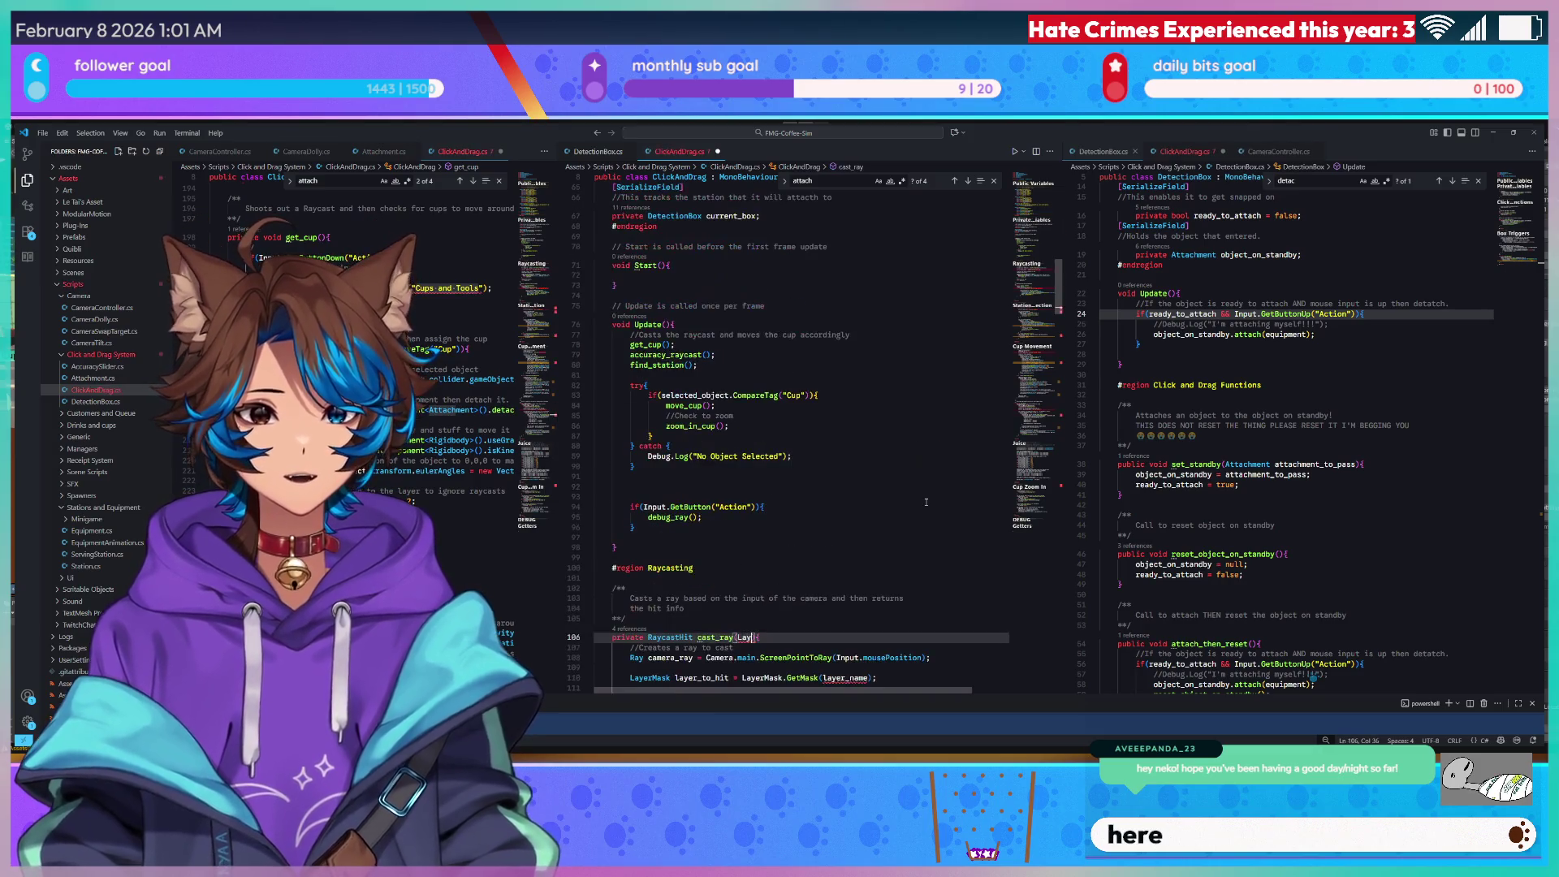
key("ctrl+y")
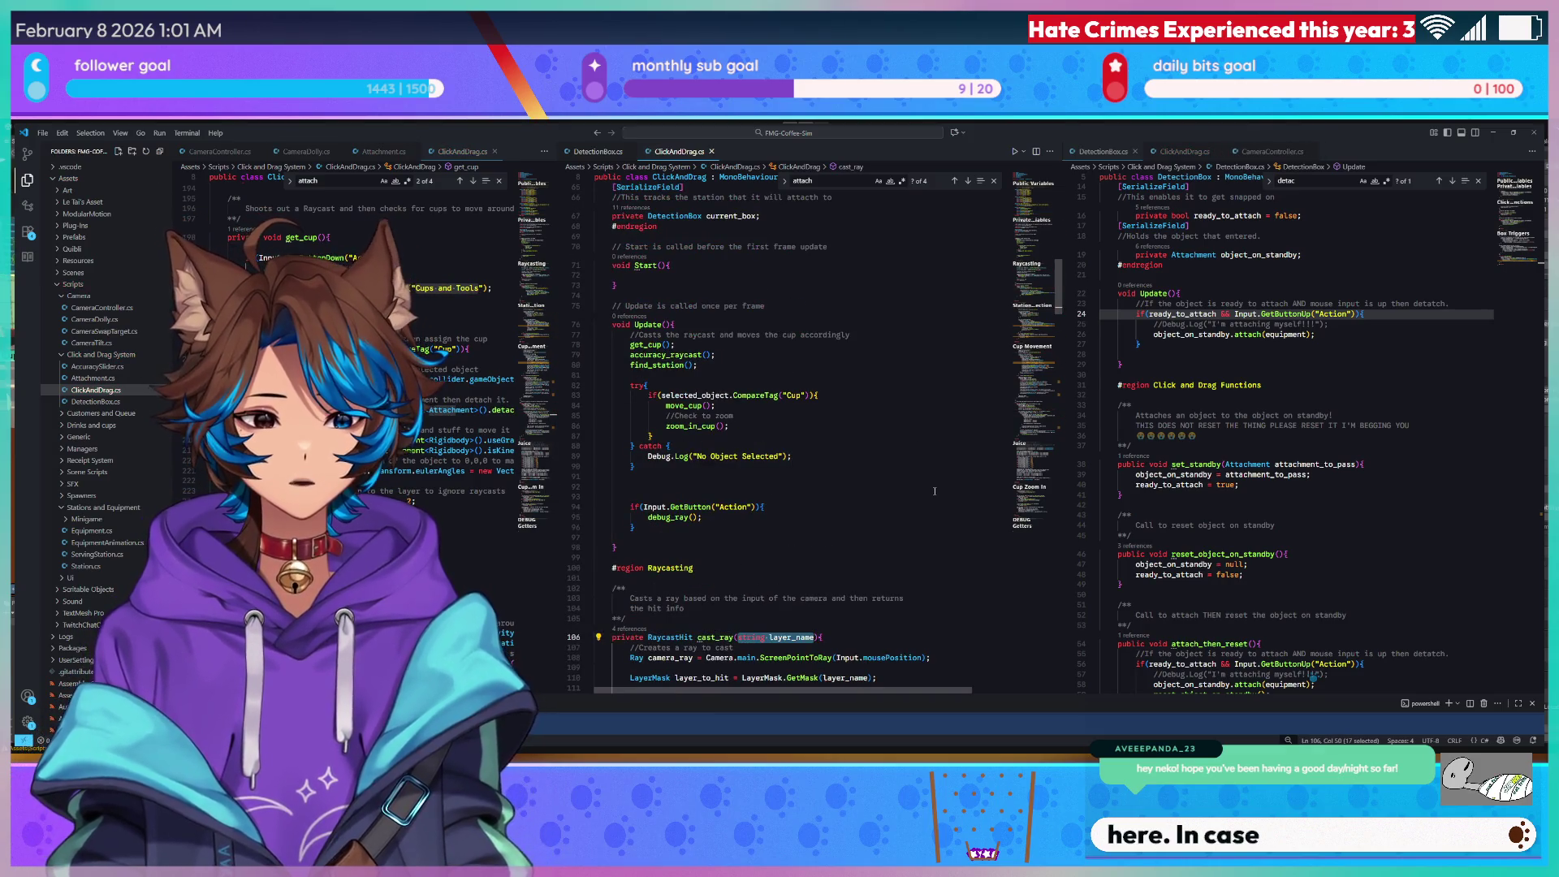
Add ', Mathf.Infinity' after object_hit in the Raycast call, then return to Unity.
scroll(935, 491, "down", 9)
left_click(892, 449)
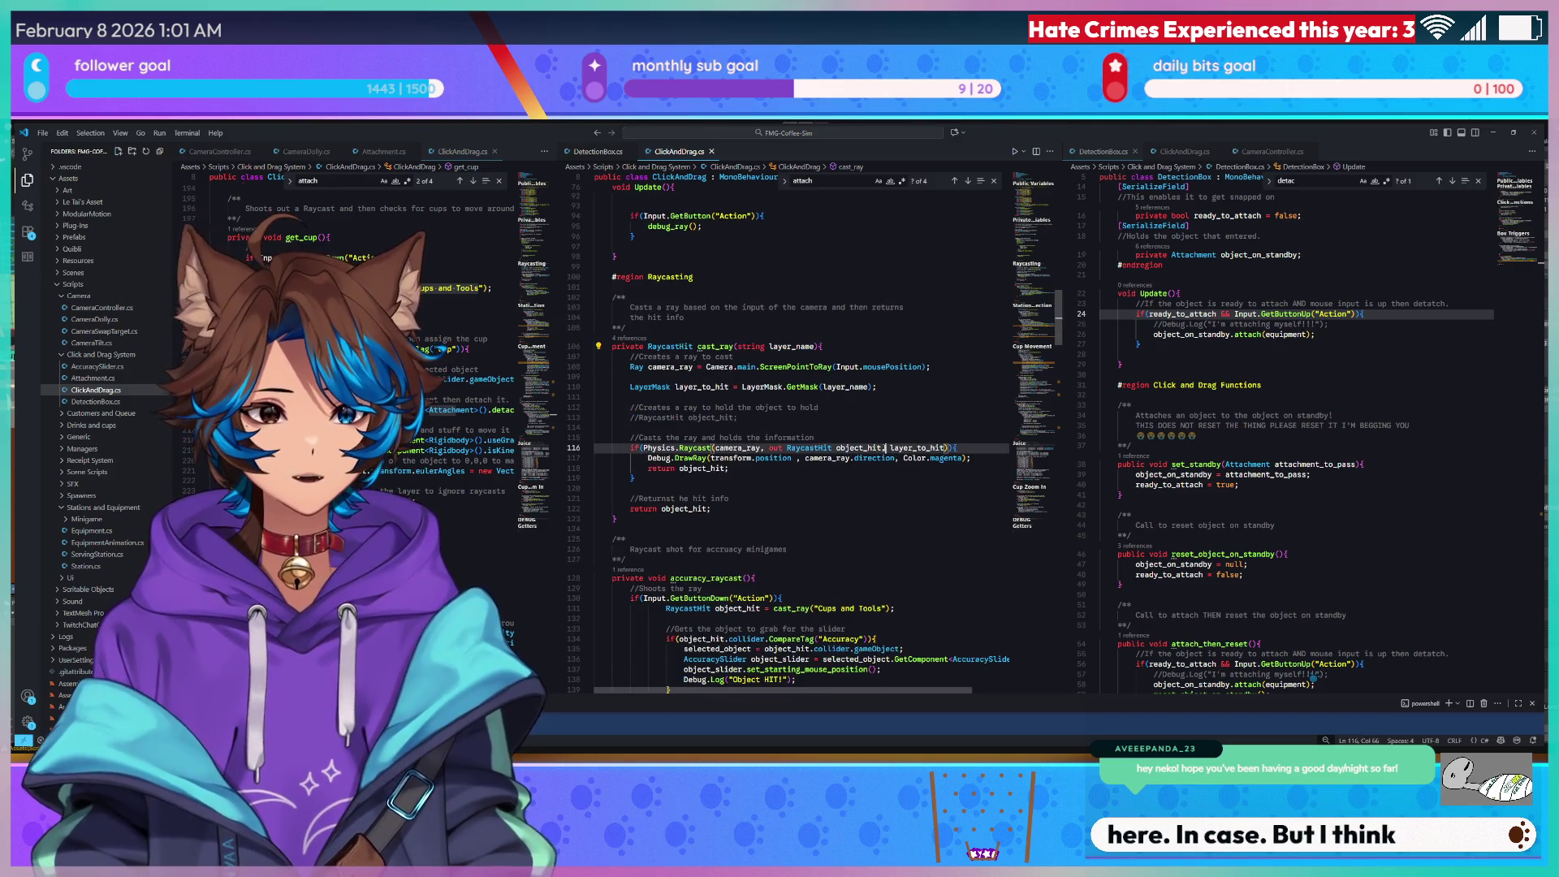
type(",")
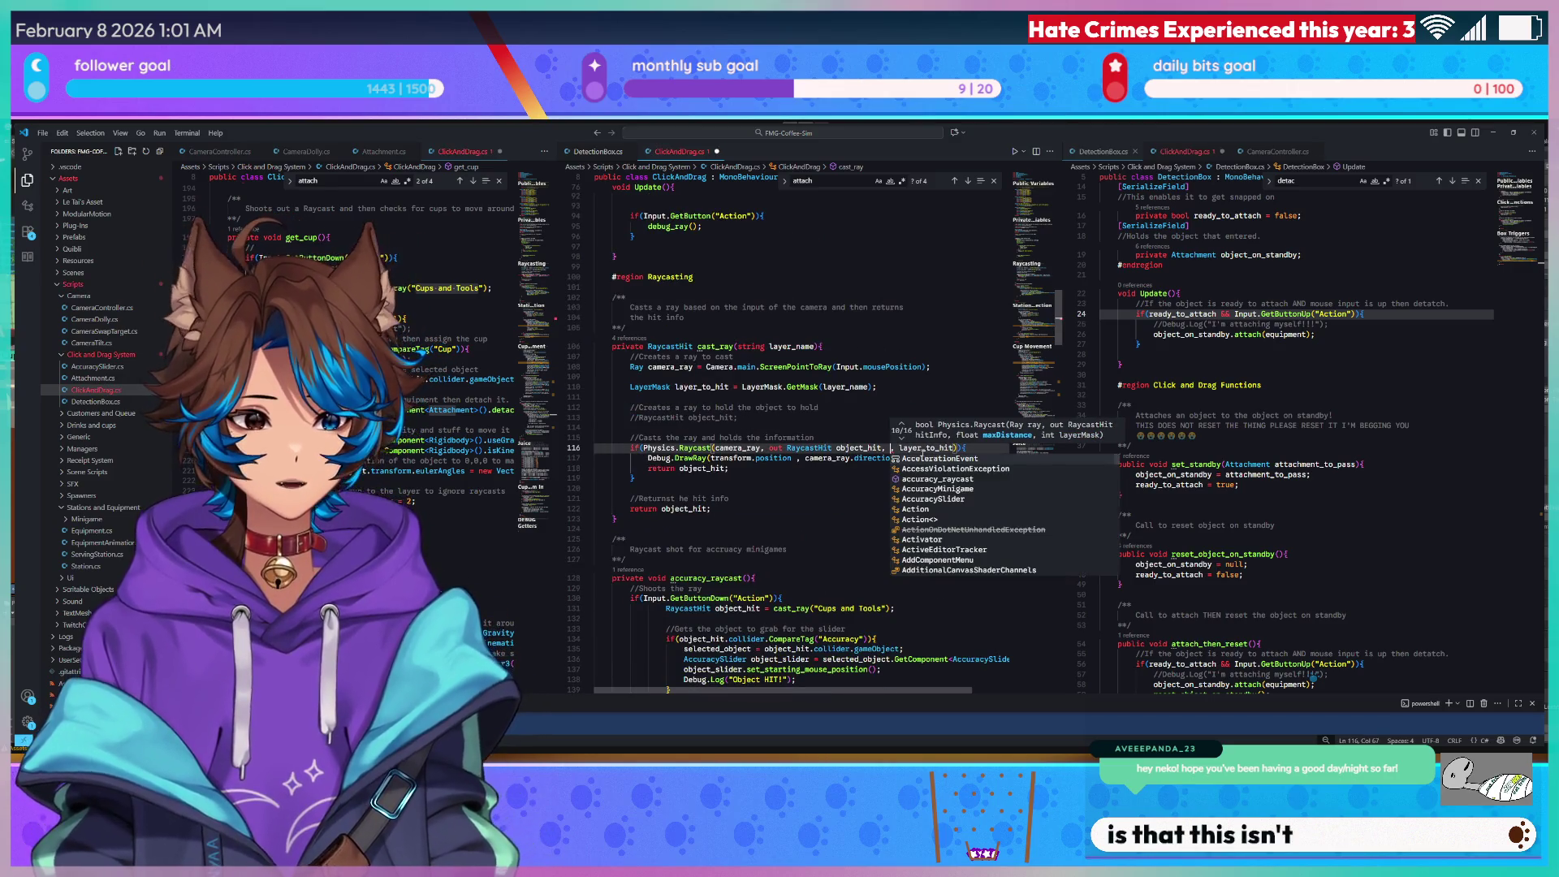
type(" Mathf.inf")
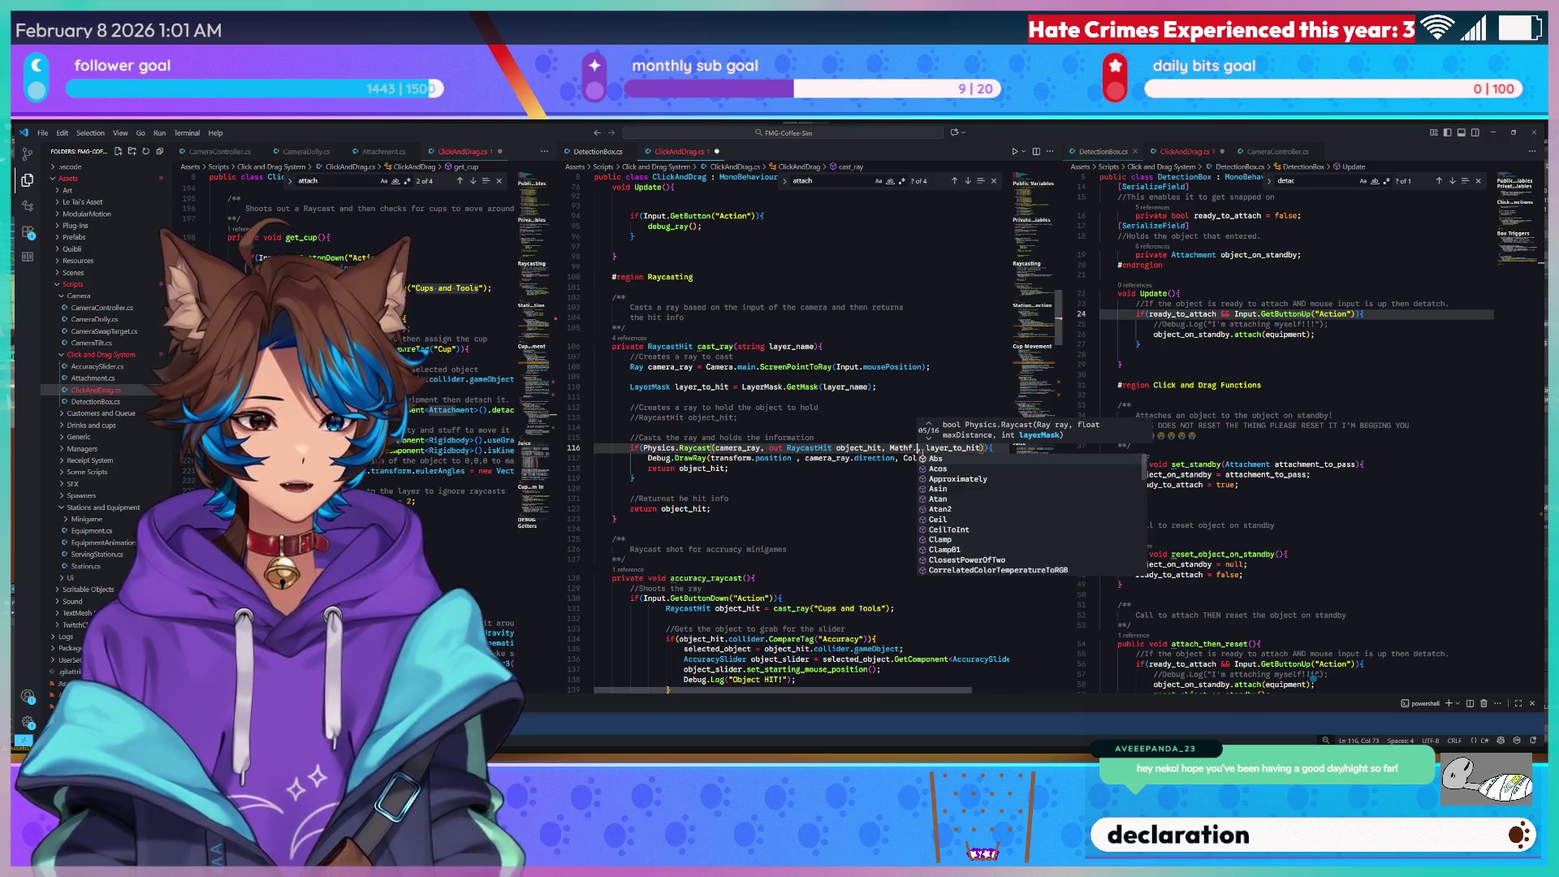
key("Tab")
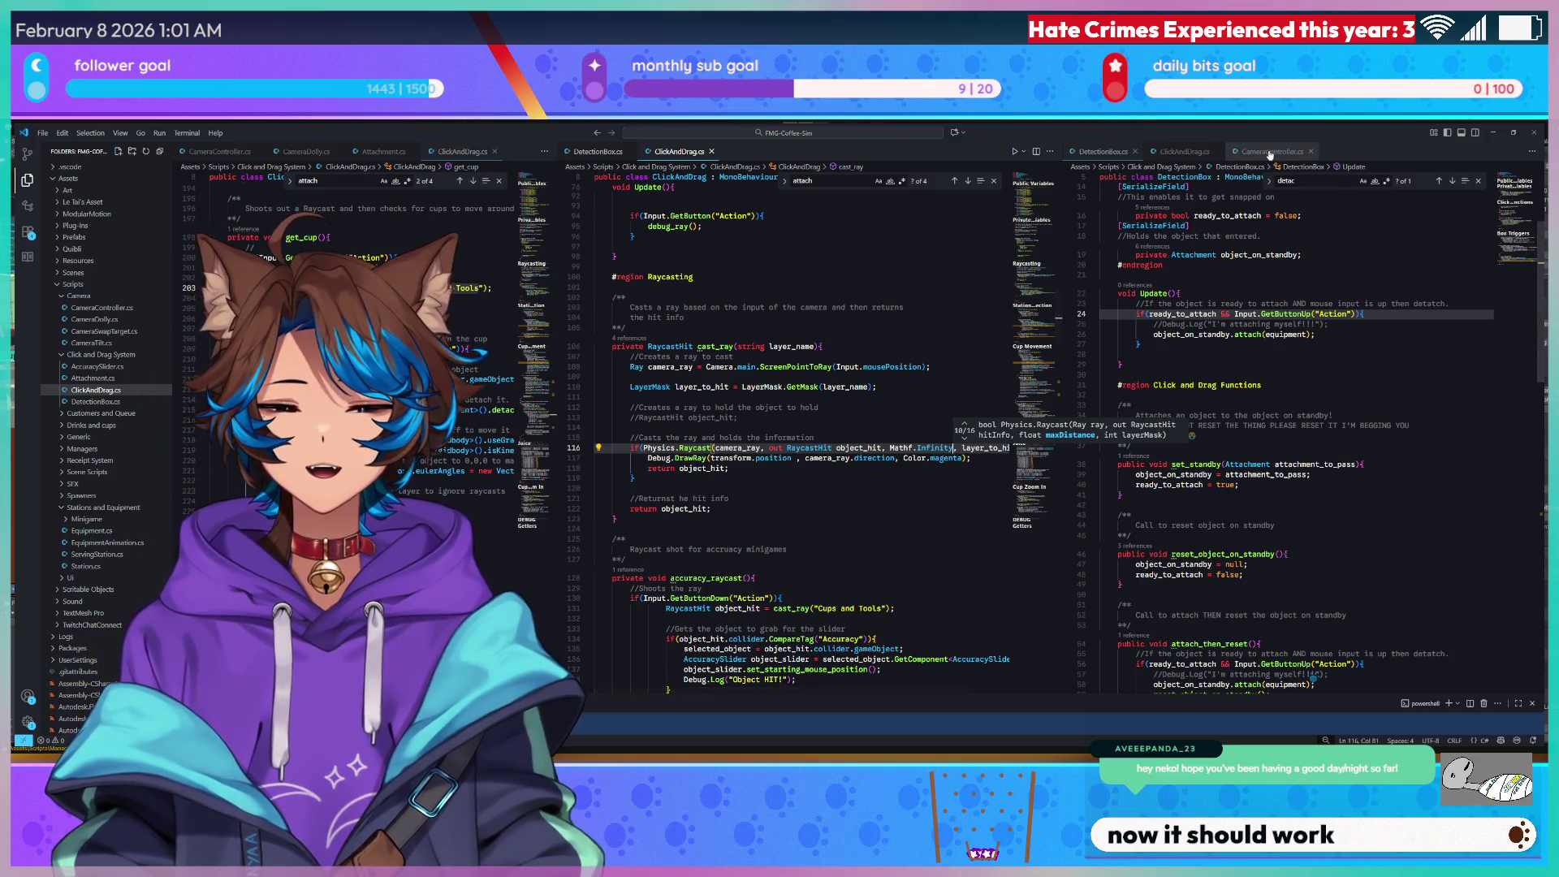
left_click(1496, 133)
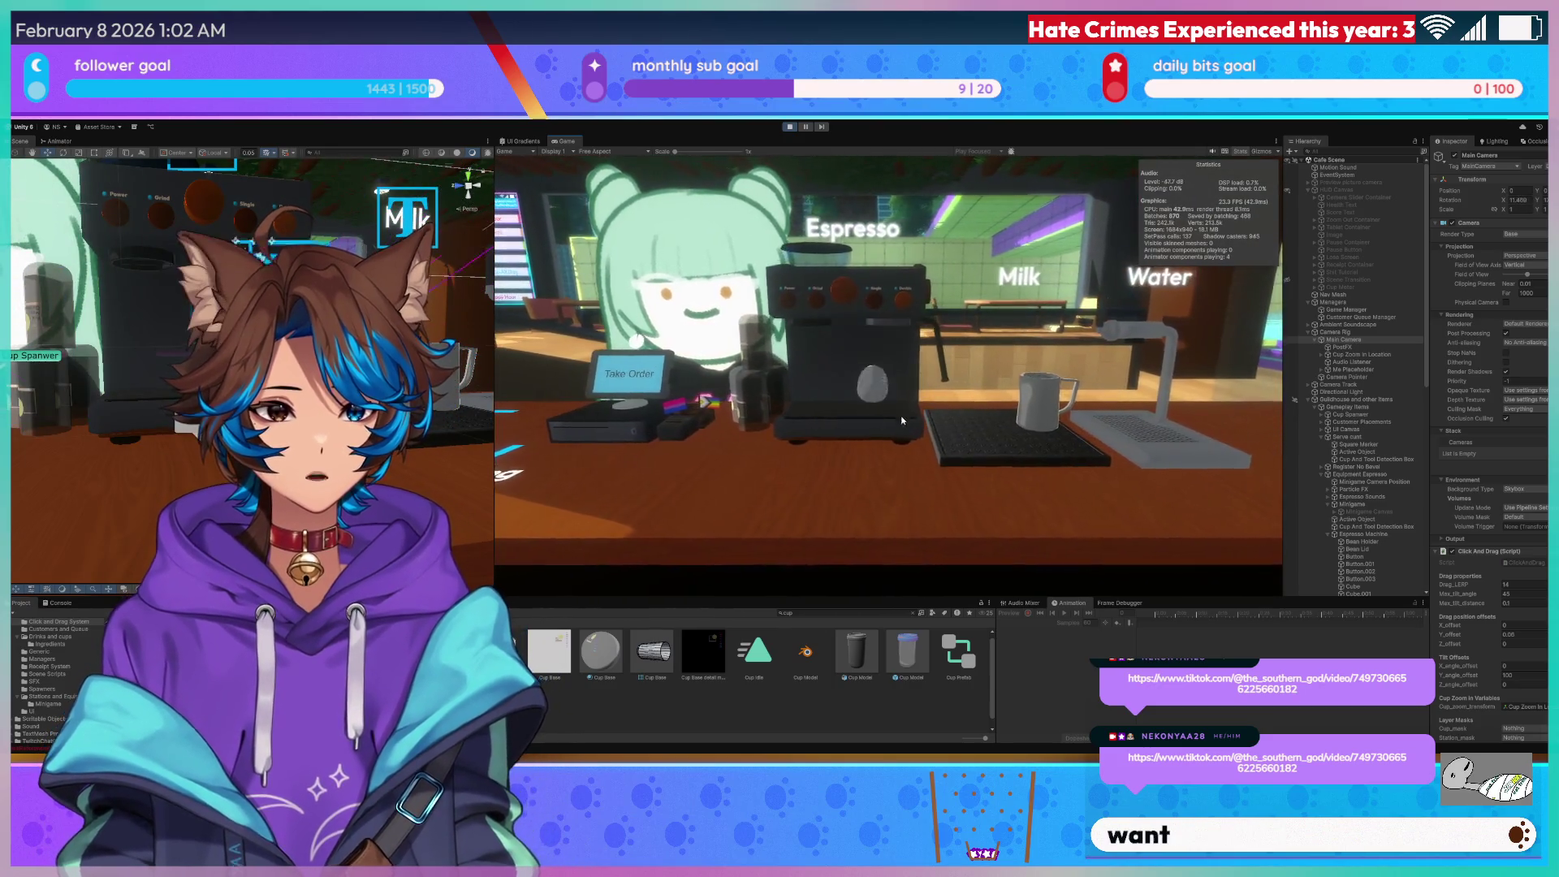
Drag the glass cup from the register to the espresso machine to reveal Single/Double options.
mouse_move(770, 465)
left_mouse_down()
mouse_move(790, 454)
mouse_move(787, 479)
mouse_move(836, 453)
mouse_move(876, 406)
mouse_move(948, 448)
mouse_move(895, 502)
mouse_move(893, 412)
mouse_move(926, 455)
mouse_move(855, 494)
mouse_move(1008, 436)
mouse_move(910, 423)
mouse_move(718, 455)
mouse_move(918, 447)
mouse_move(992, 474)
mouse_move(1040, 450)
mouse_move(1015, 424)
mouse_move(966, 431)
mouse_move(983, 422)
mouse_move(909, 390)
mouse_move(936, 410)
left_mouse_up()
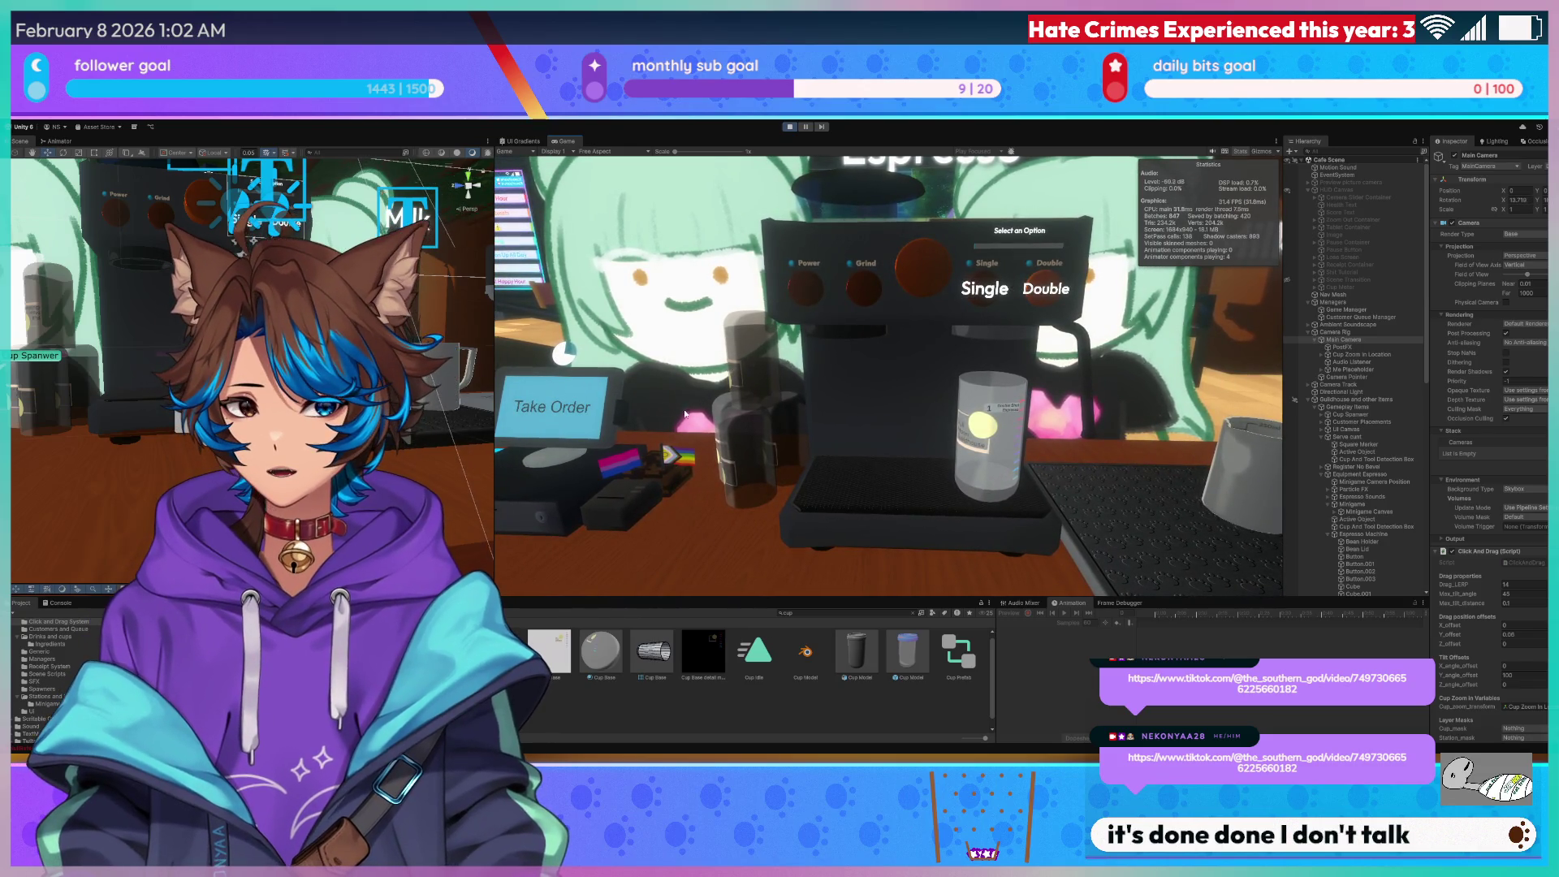
Lift the cup, set it under the espresso spout, and maximize the Game view with Shift+Space.
left_click(632, 401)
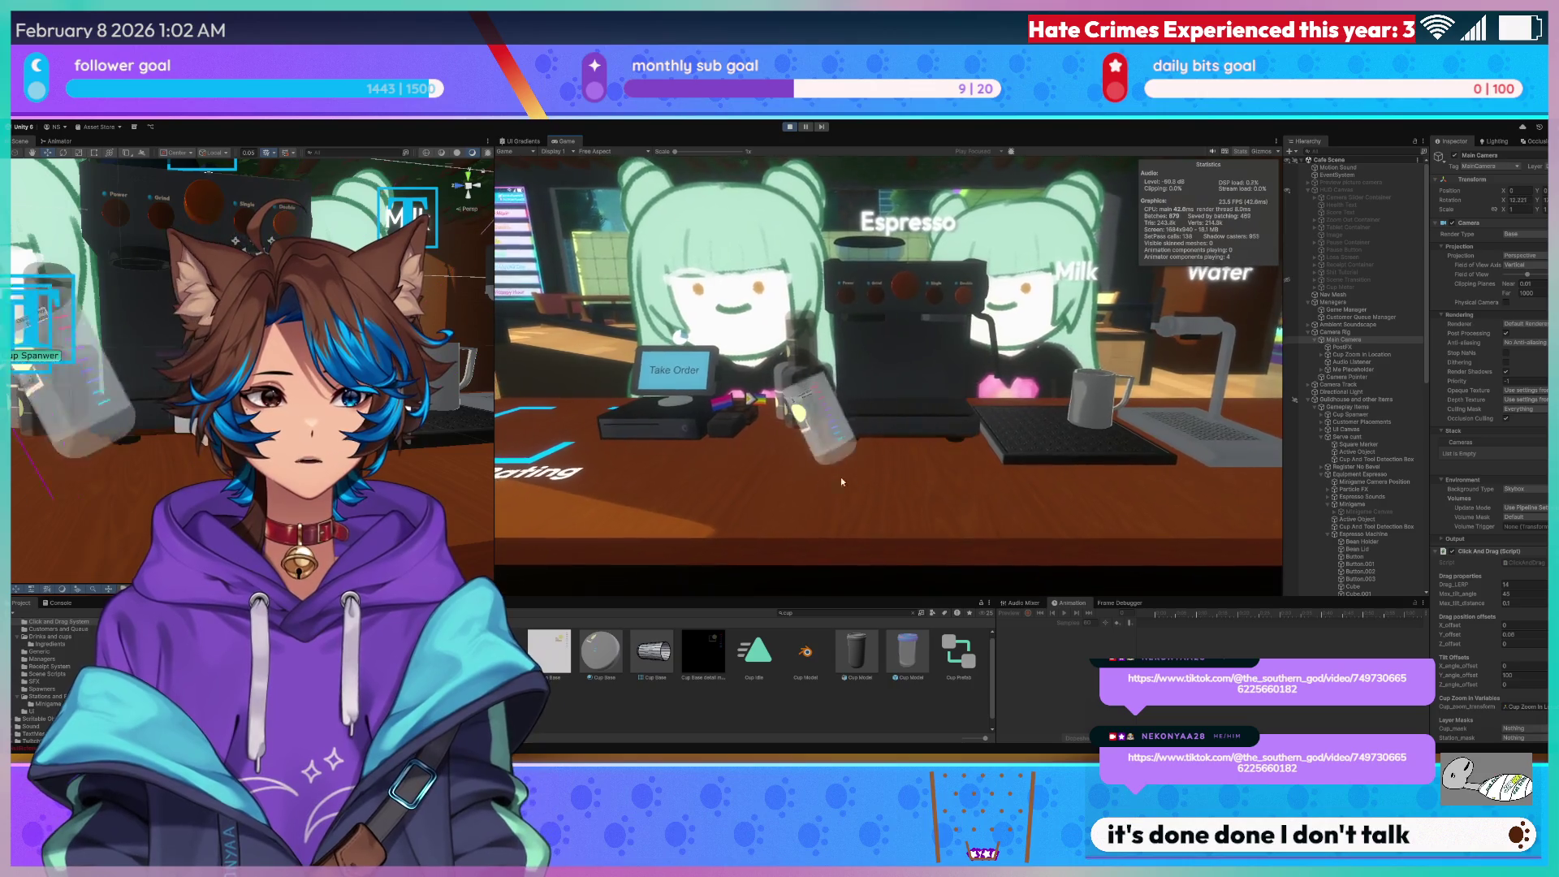
mouse_move(841, 481)
left_mouse_down()
mouse_move(935, 398)
mouse_move(916, 389)
mouse_move(939, 407)
mouse_move(922, 383)
mouse_move(929, 549)
mouse_move(952, 522)
mouse_move(690, 474)
mouse_move(942, 503)
mouse_move(718, 446)
mouse_move(892, 470)
mouse_move(920, 419)
left_mouse_up()
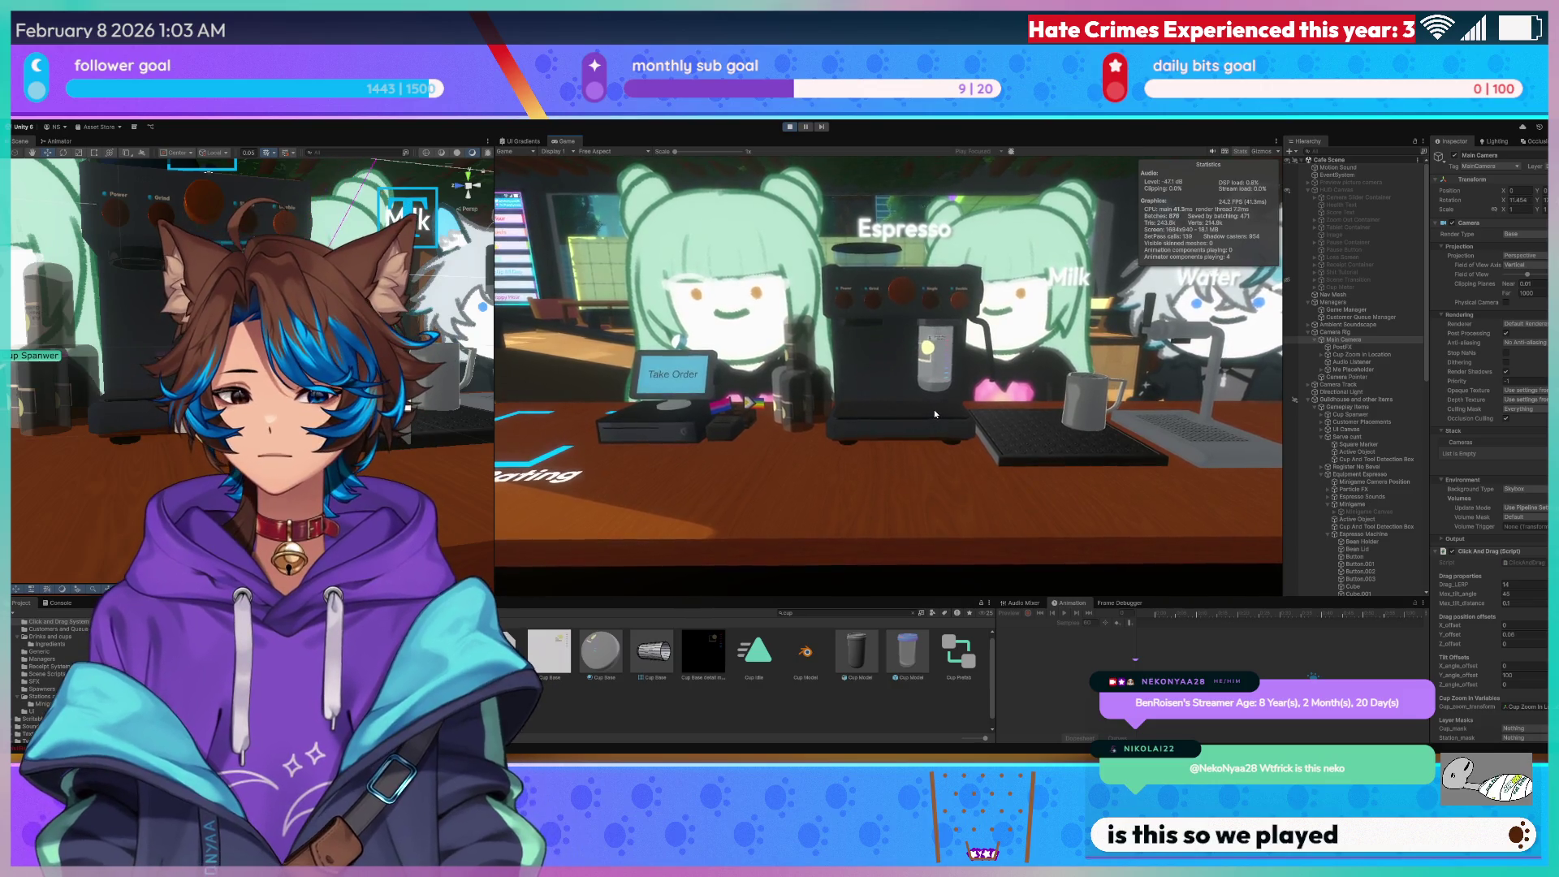
left_click(935, 415)
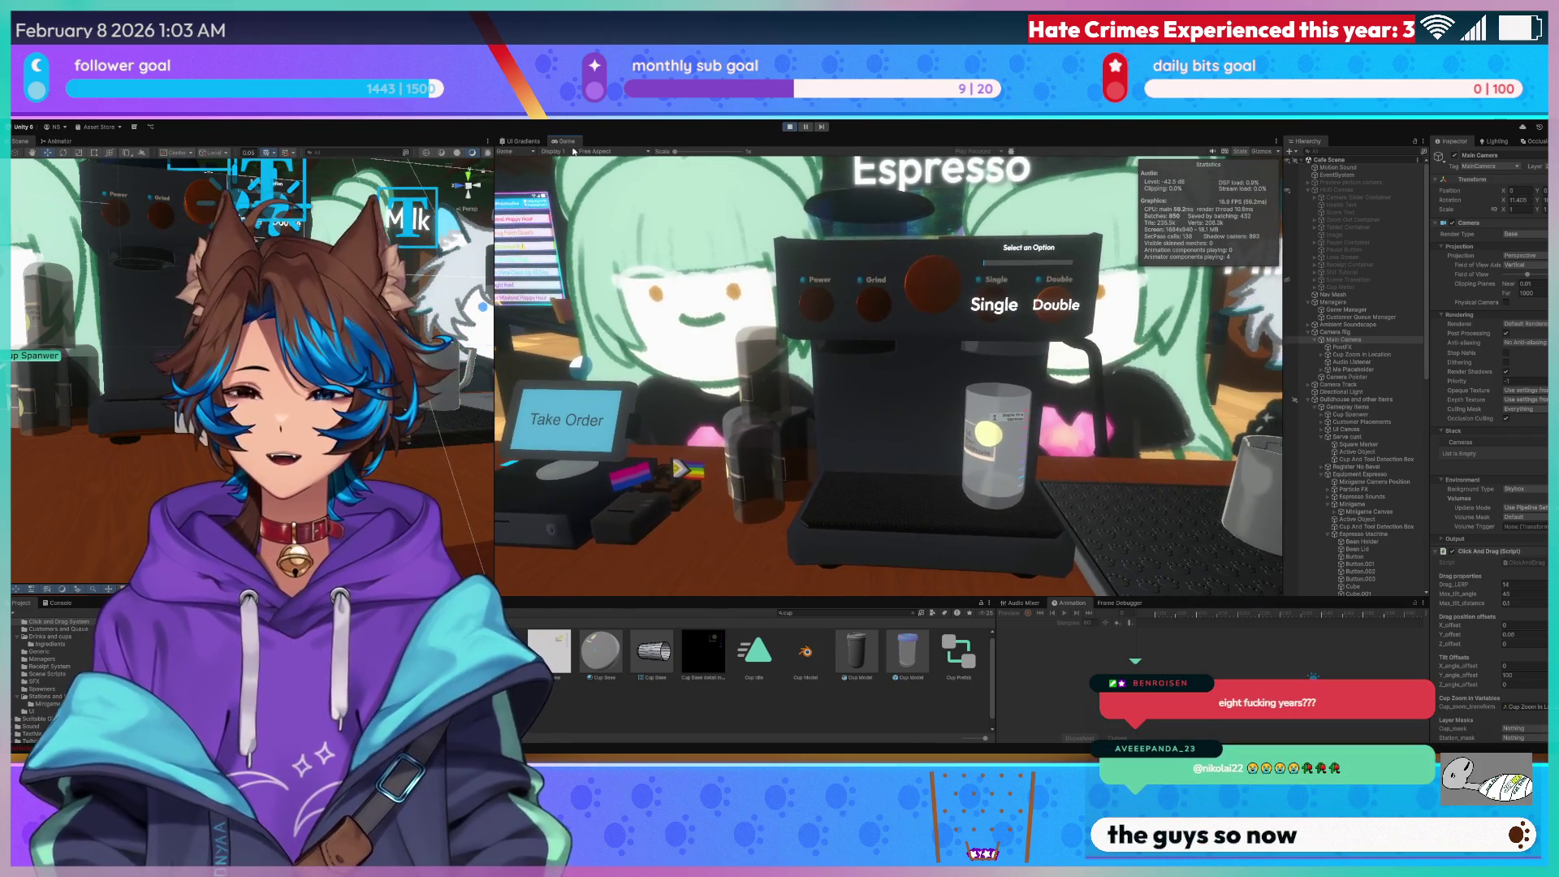
key("shift+space")
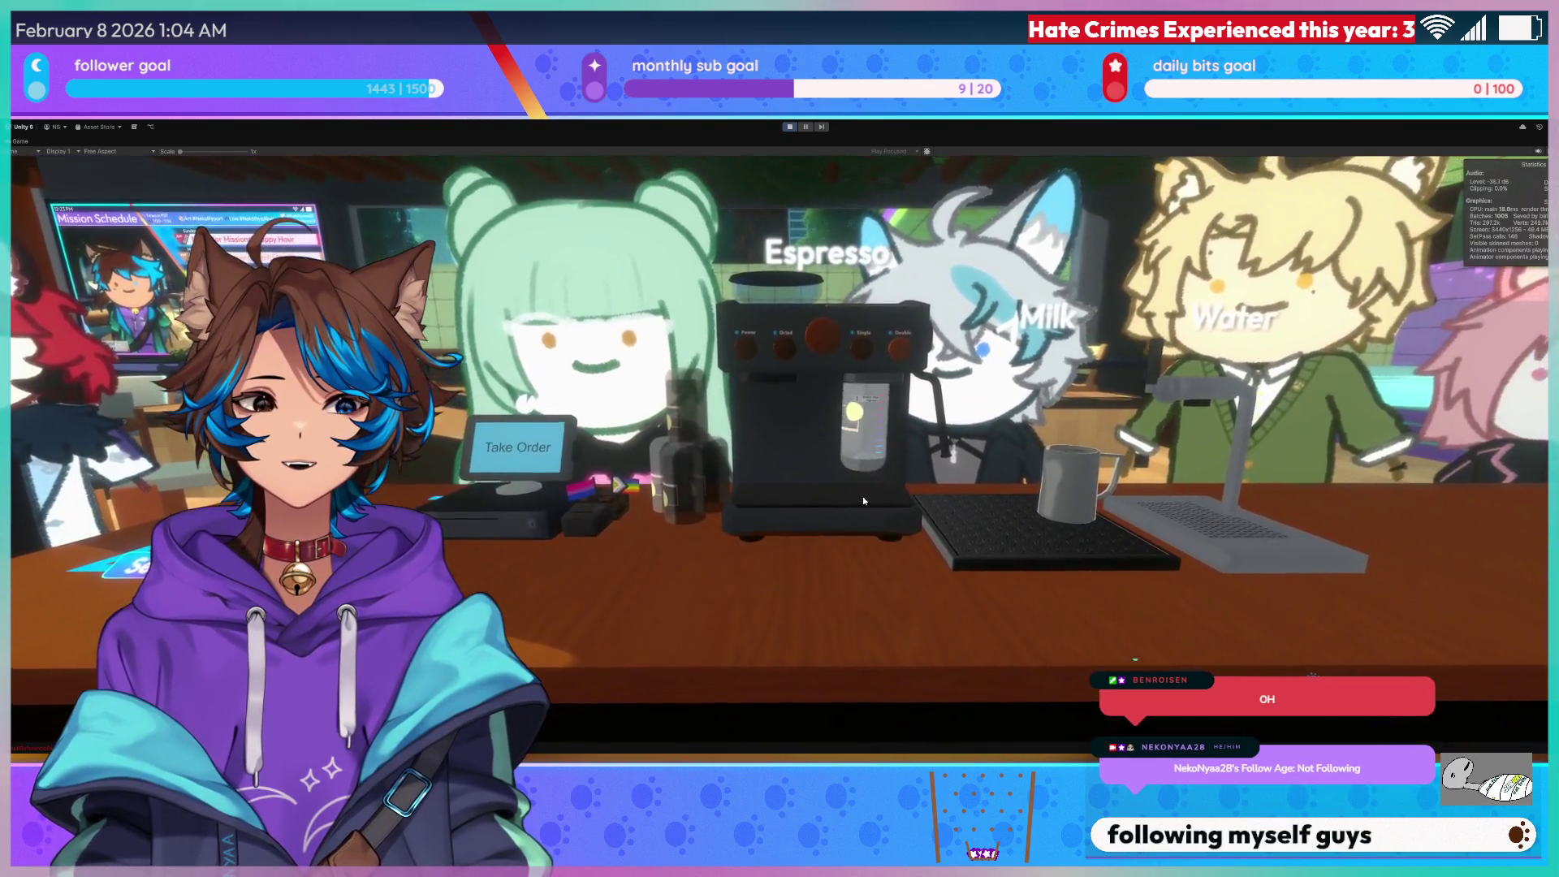
Repeatedly lift the glass and set it back under the espresso spout to test placement.
left_click(863, 499)
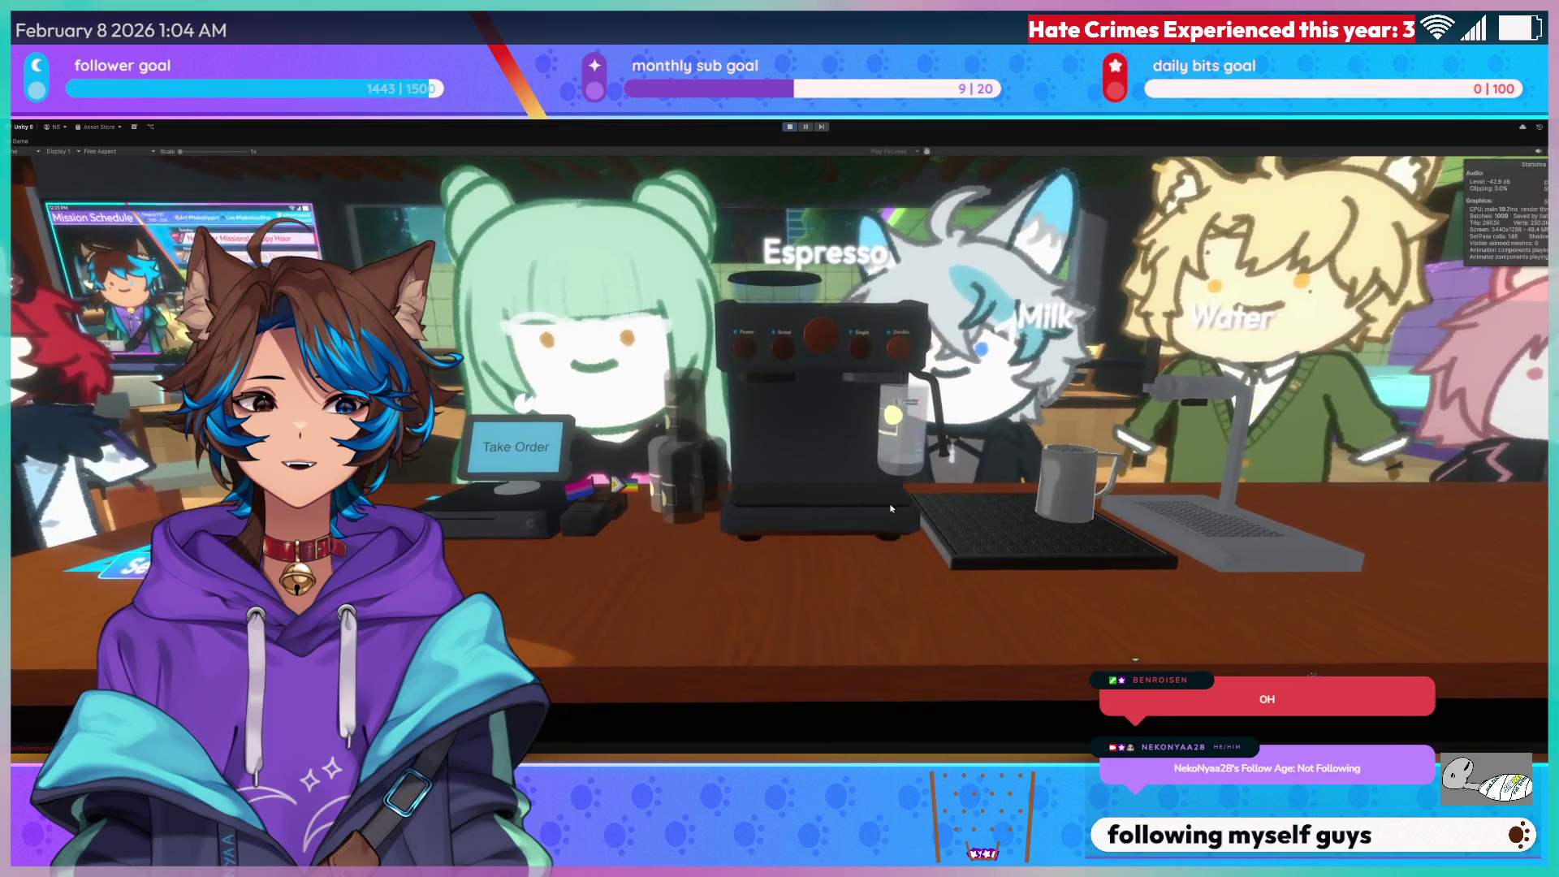
left_click(851, 542)
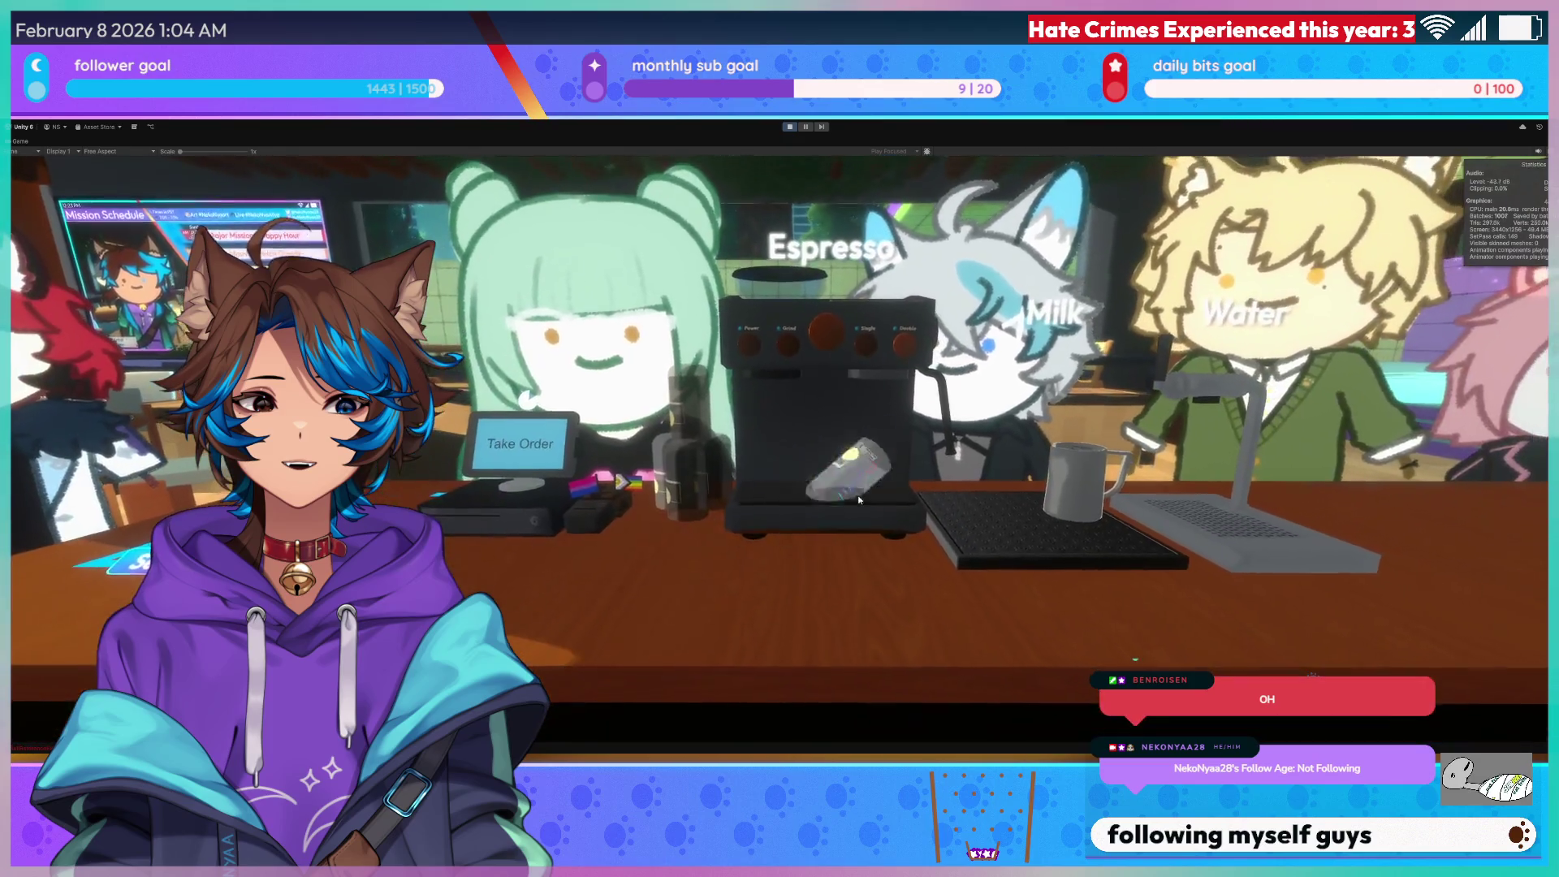
left_click(859, 499)
left_click(888, 453)
left_click(853, 520)
left_click(847, 590)
left_click(837, 487)
left_click(893, 561)
left_click(885, 520)
left_click(881, 495)
left_click(873, 500)
left_click(872, 497)
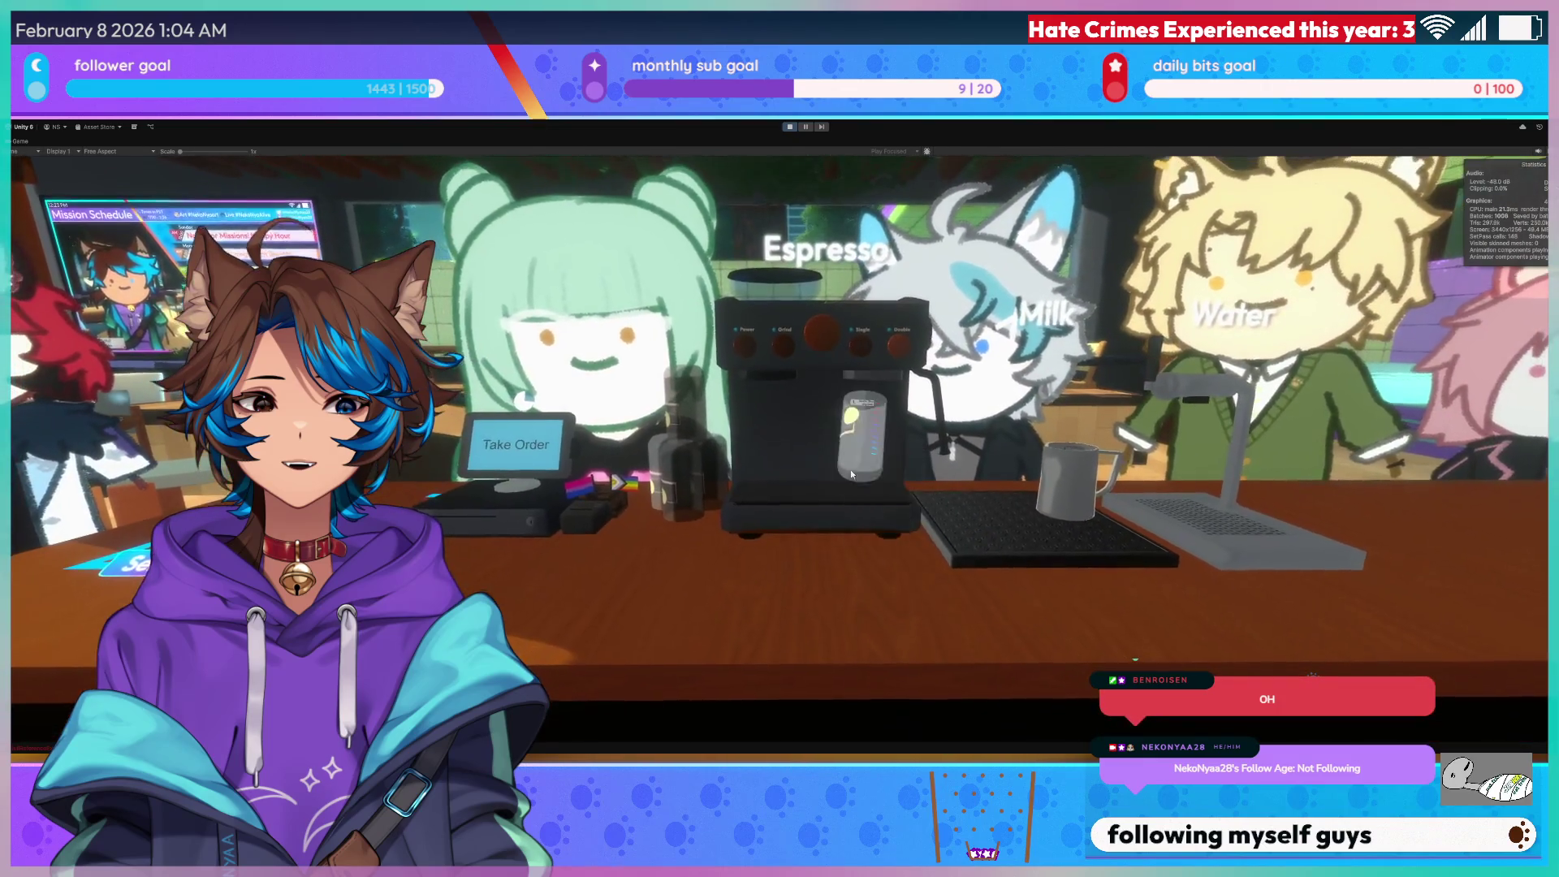
left_click(836, 549)
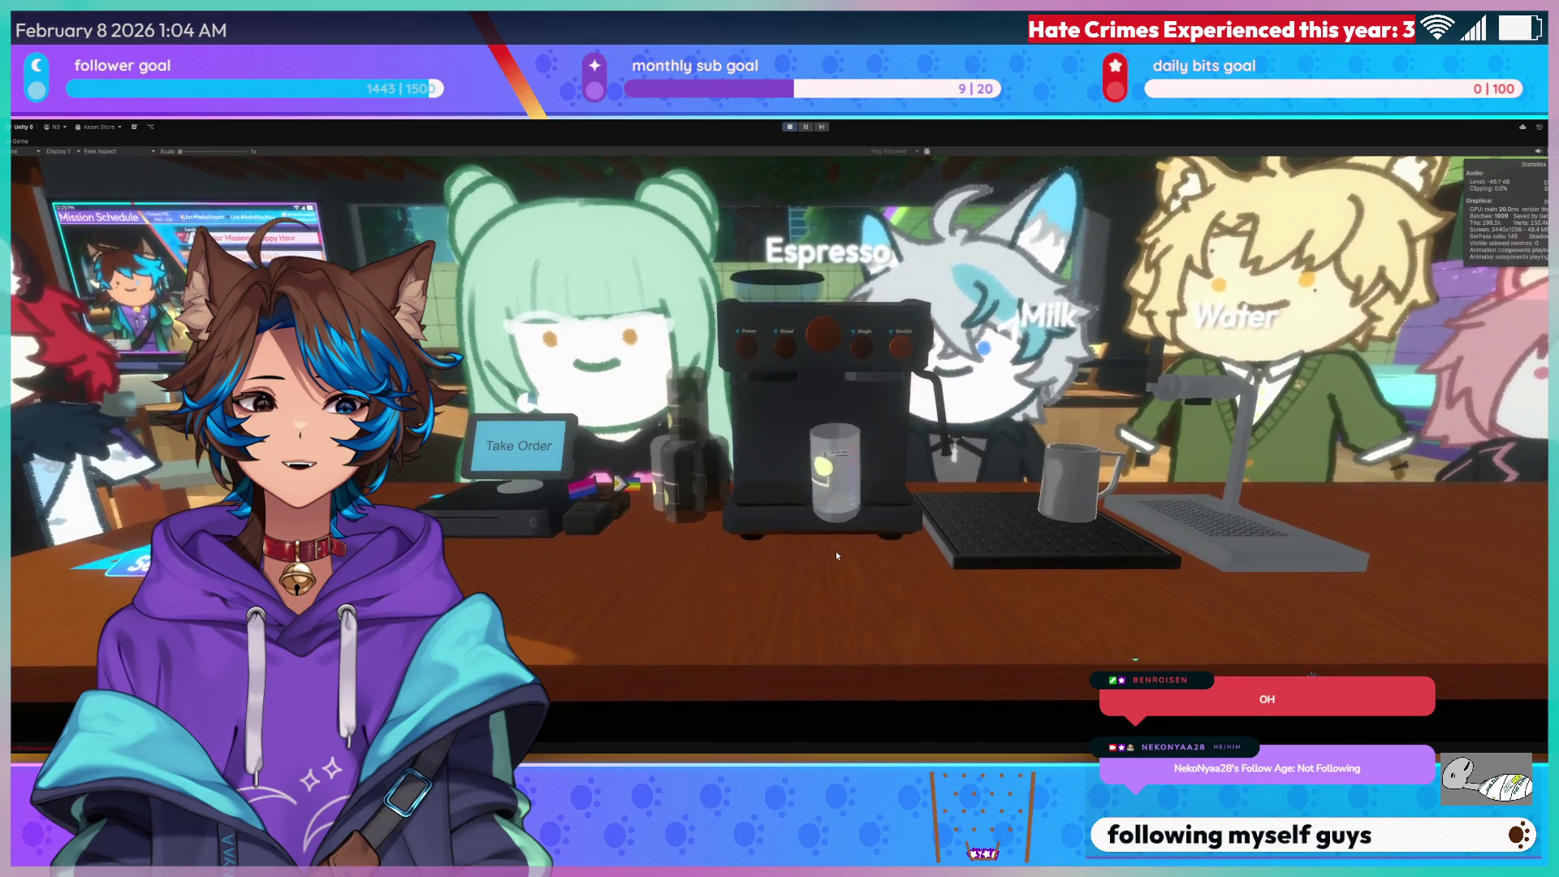
left_click(830, 459)
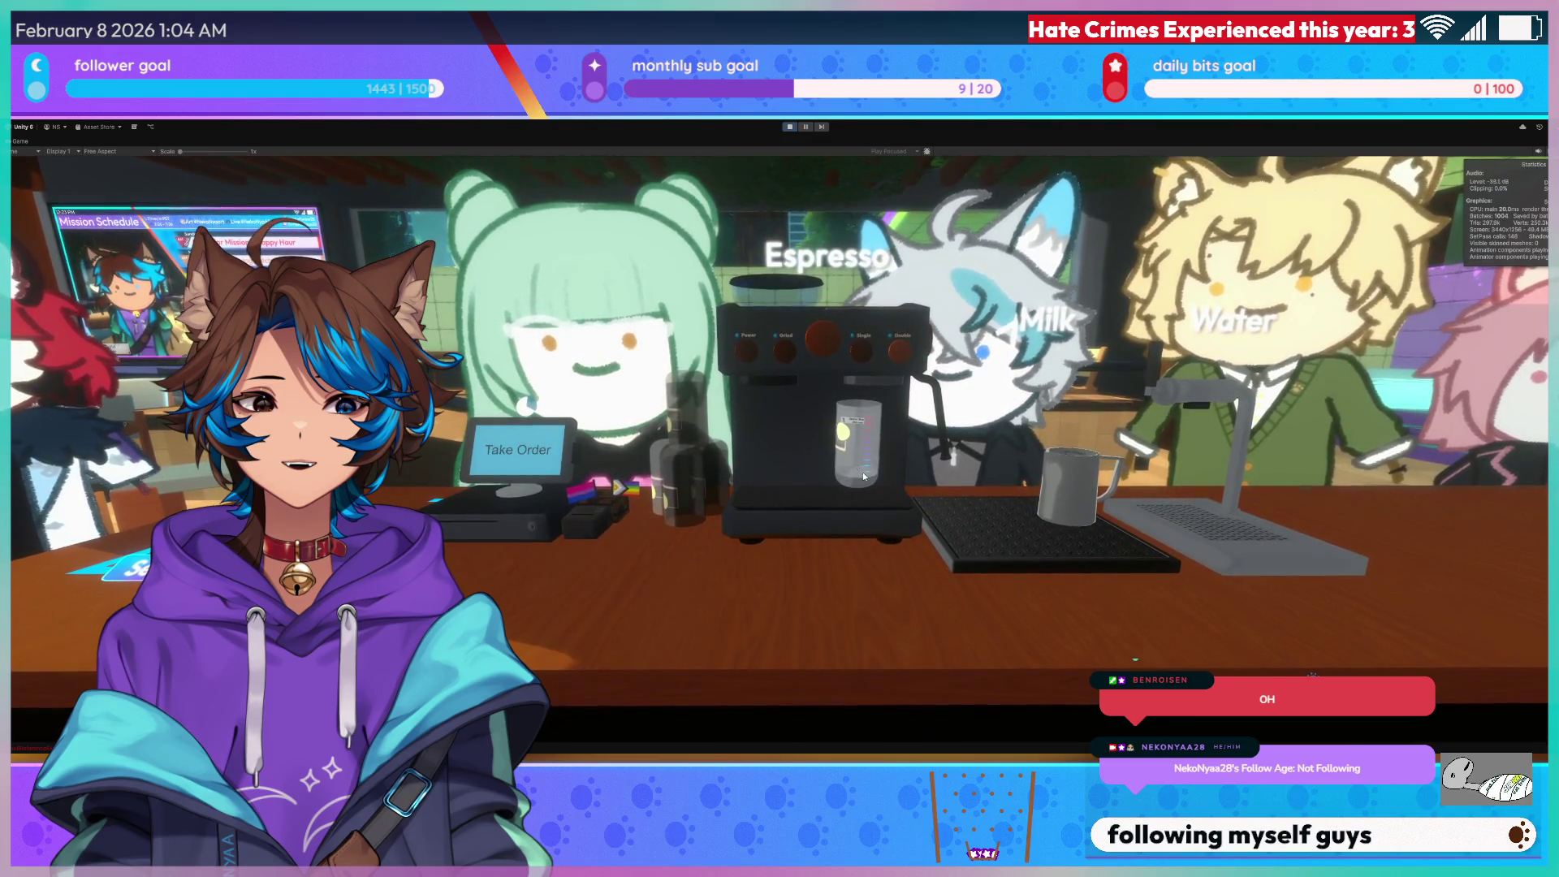
left_click(858, 475)
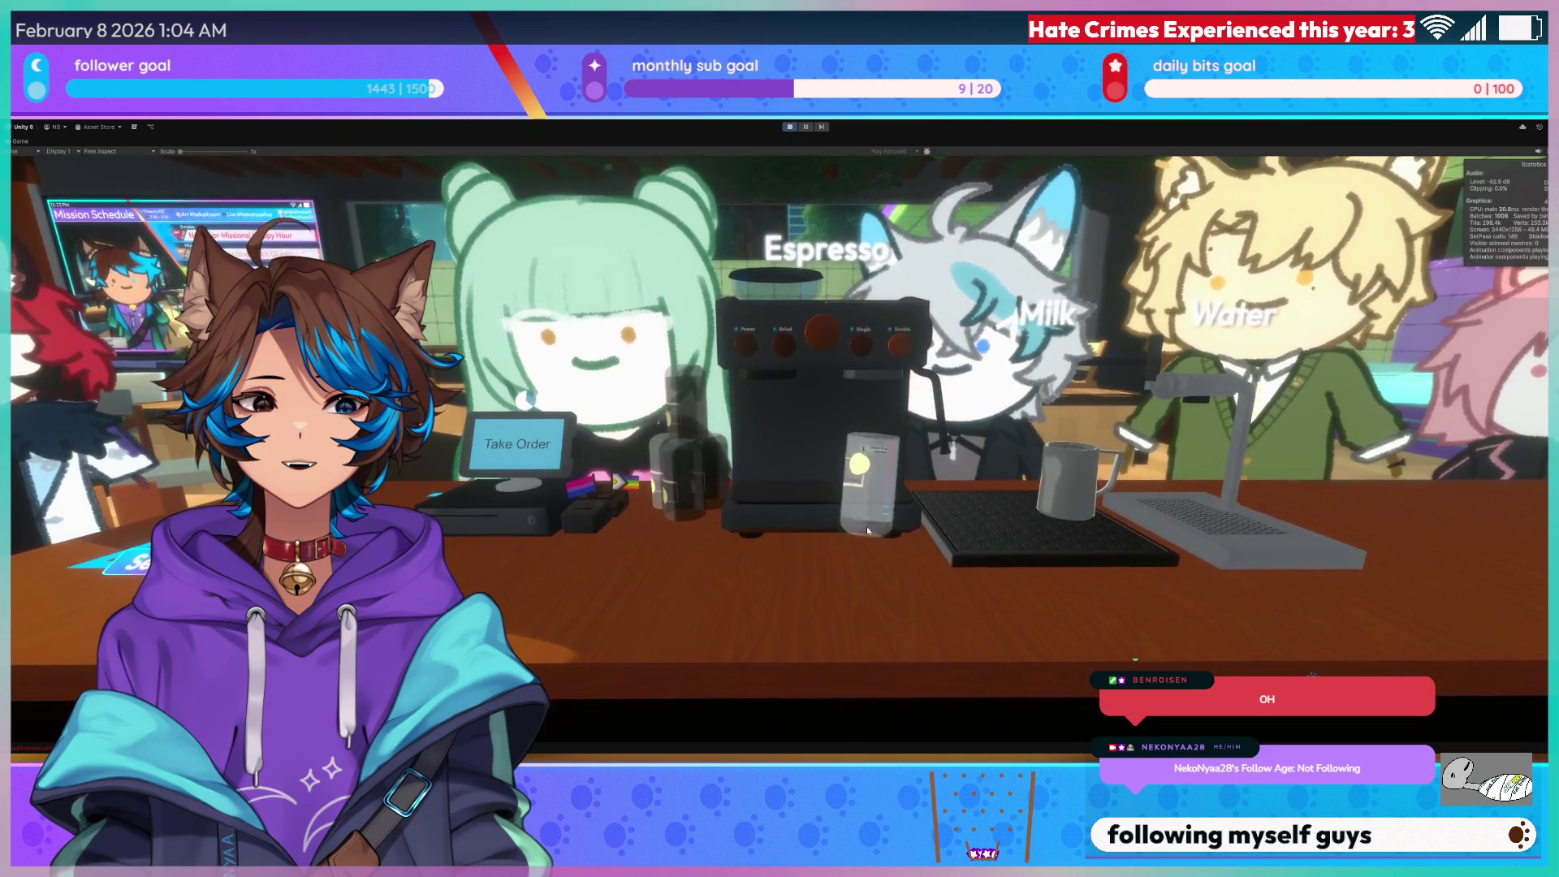
left_click(861, 493)
left_click(874, 490)
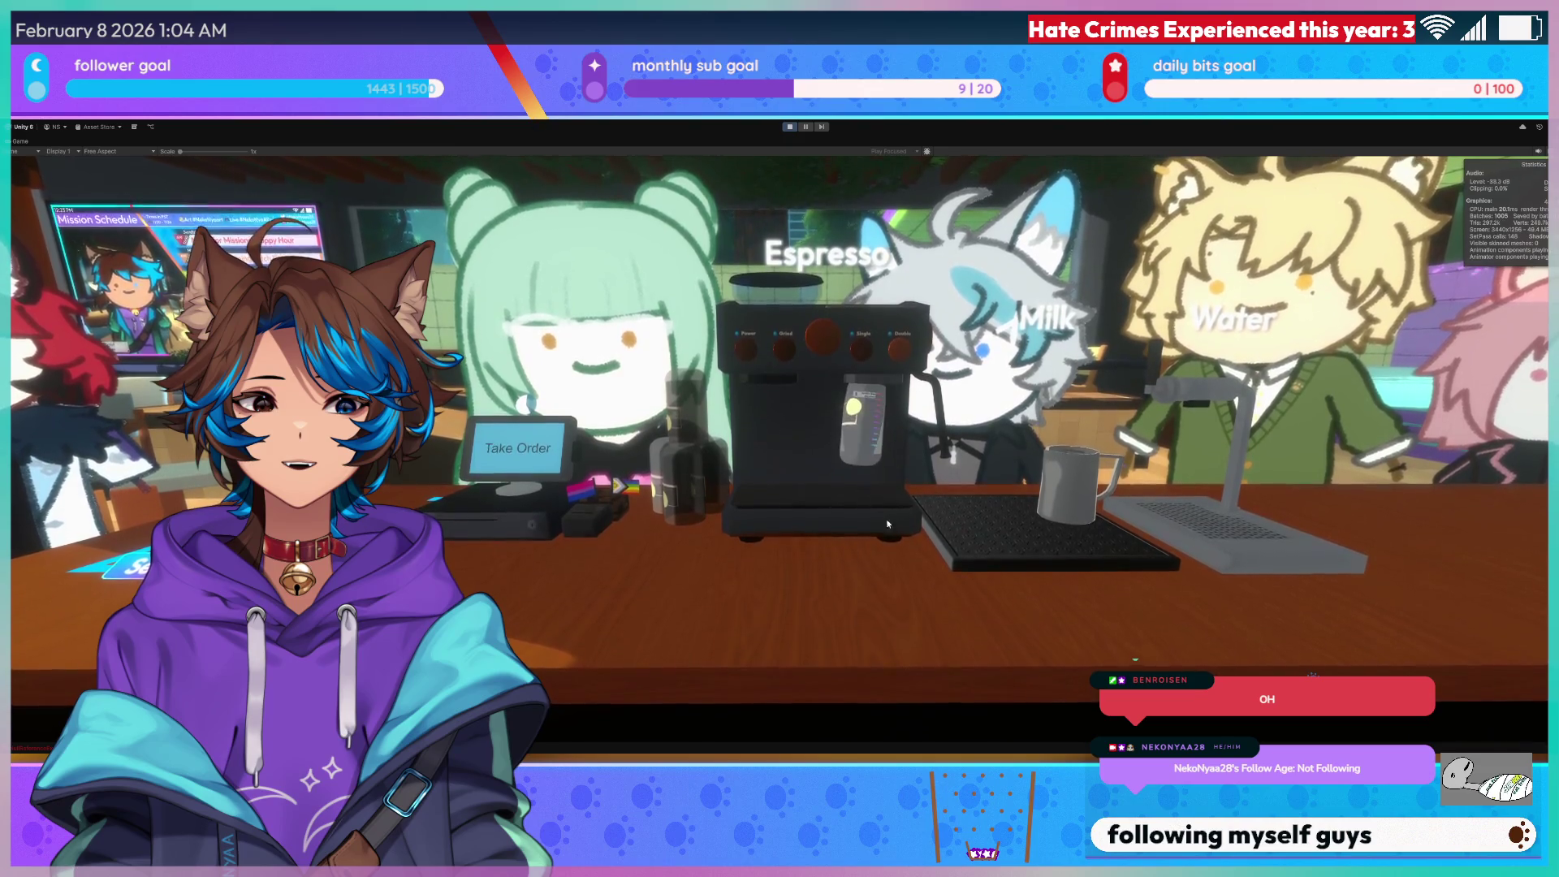
left_click(859, 552)
left_click(806, 525)
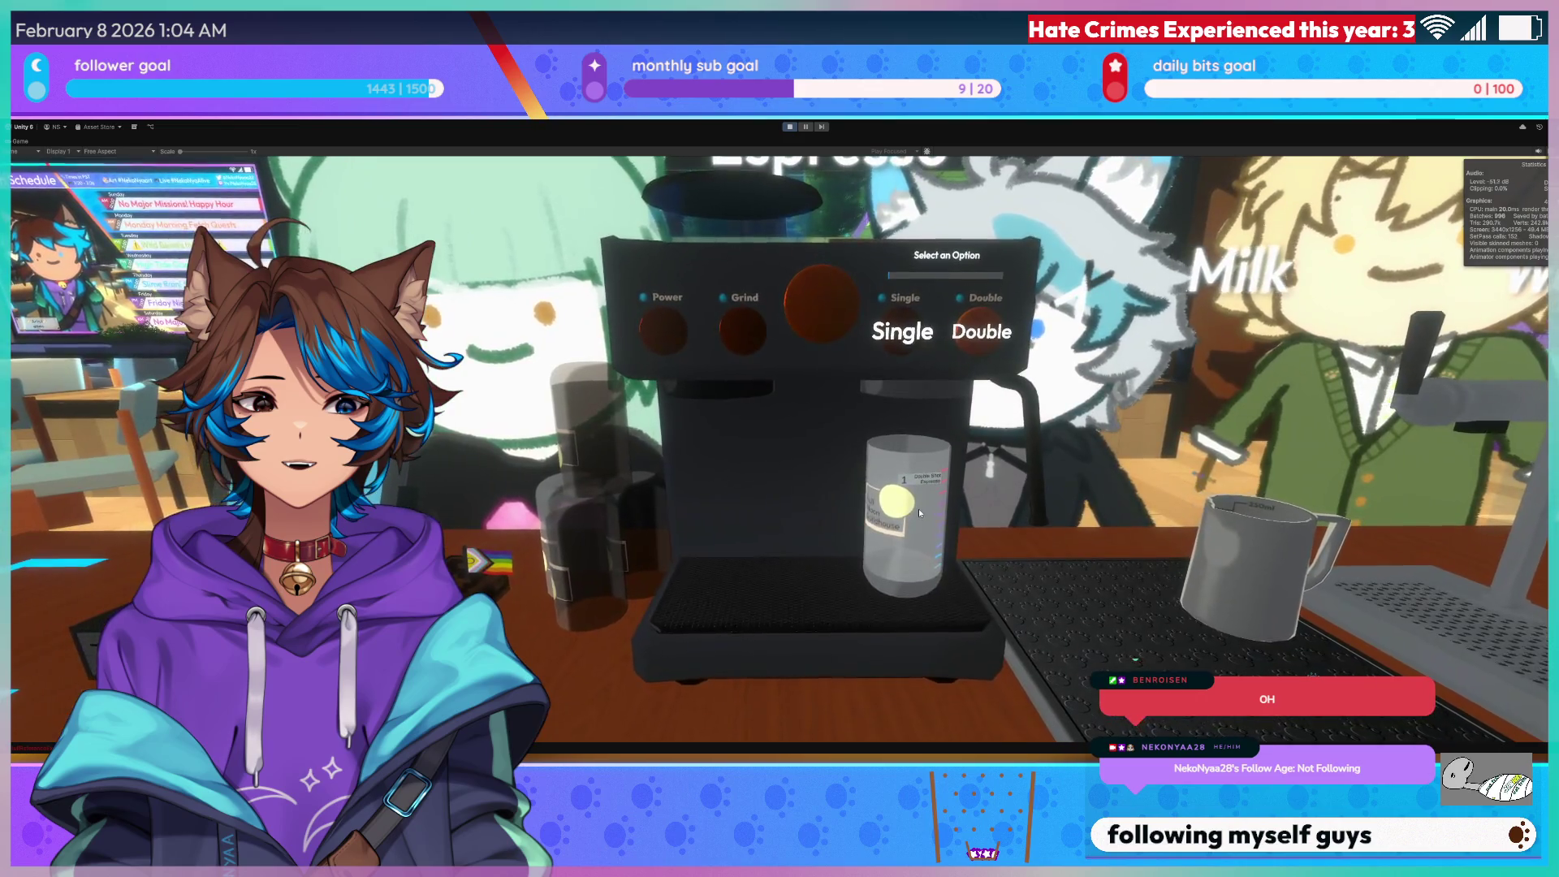
Take the glass off the espresso machine and move to the milk and water station with D.
left_click(918, 508)
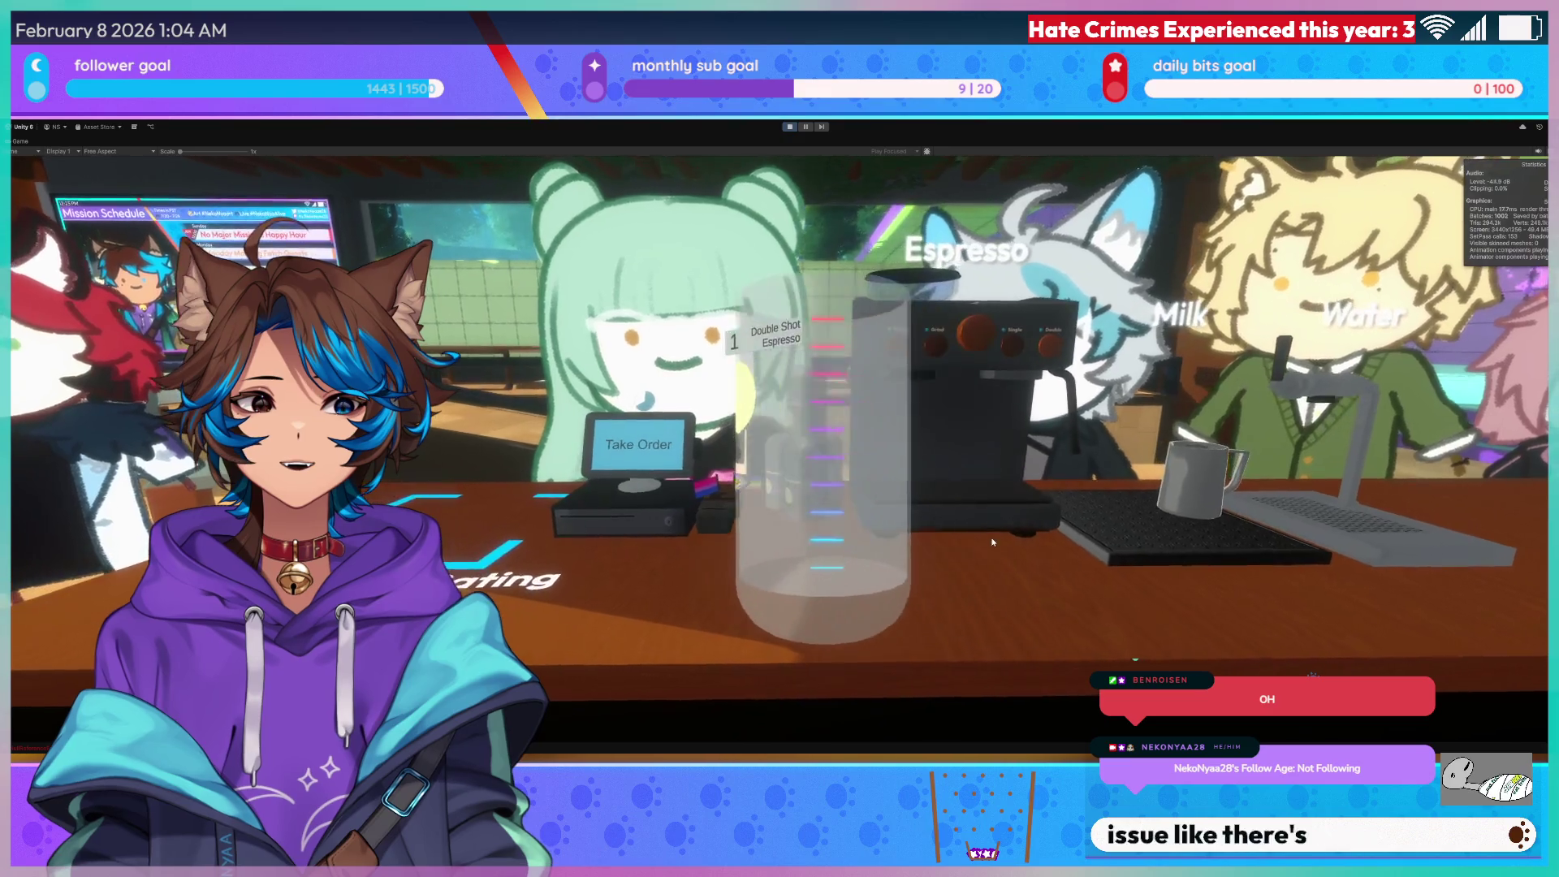
left_click(926, 519)
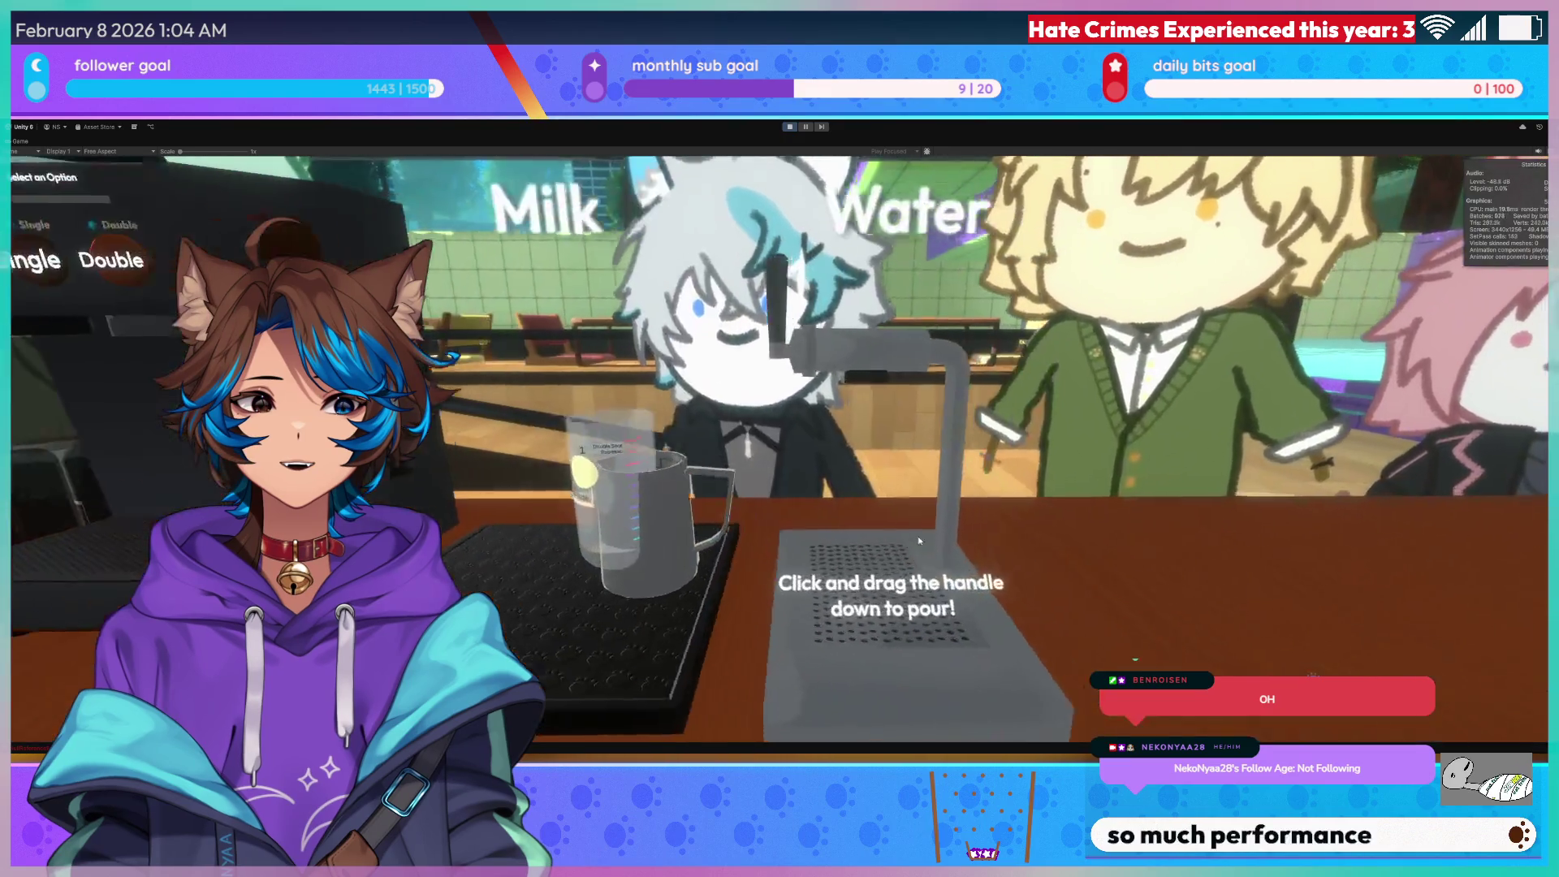
key("d")
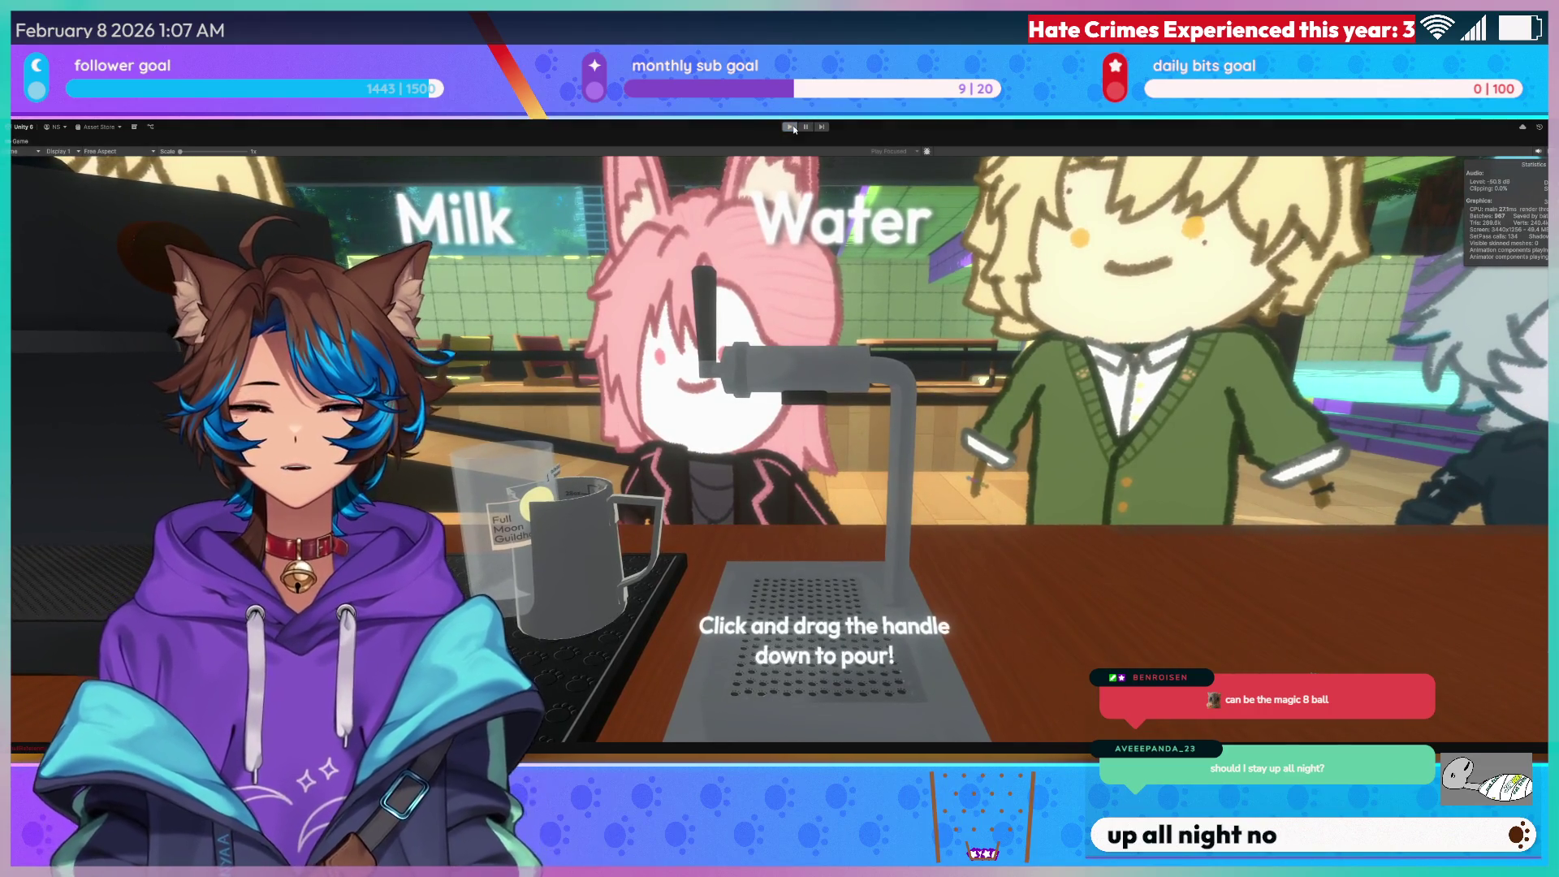
Toggle Maximize On Play off to restore the full editor layout around the running game.
left_click(790, 127)
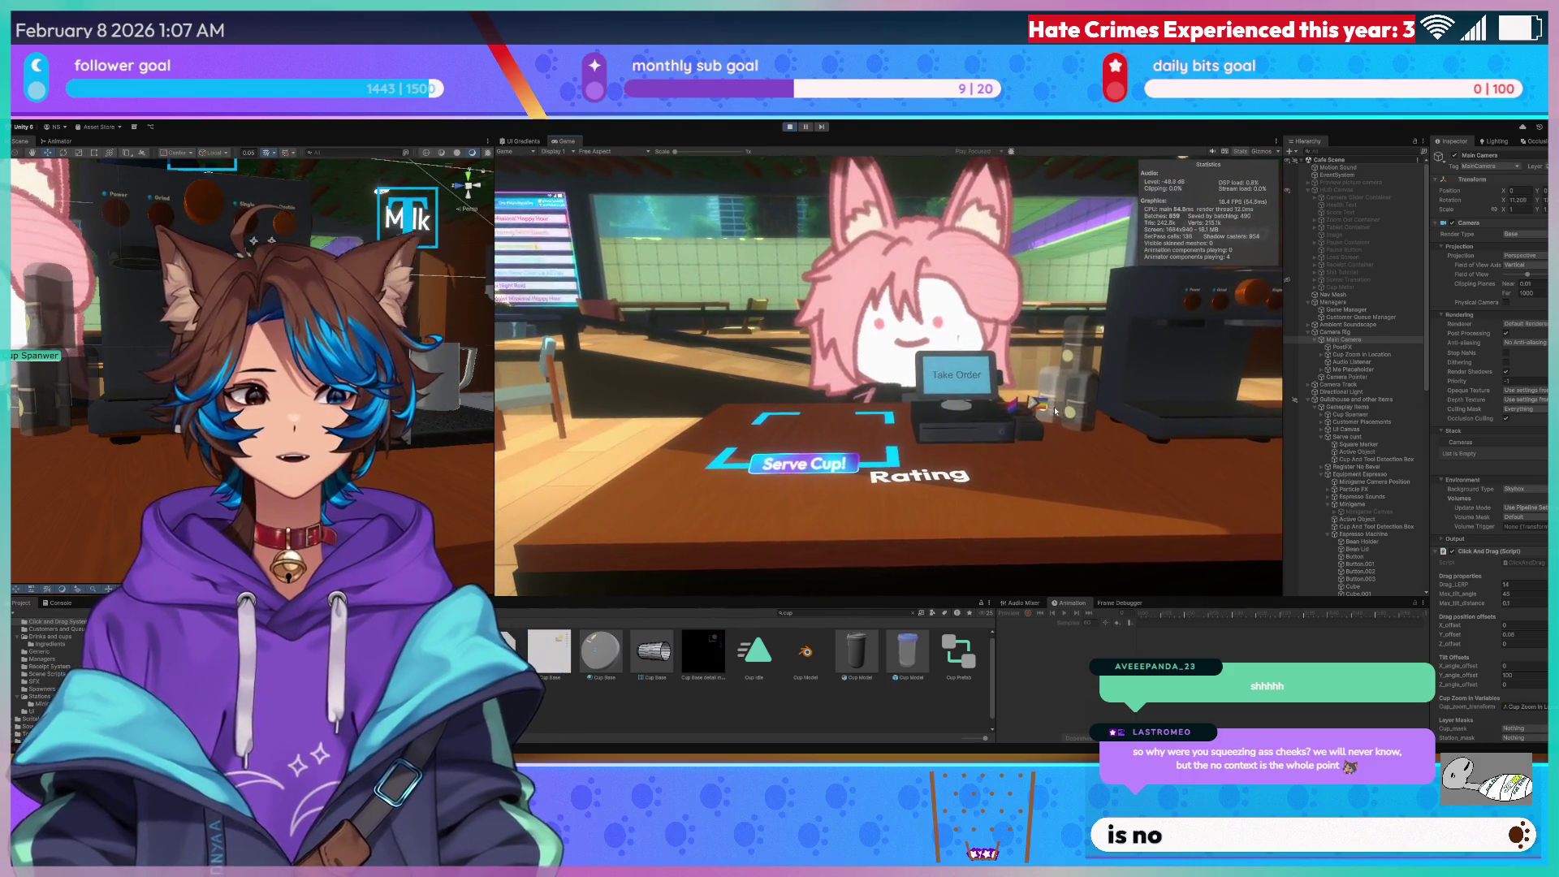
Place the glass at the water dispenser and zoom the camera between the water and milk stations.
mouse_move(1056, 411)
left_mouse_down()
mouse_move(1107, 418)
mouse_move(1145, 511)
left_mouse_up()
left_click_drag(915, 390, 1097, 417)
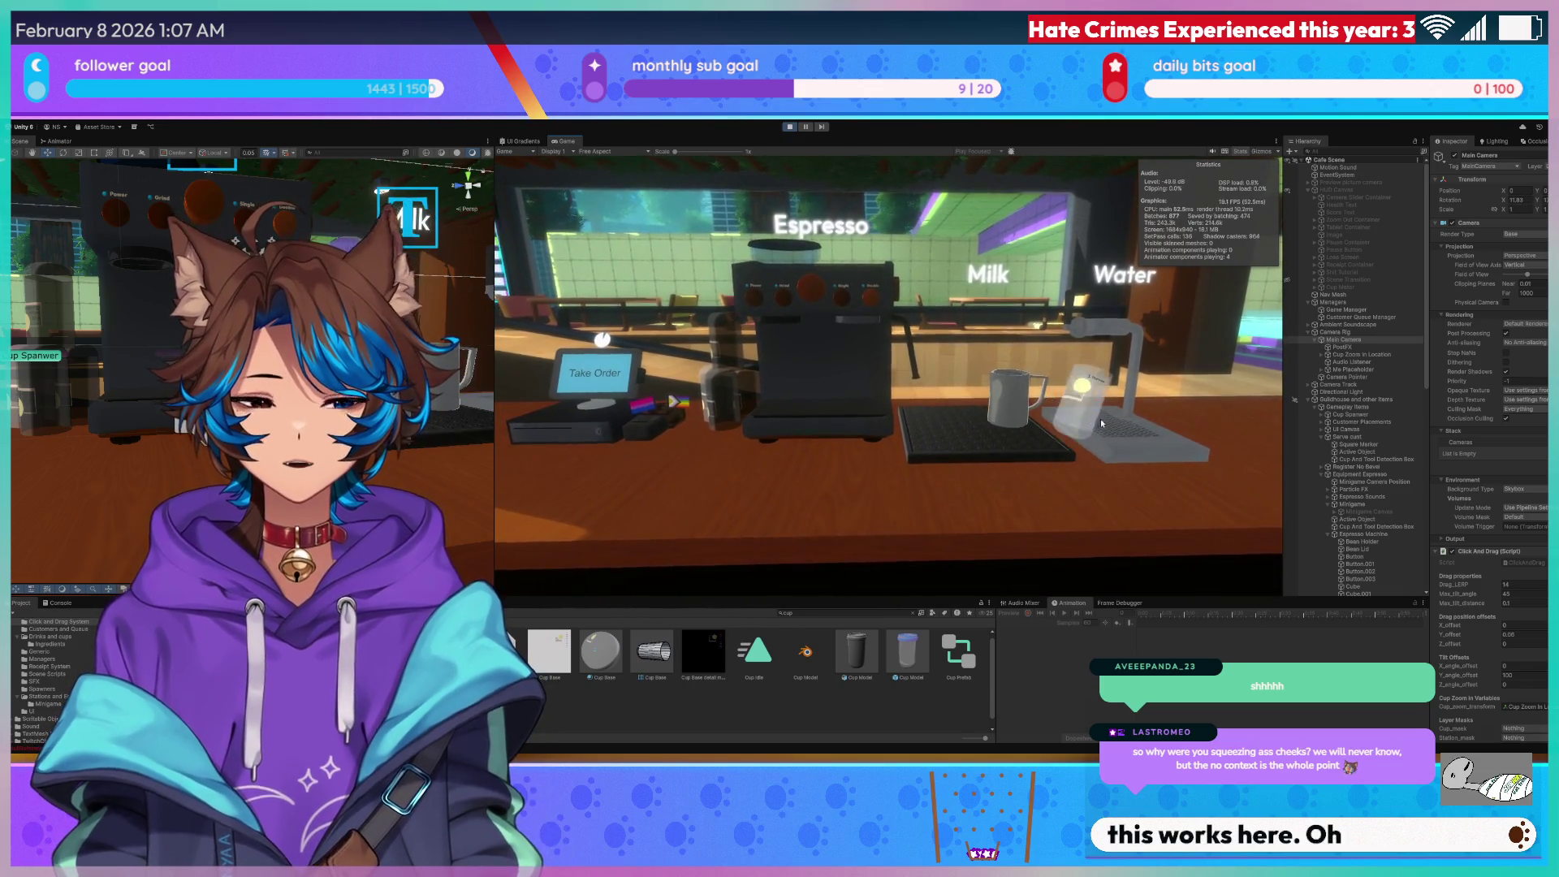
left_click(1100, 417)
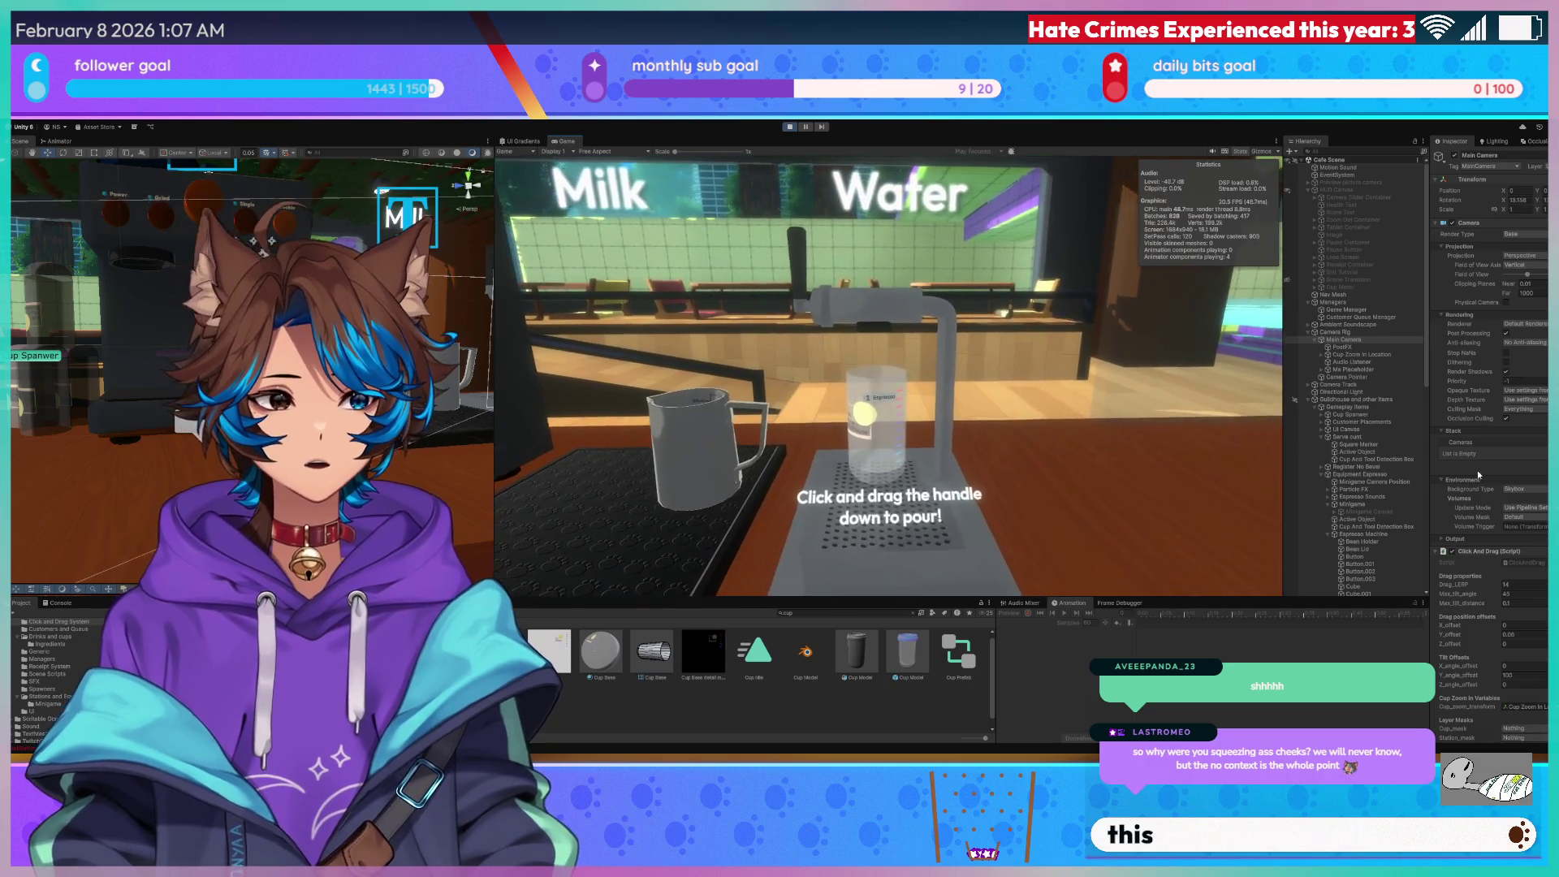
scroll(1477, 470, "down", 2)
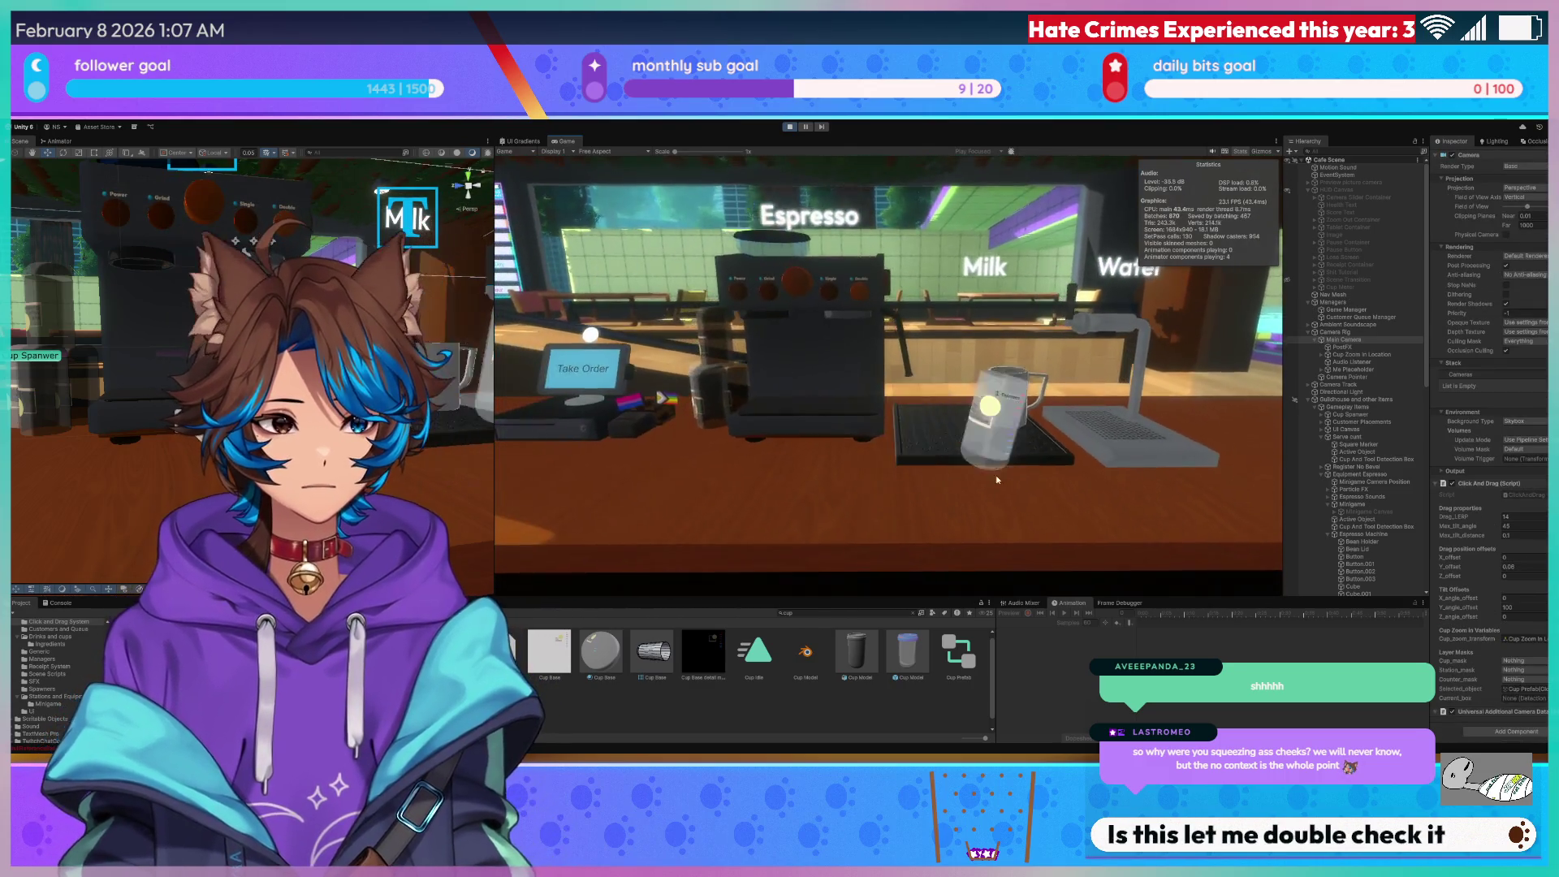
left_click(973, 426)
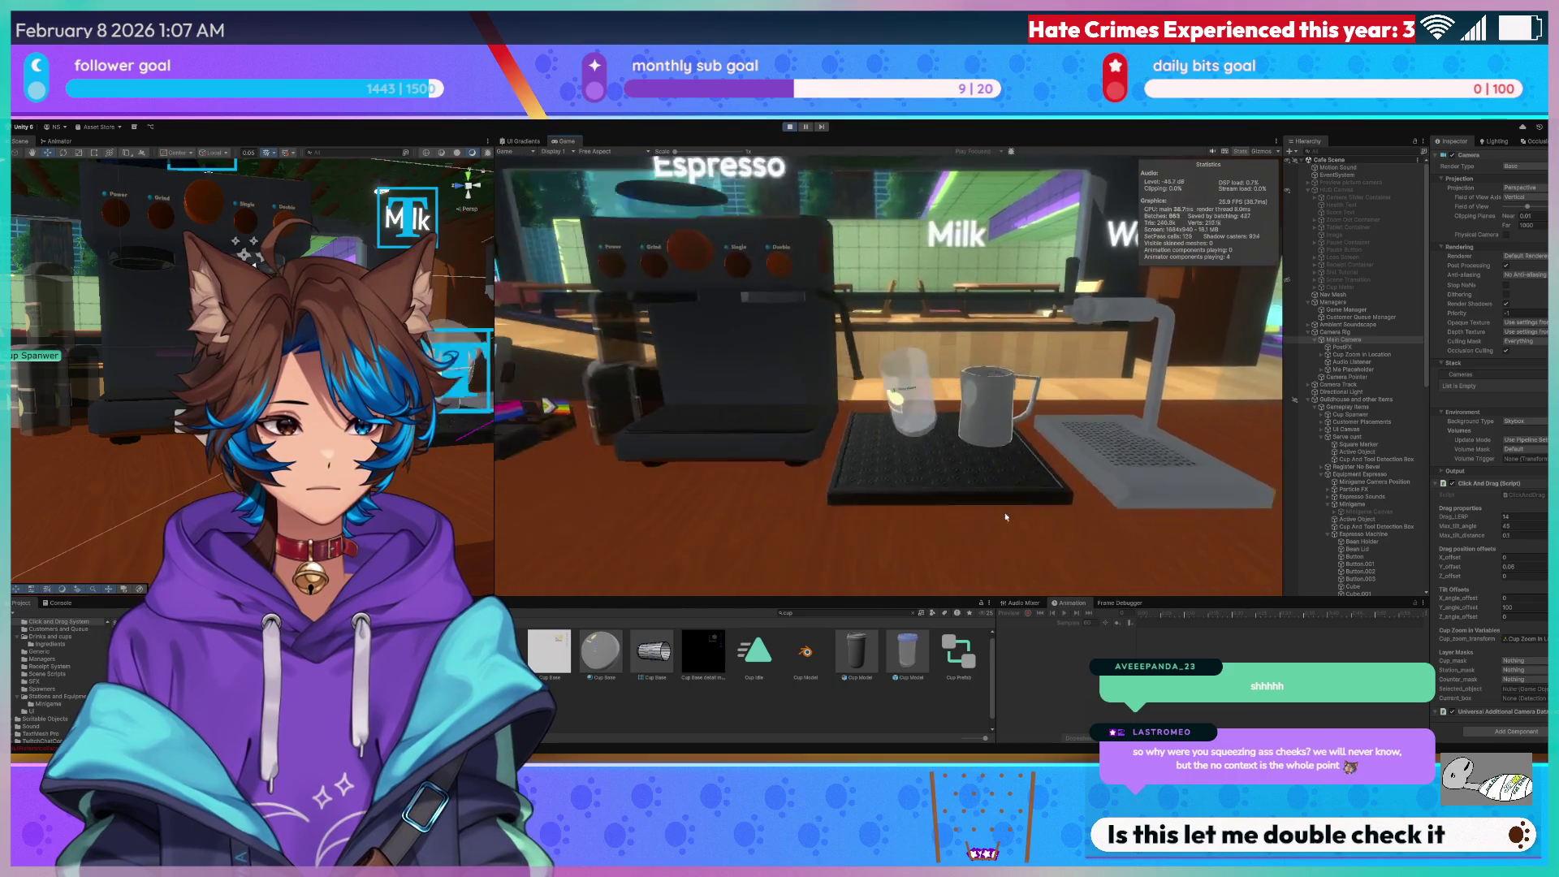
left_click(1005, 516)
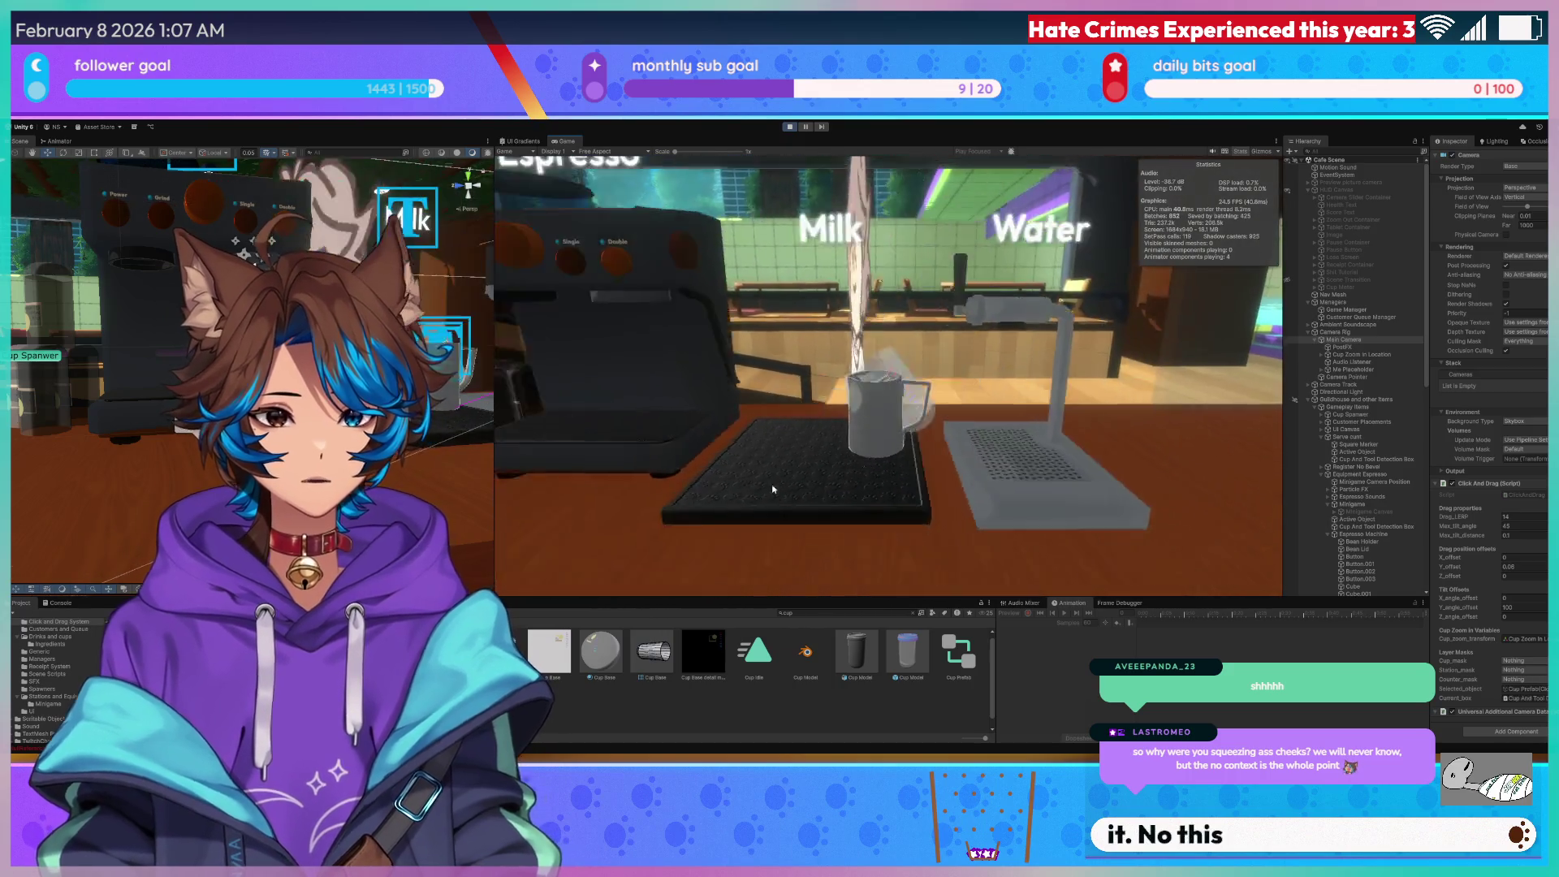
Drag the glass to the milk pitcher and back to test snapping at the milk station.
mouse_move(1086, 539)
left_mouse_down()
mouse_move(1055, 503)
mouse_move(1034, 544)
mouse_move(1006, 442)
mouse_move(1158, 435)
mouse_move(991, 434)
mouse_move(1070, 416)
mouse_move(978, 431)
mouse_move(1121, 419)
mouse_move(1049, 495)
mouse_move(1054, 431)
mouse_move(1101, 425)
mouse_move(973, 441)
mouse_move(1104, 427)
mouse_move(929, 435)
left_mouse_up()
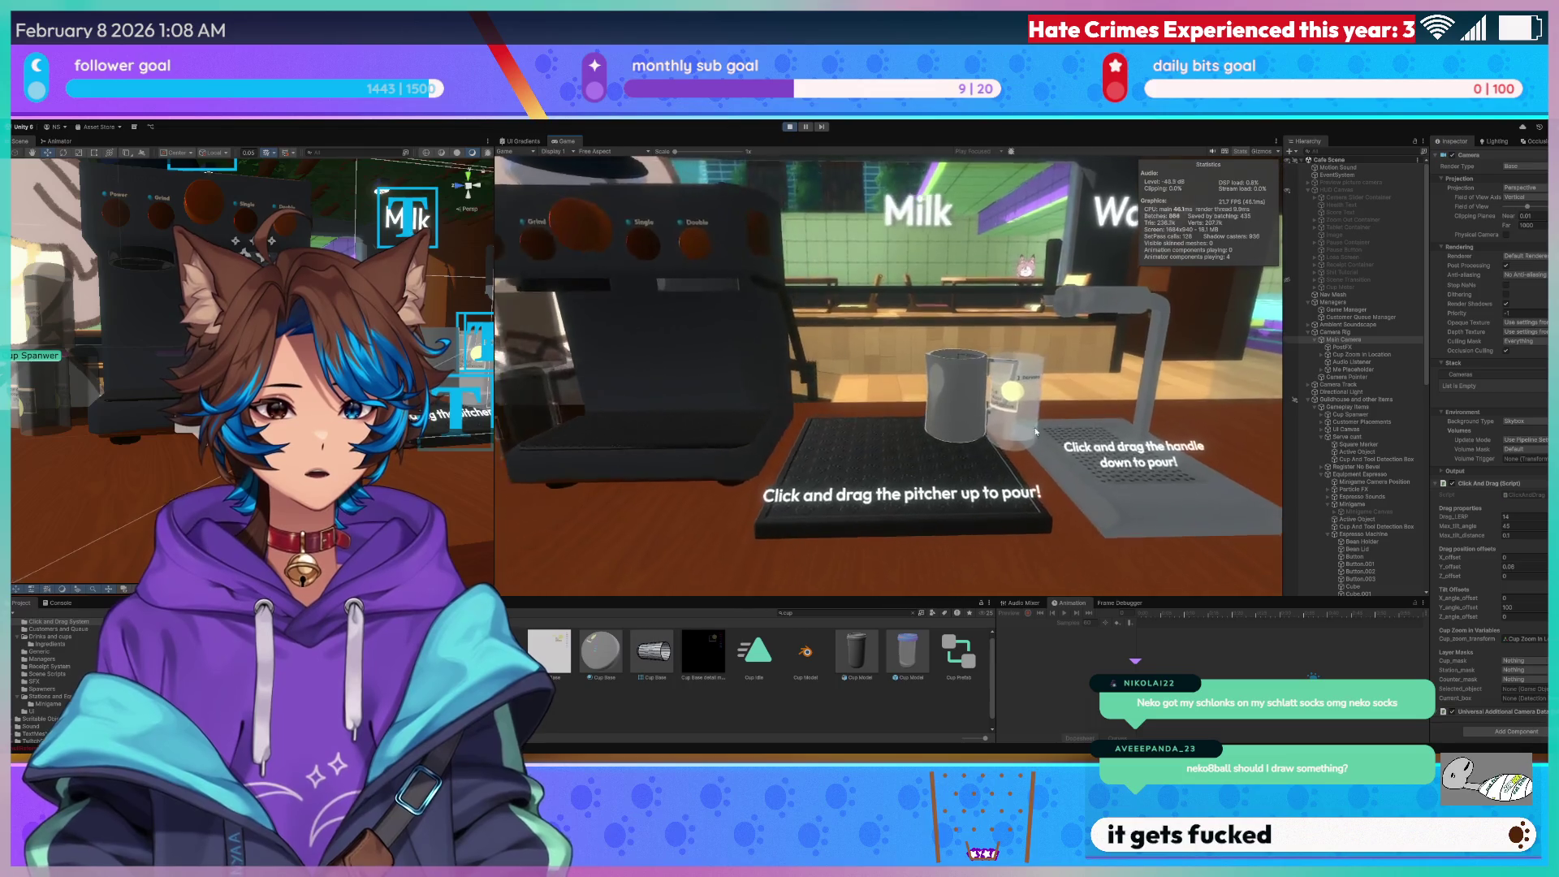
mouse_move(1036, 431)
left_mouse_down()
mouse_move(1020, 439)
mouse_move(1079, 503)
left_mouse_up()
left_click_drag(1118, 418, 1045, 420)
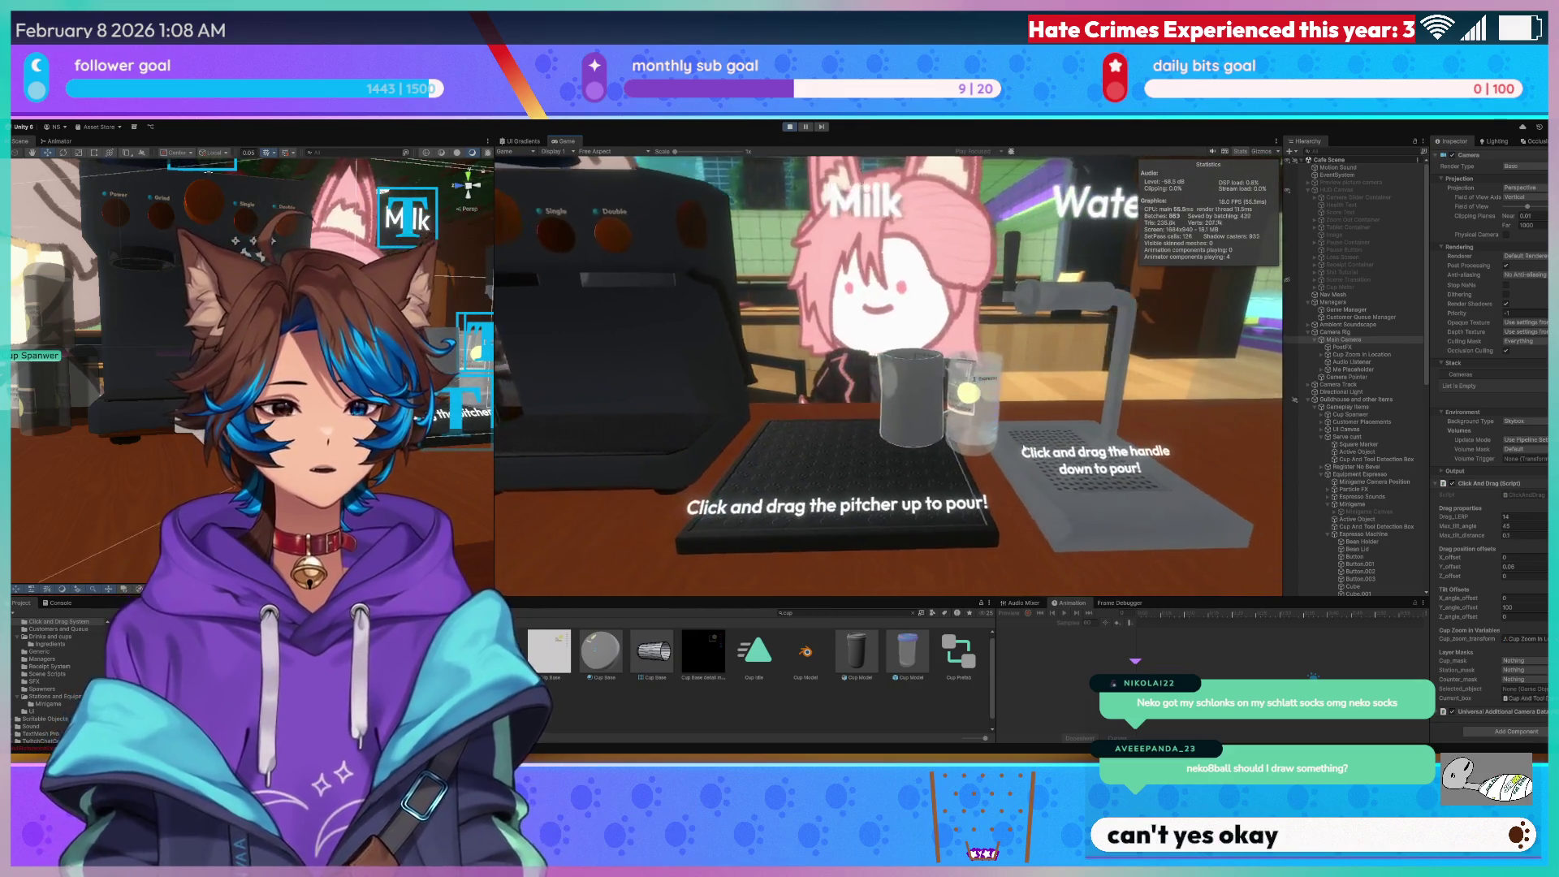
left_click_drag(967, 394, 1011, 508)
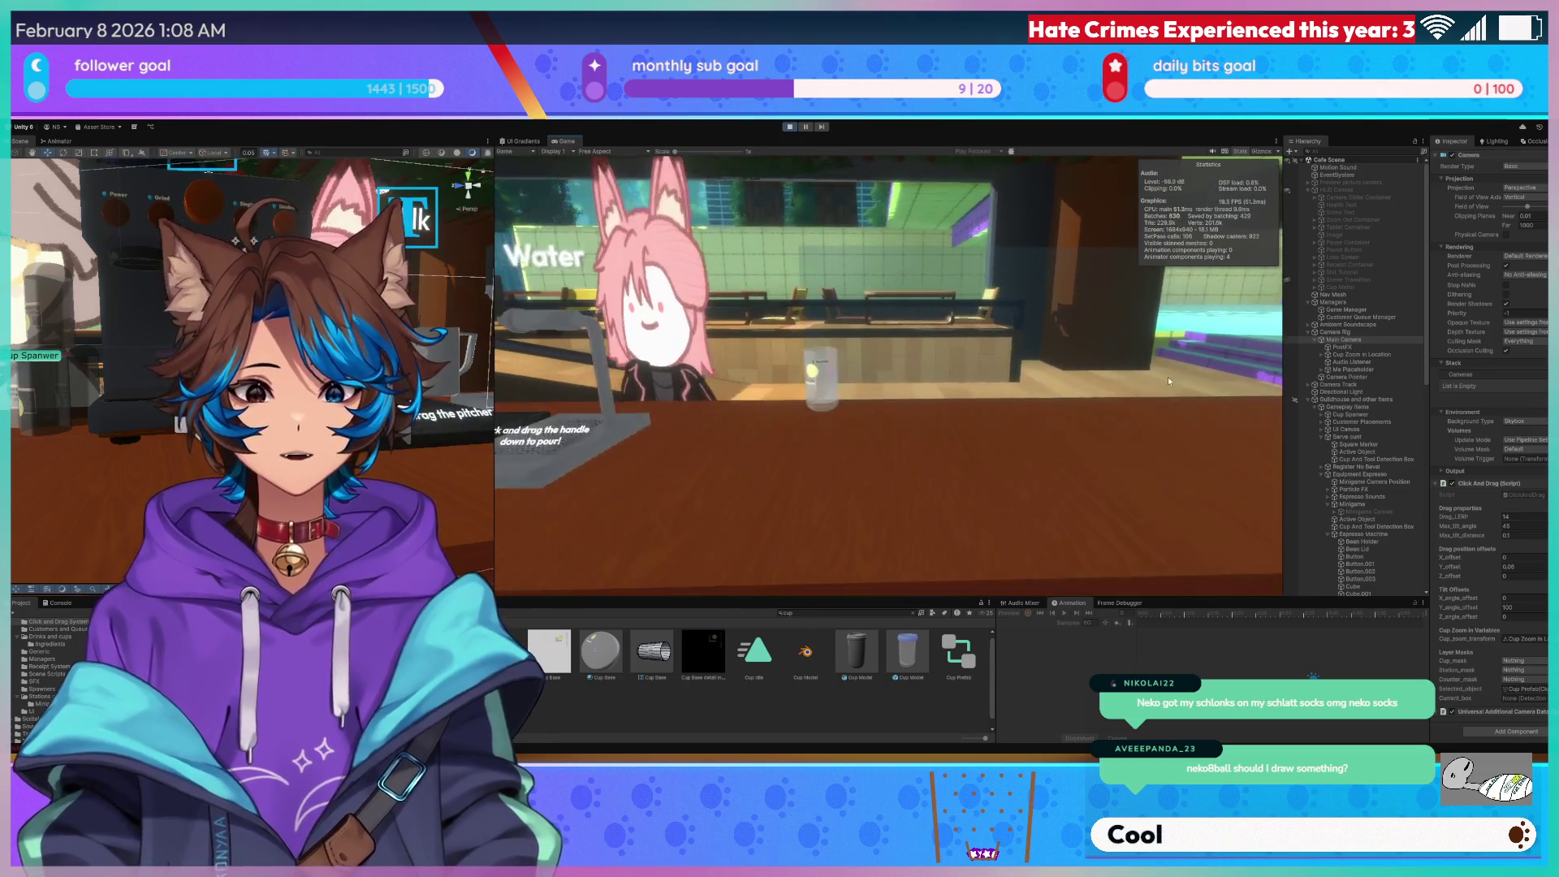
Stop the running game and glance at the raycast code in ClickAndDrag.cs before returning to Unity.
left_click(788, 128)
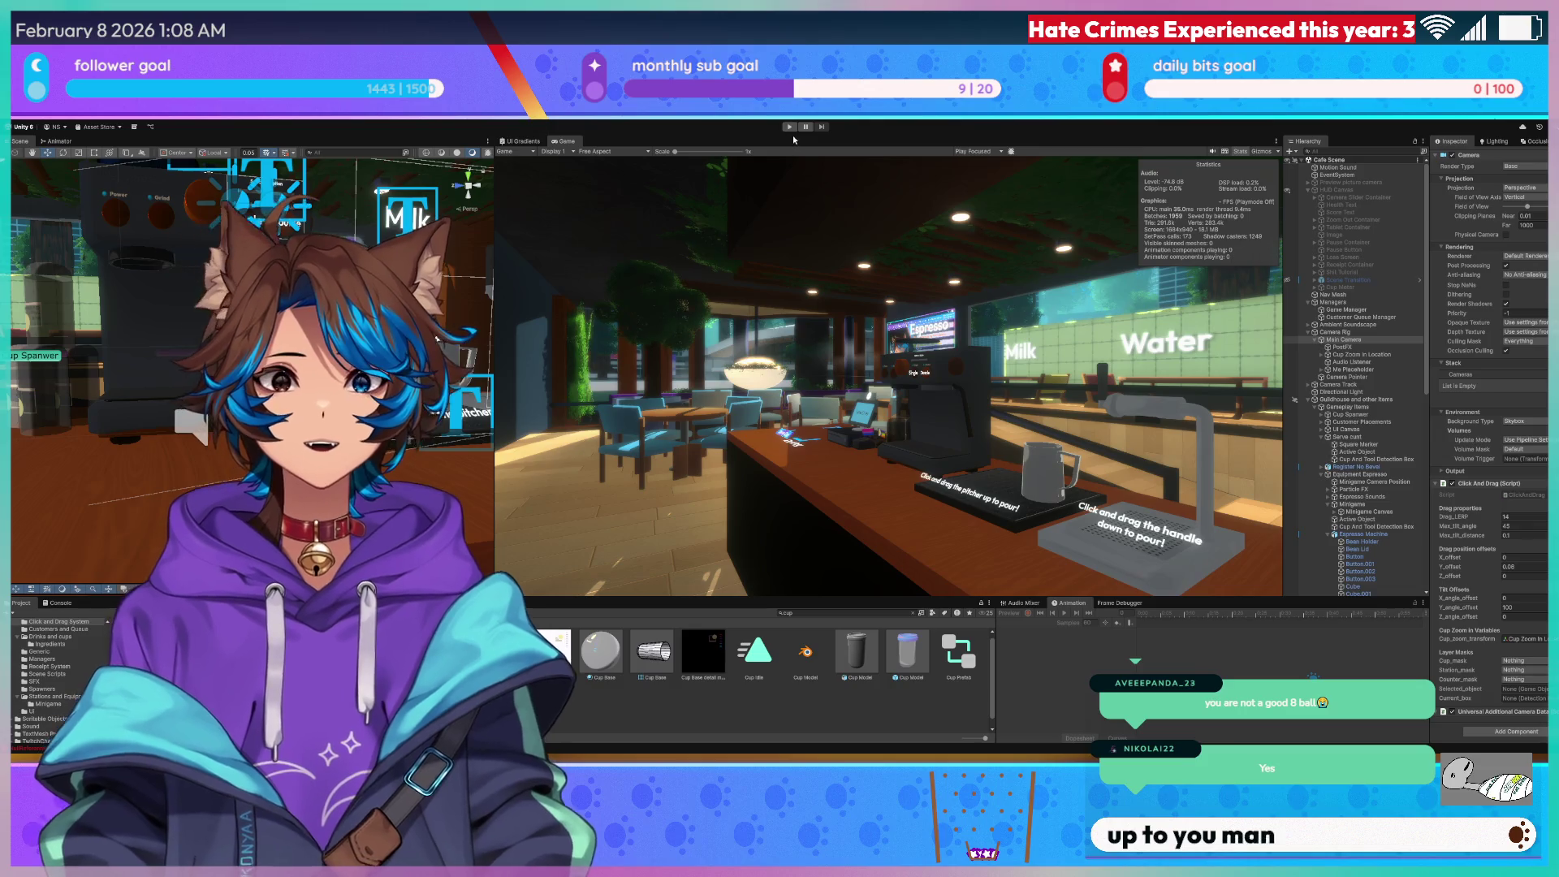
key("alt+Tab")
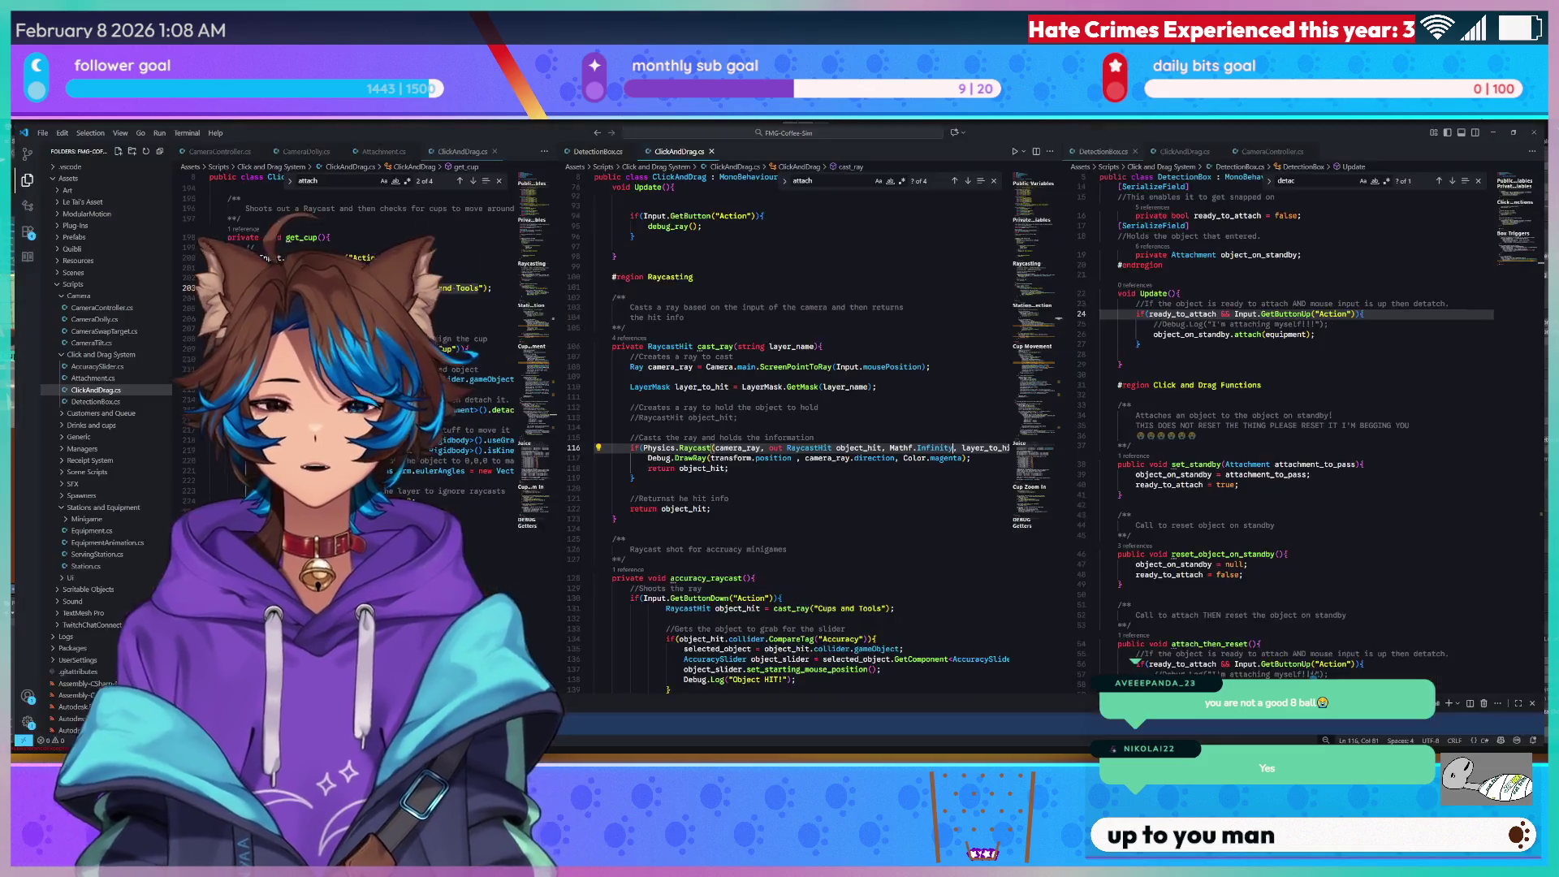
scroll(677, 501, "down", 2)
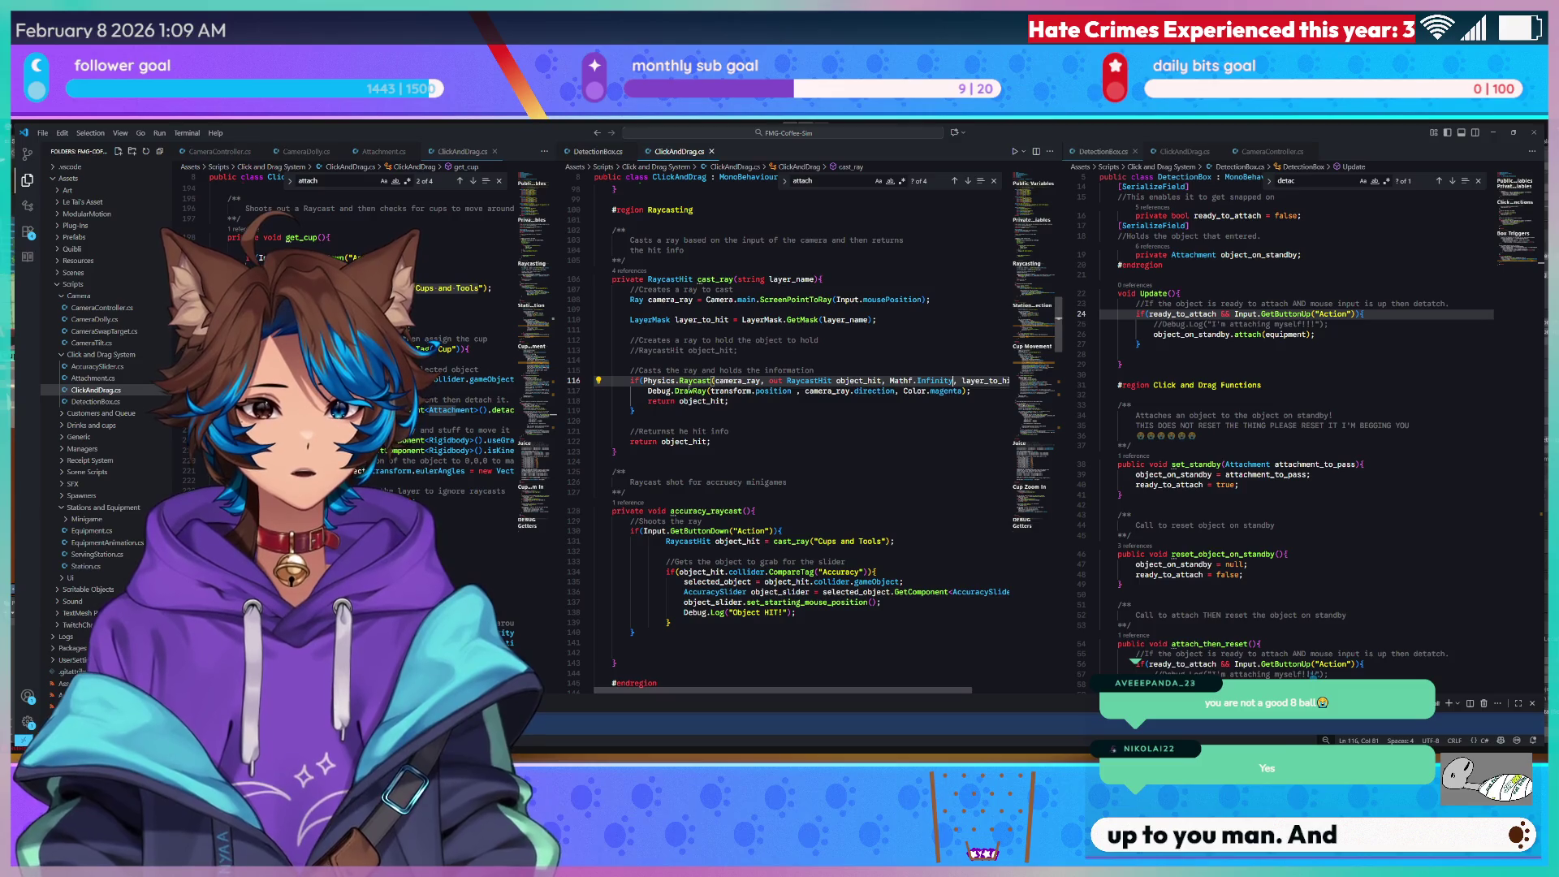
left_click(1502, 133)
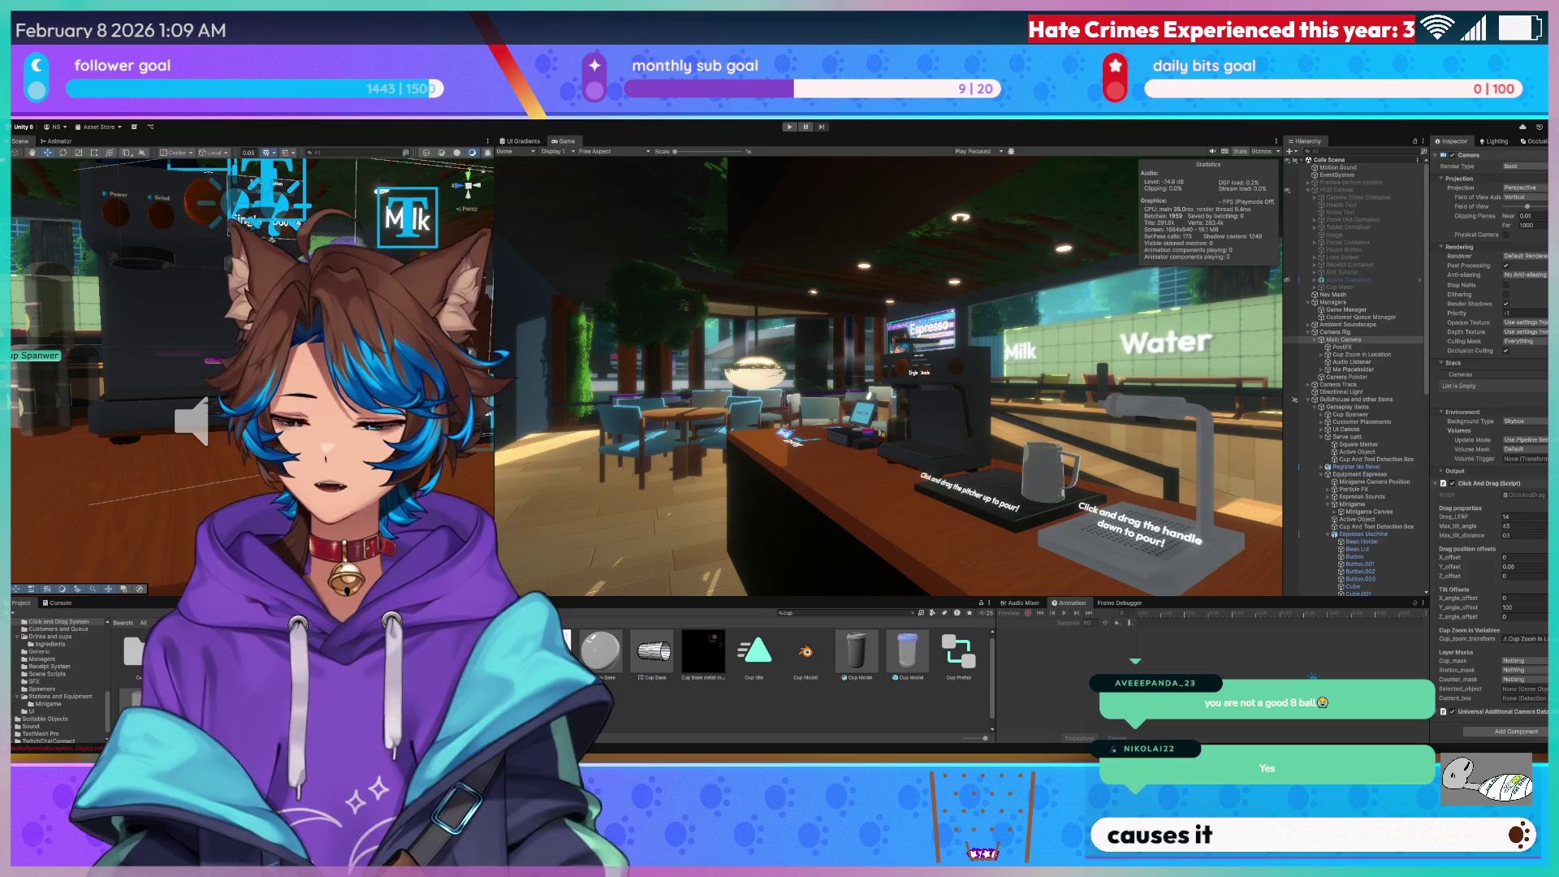
Enter Play mode to playtest the cafe game again.
left_click(789, 127)
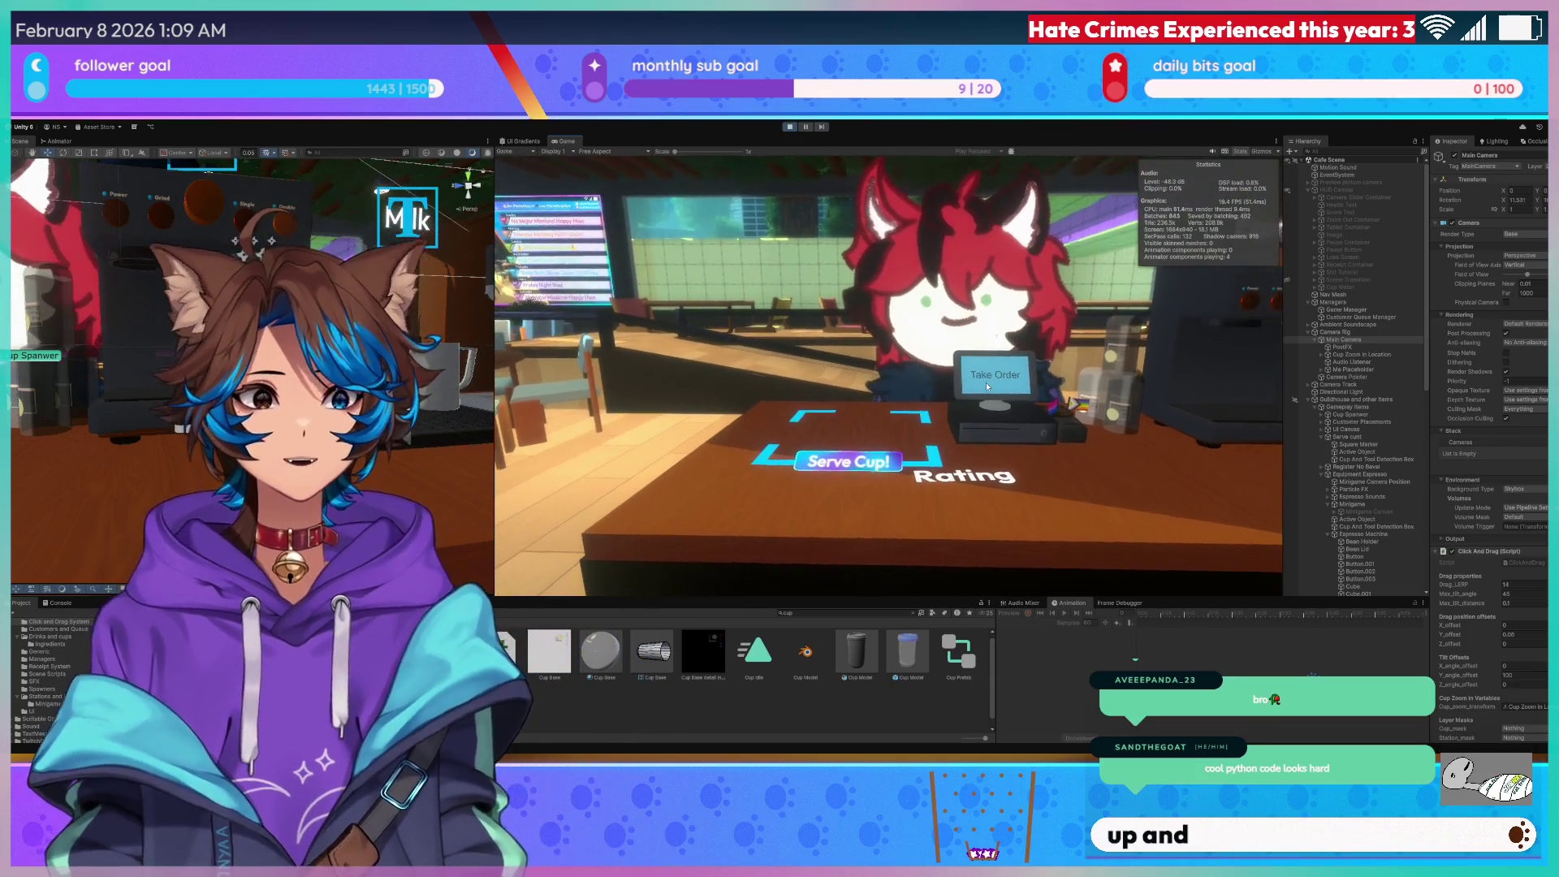
Drag the glass under the water dispenser and the cup to the water station, then stop the game.
key("d")
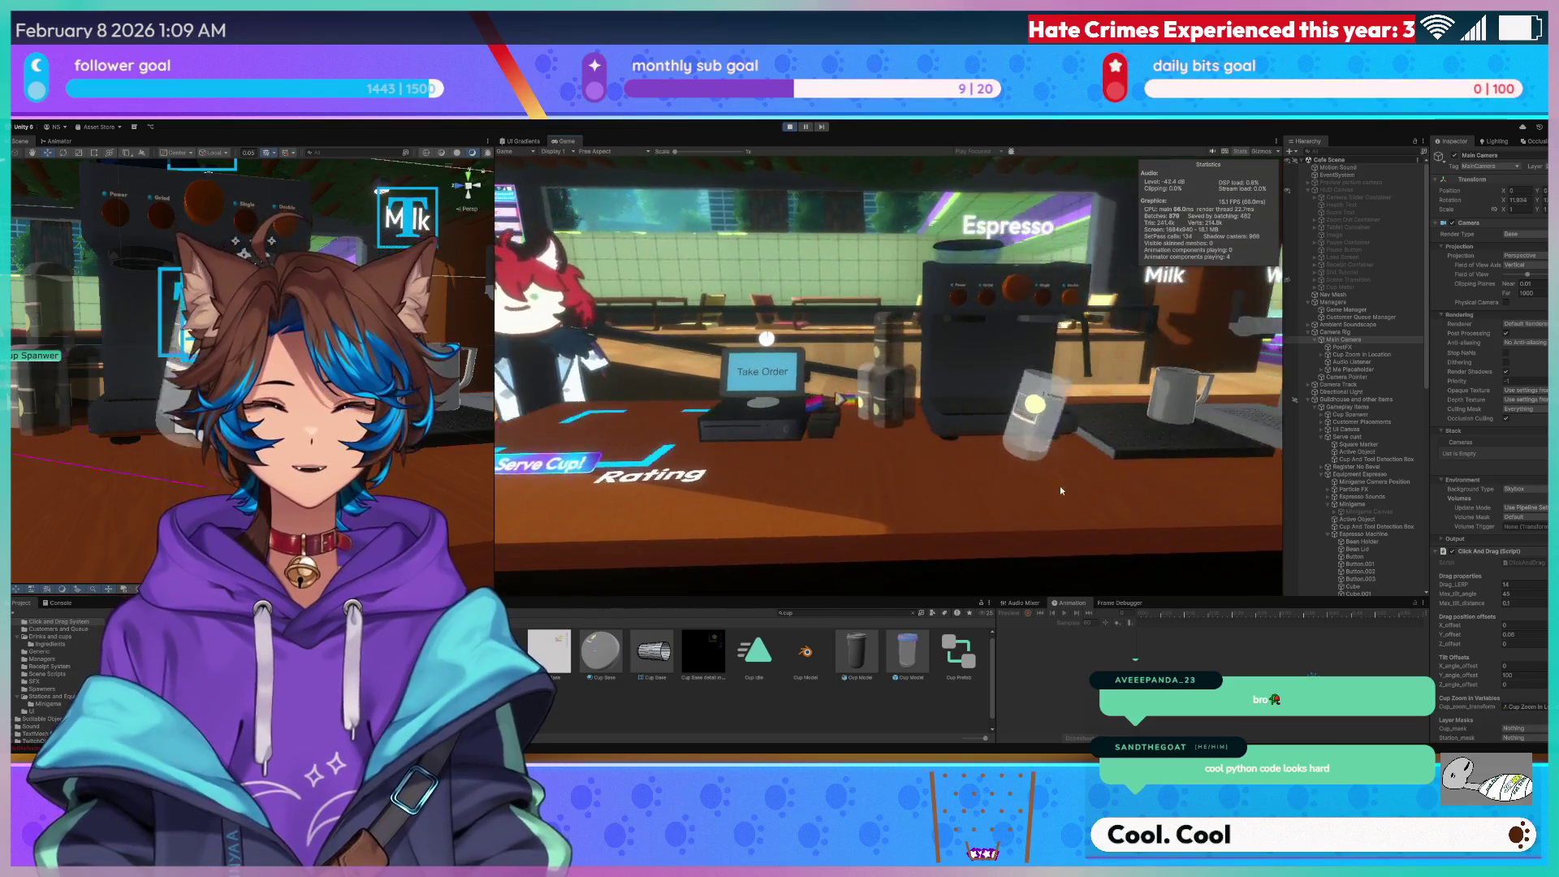
left_click_drag(1060, 491, 887, 456)
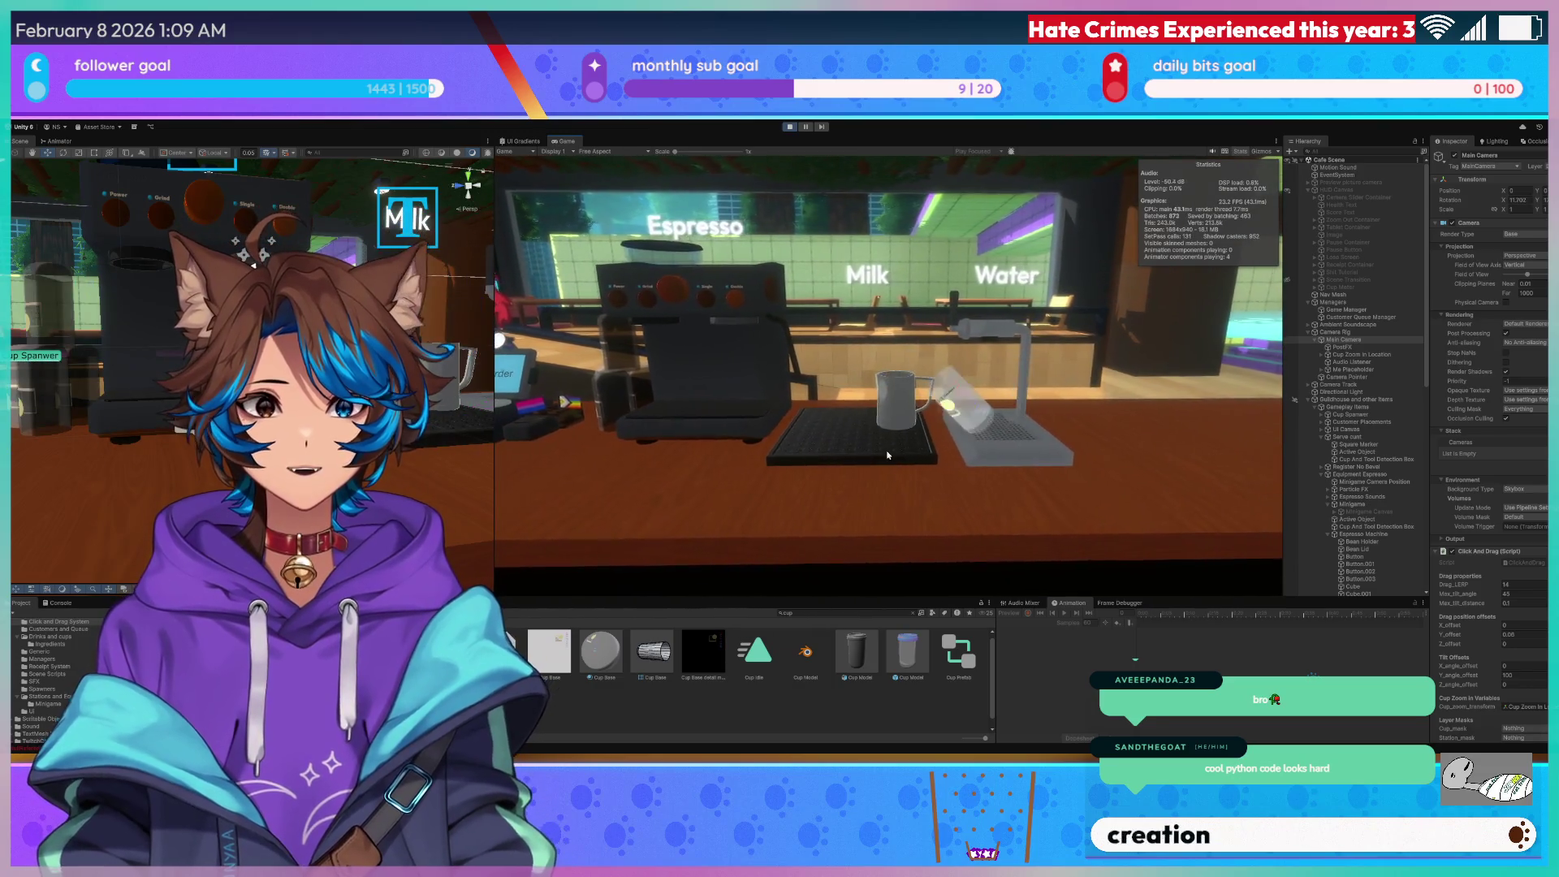
left_click_drag(1026, 488, 908, 498)
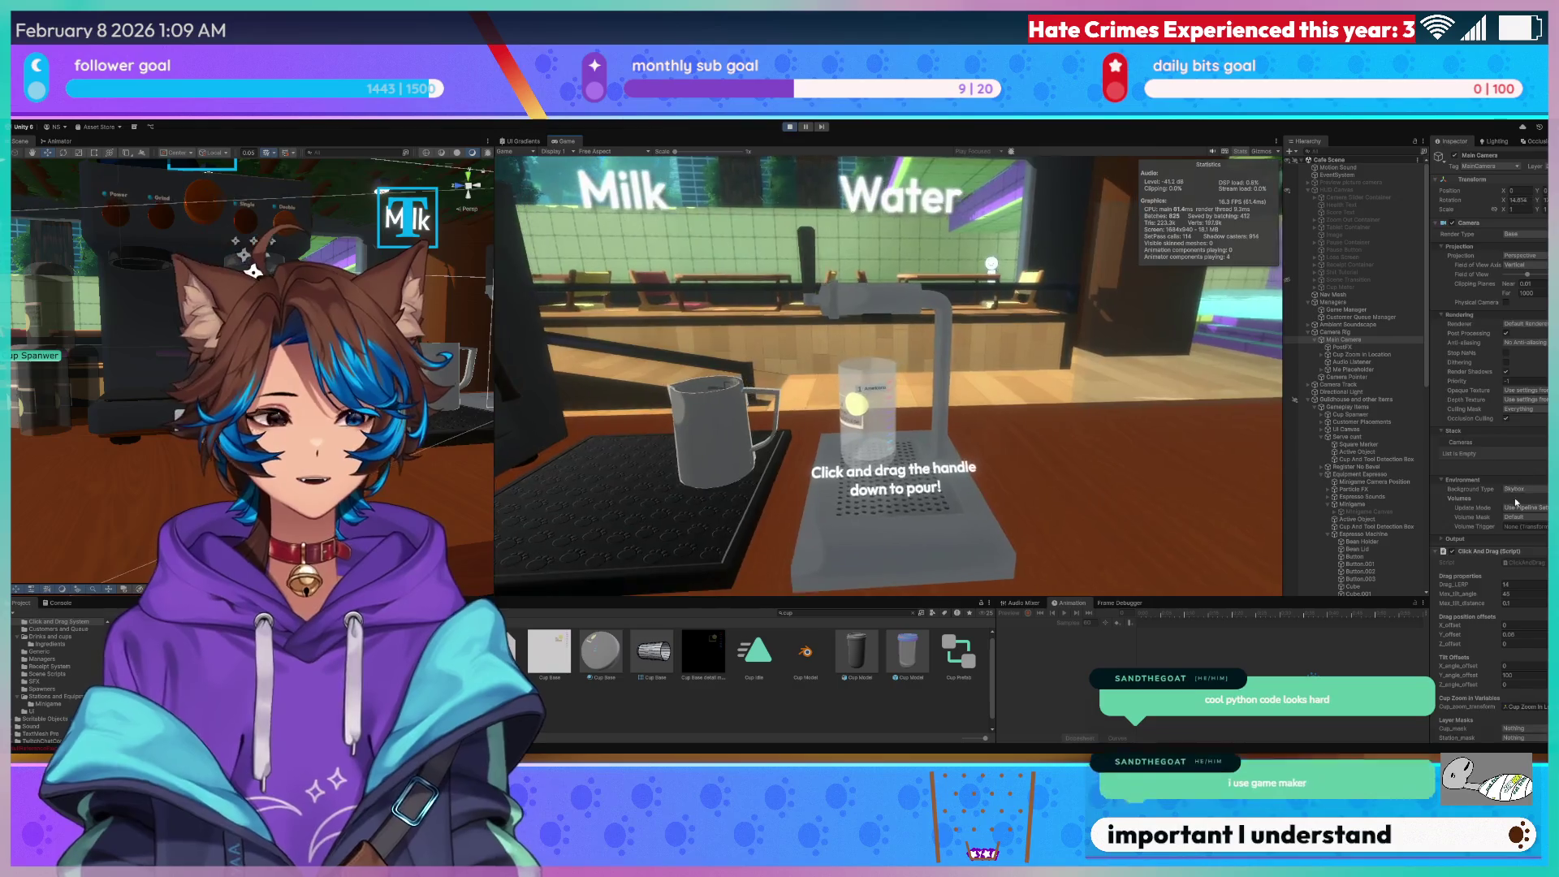
mouse_move(845, 422)
left_mouse_down()
mouse_move(918, 529)
mouse_move(882, 487)
mouse_move(992, 520)
mouse_move(967, 443)
mouse_move(1003, 455)
mouse_move(1015, 467)
mouse_move(693, 423)
left_mouse_up()
mouse_move(698, 393)
left_mouse_down()
mouse_move(1002, 426)
mouse_move(694, 383)
mouse_move(1000, 431)
mouse_move(880, 423)
mouse_move(770, 442)
mouse_move(894, 498)
mouse_move(660, 497)
mouse_move(740, 470)
mouse_move(864, 474)
mouse_move(855, 450)
mouse_move(1002, 420)
mouse_move(794, 437)
mouse_move(734, 385)
mouse_move(813, 430)
mouse_move(985, 442)
mouse_move(971, 503)
mouse_move(880, 432)
mouse_move(751, 412)
mouse_move(844, 434)
mouse_move(1001, 431)
mouse_move(969, 450)
mouse_move(831, 427)
mouse_move(988, 422)
mouse_move(992, 498)
mouse_move(835, 437)
left_mouse_up()
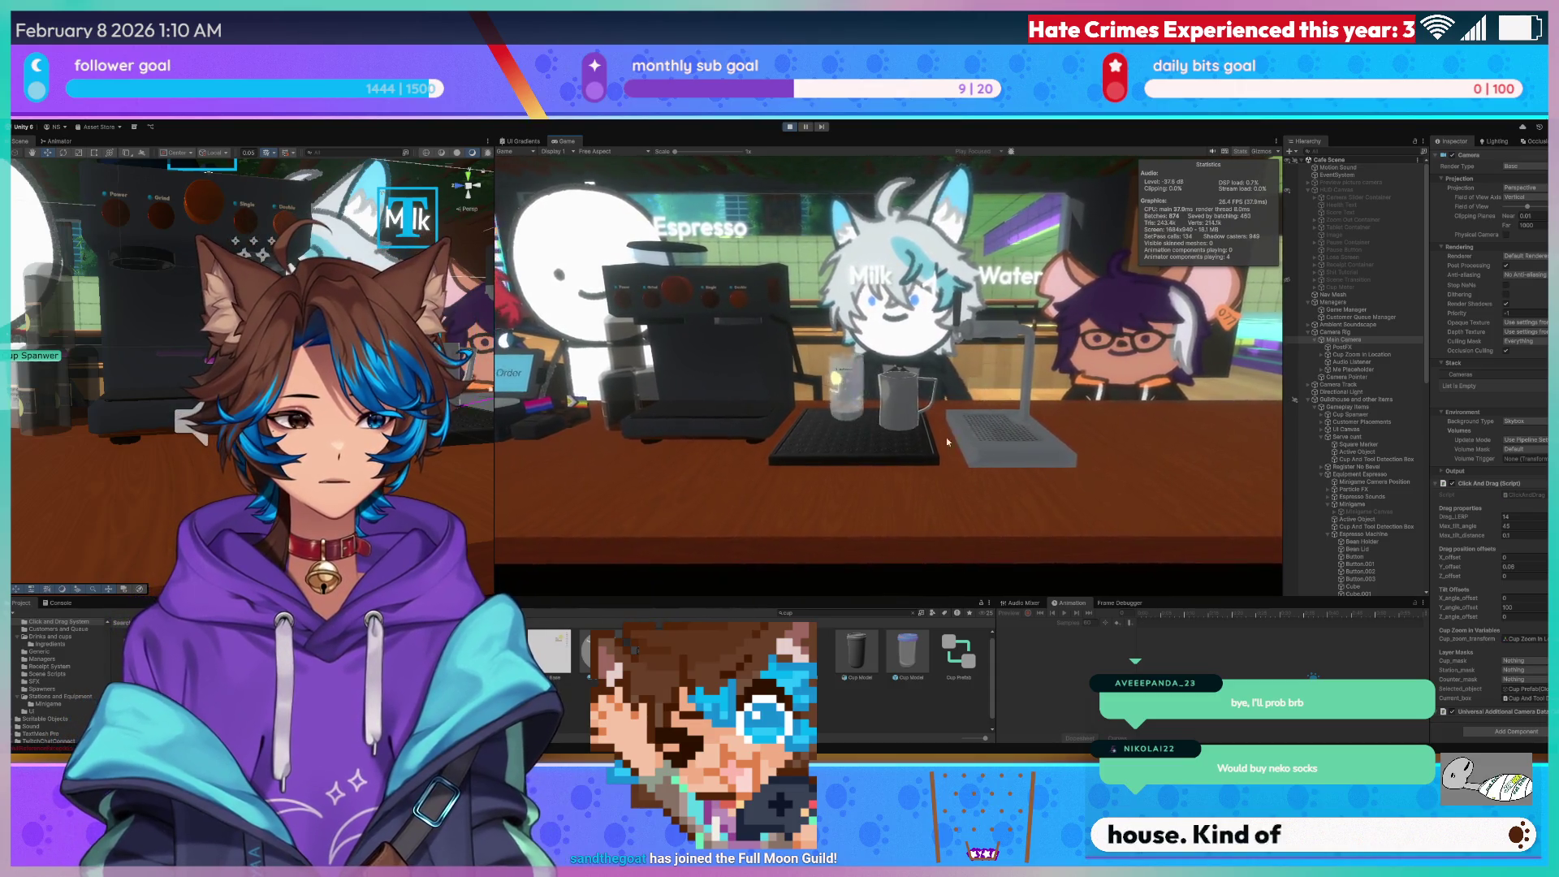
mouse_move(947, 437)
left_mouse_down()
mouse_move(852, 432)
mouse_move(859, 450)
mouse_move(981, 430)
mouse_move(923, 420)
mouse_move(895, 475)
mouse_move(848, 429)
mouse_move(983, 424)
mouse_move(932, 479)
mouse_move(966, 431)
mouse_move(798, 436)
left_mouse_up()
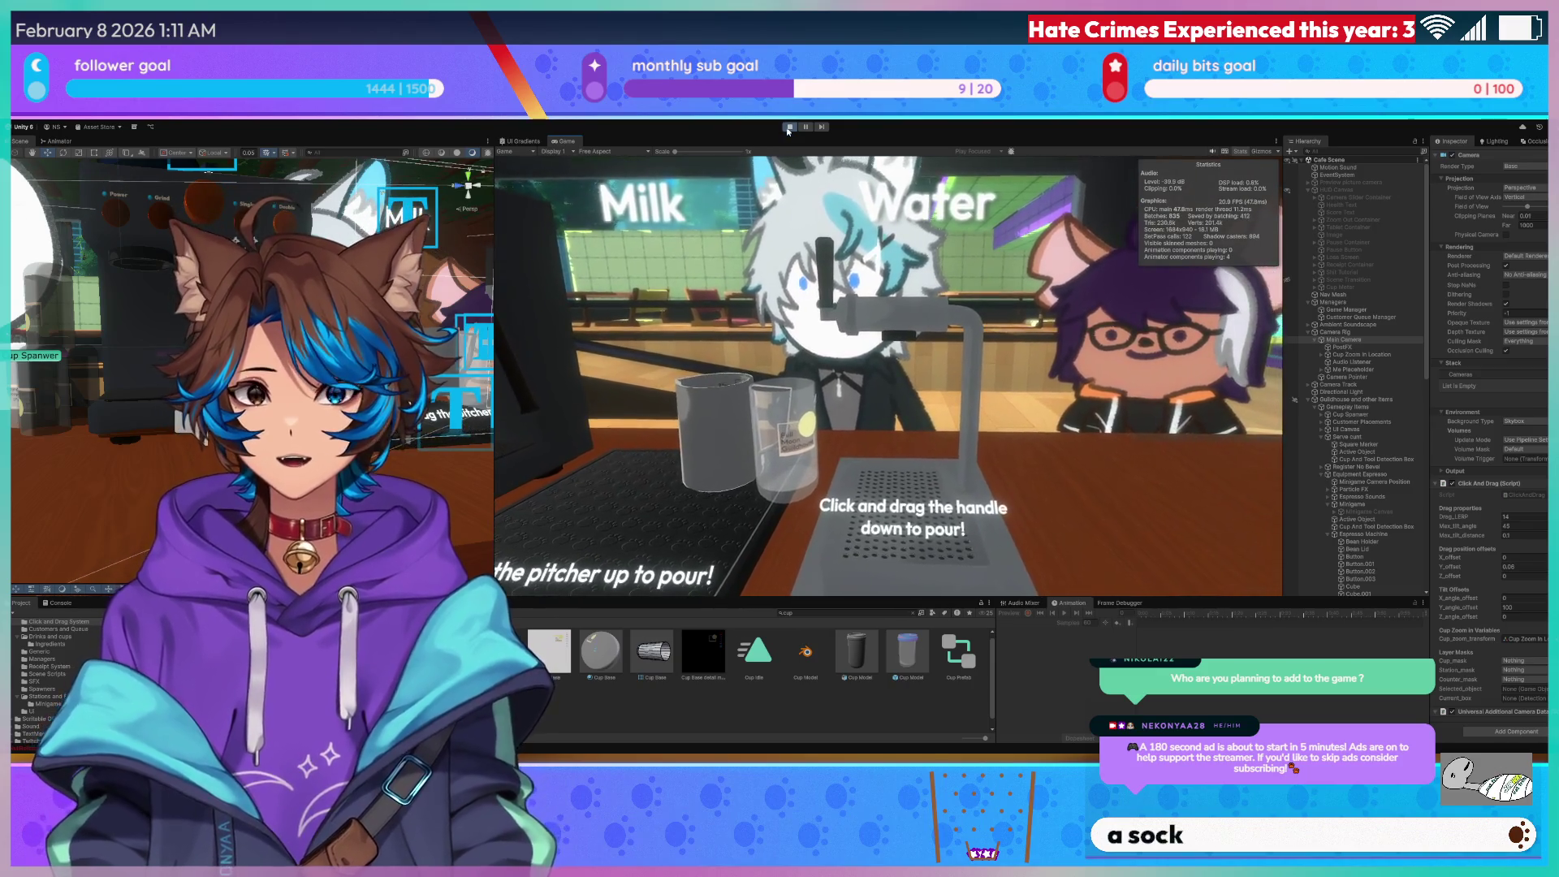
left_click(789, 126)
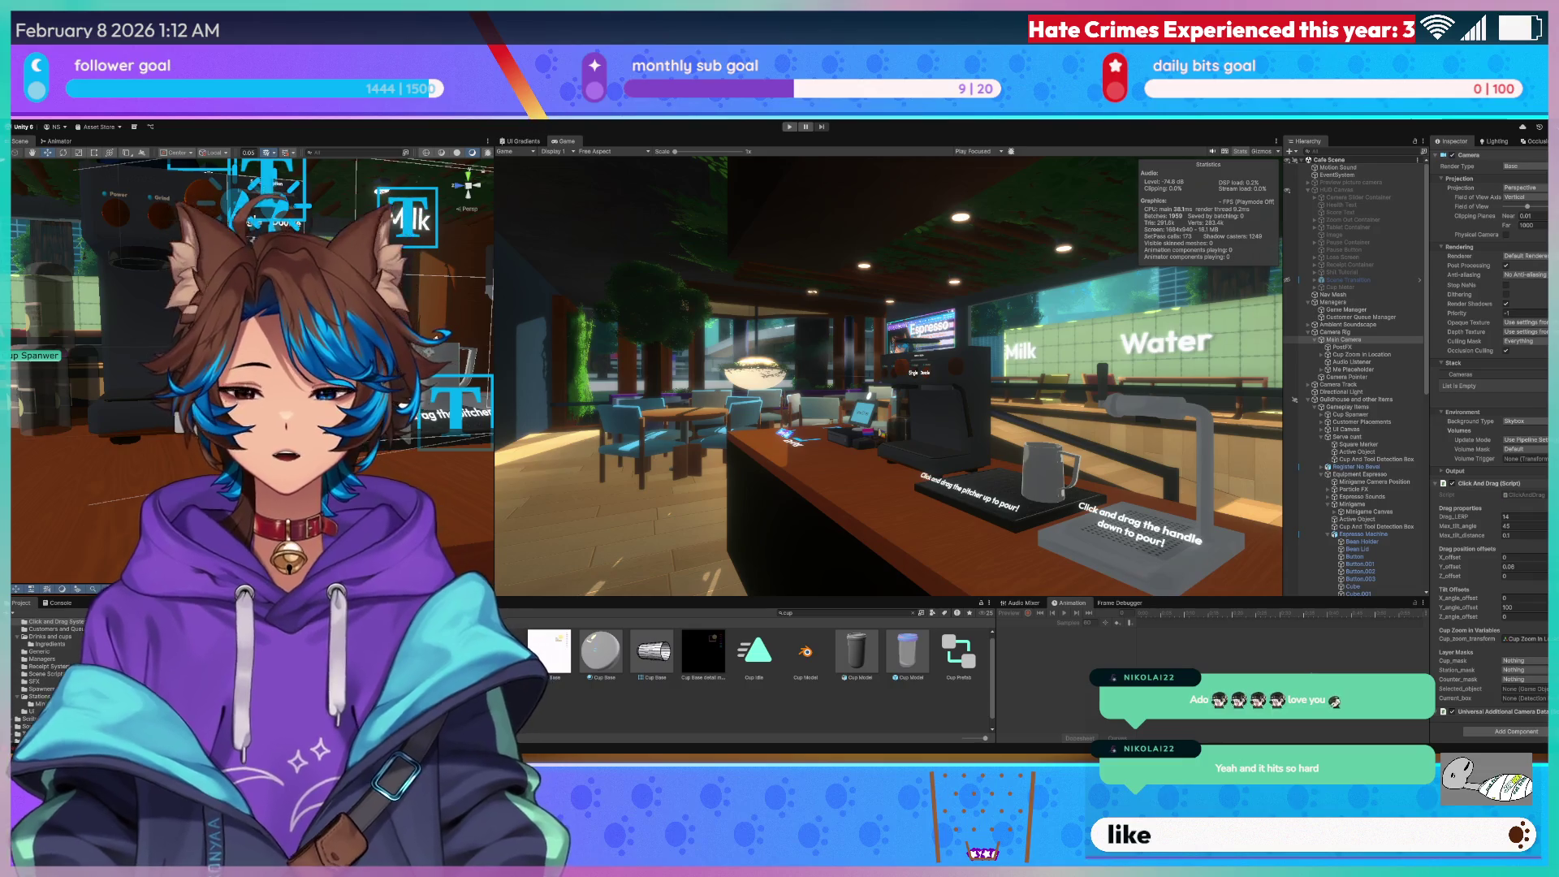
Scroll ClickAndDrag.cs to the Station Detection region and place the cursor in find_station.
key("alt+Tab")
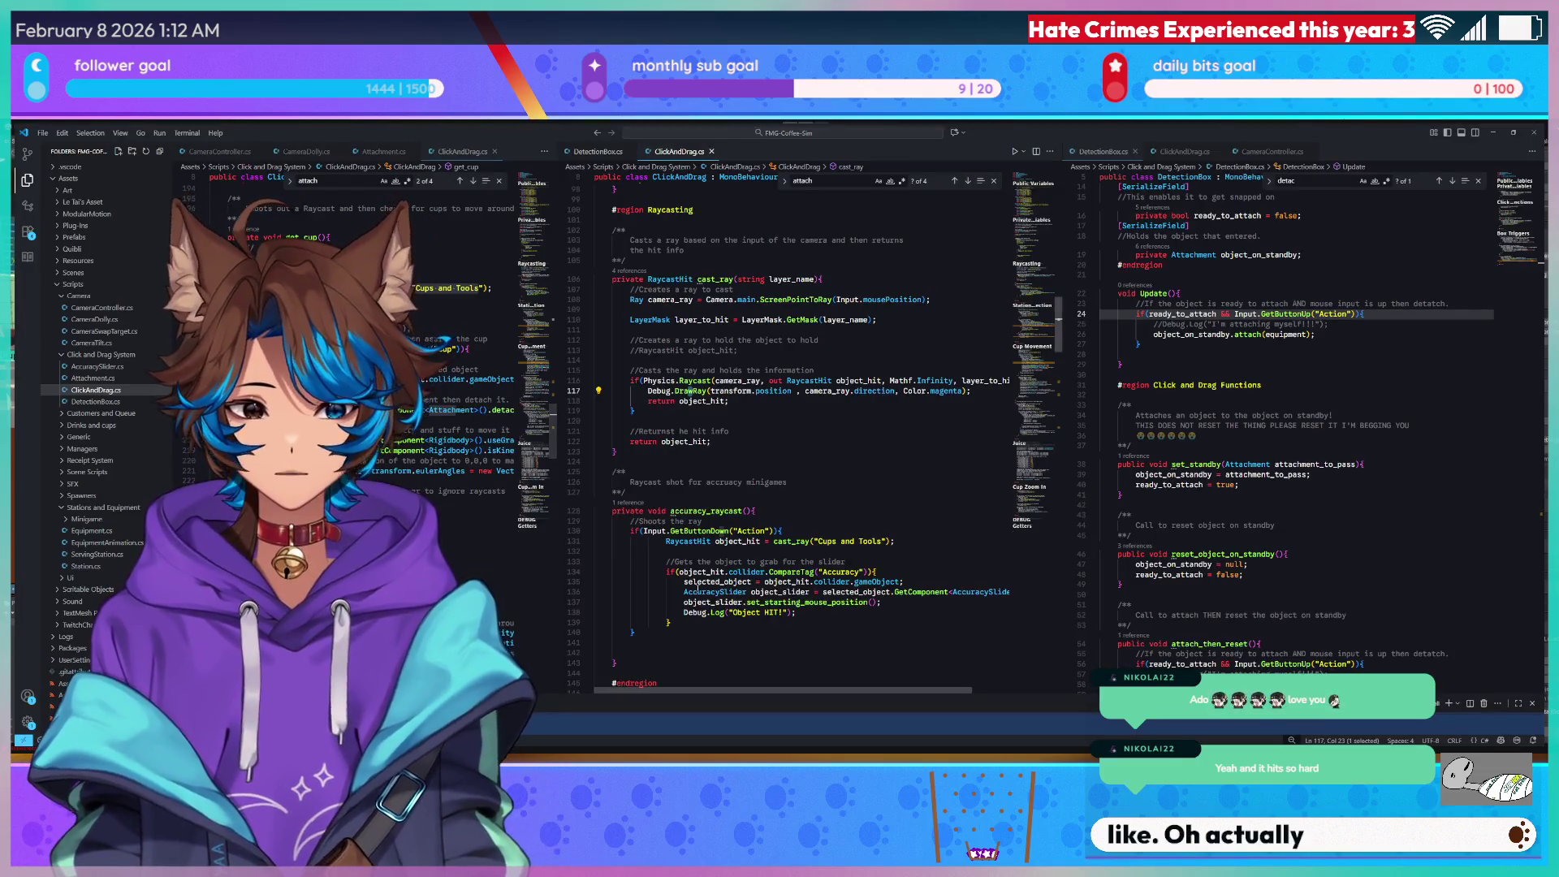
scroll(788, 492, "up", 10)
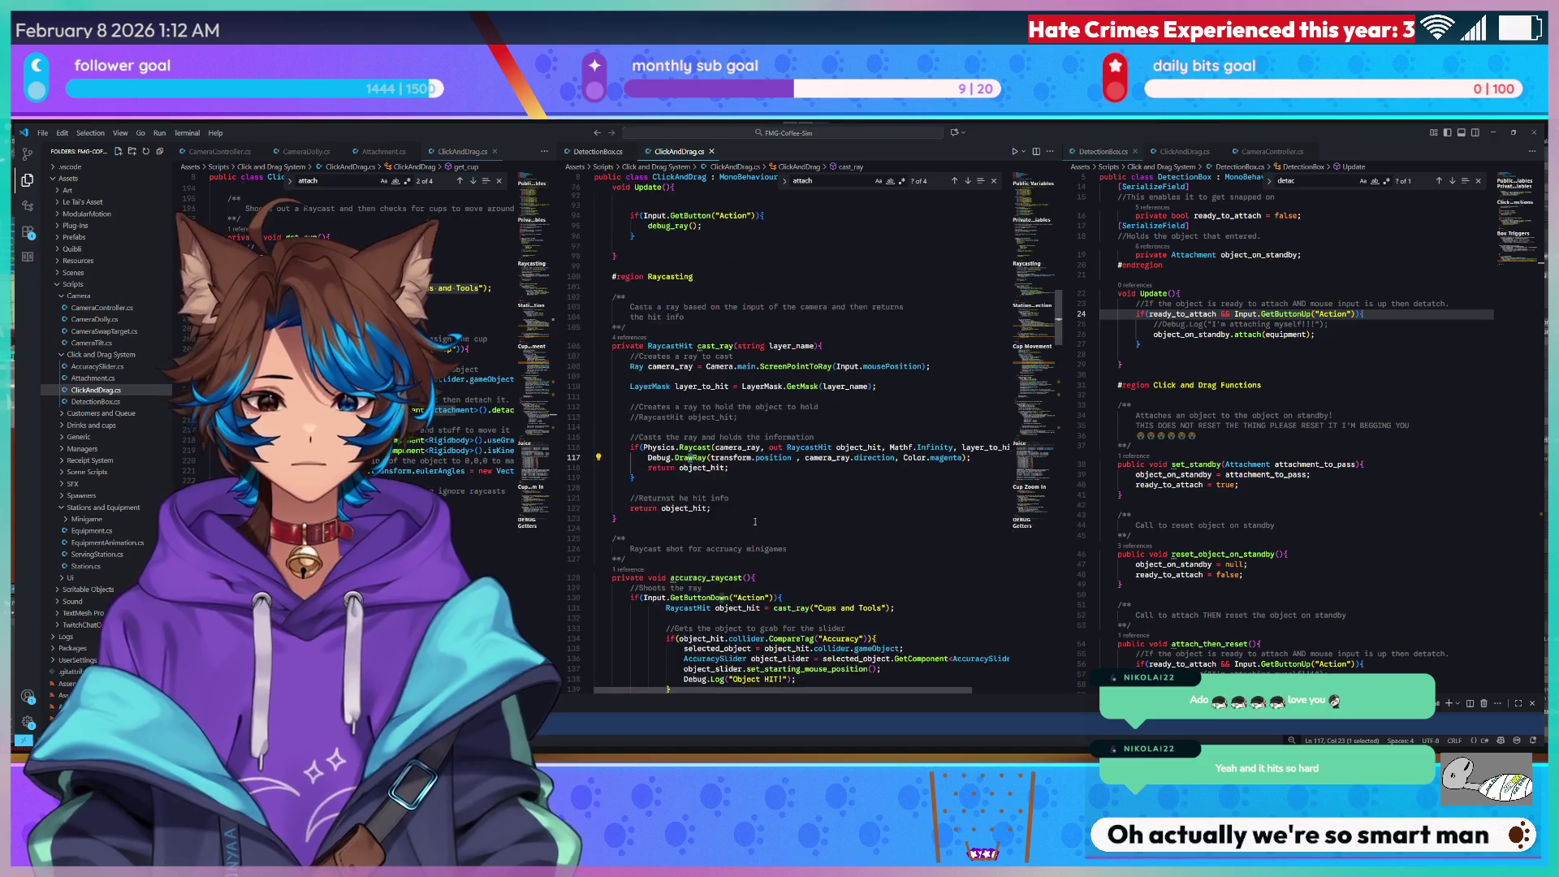
scroll(787, 491, "down", 4)
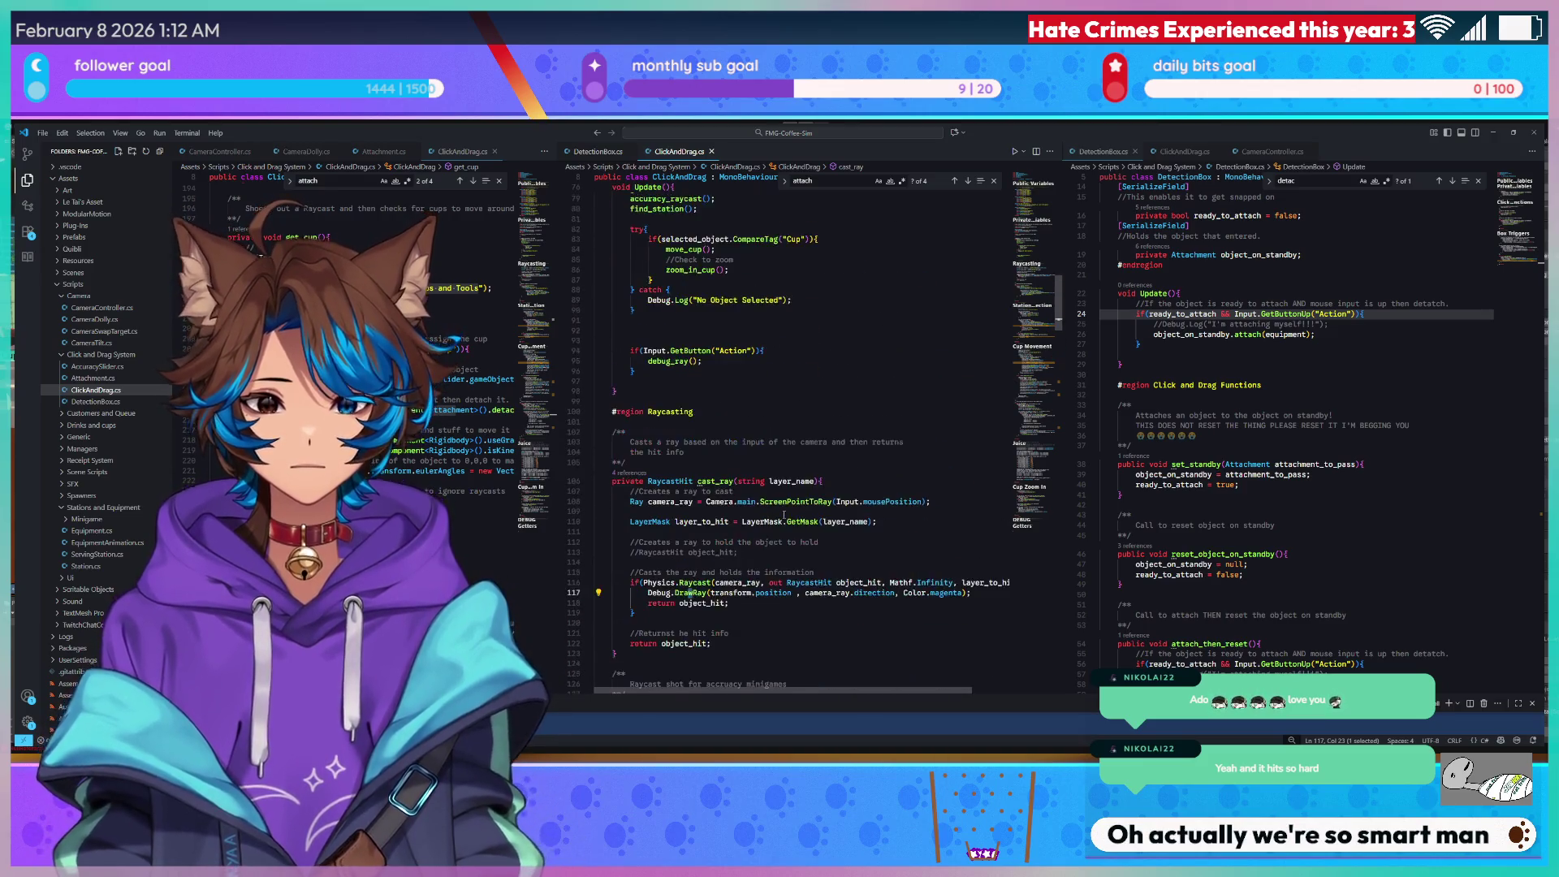
scroll(439, 479, "down", 4)
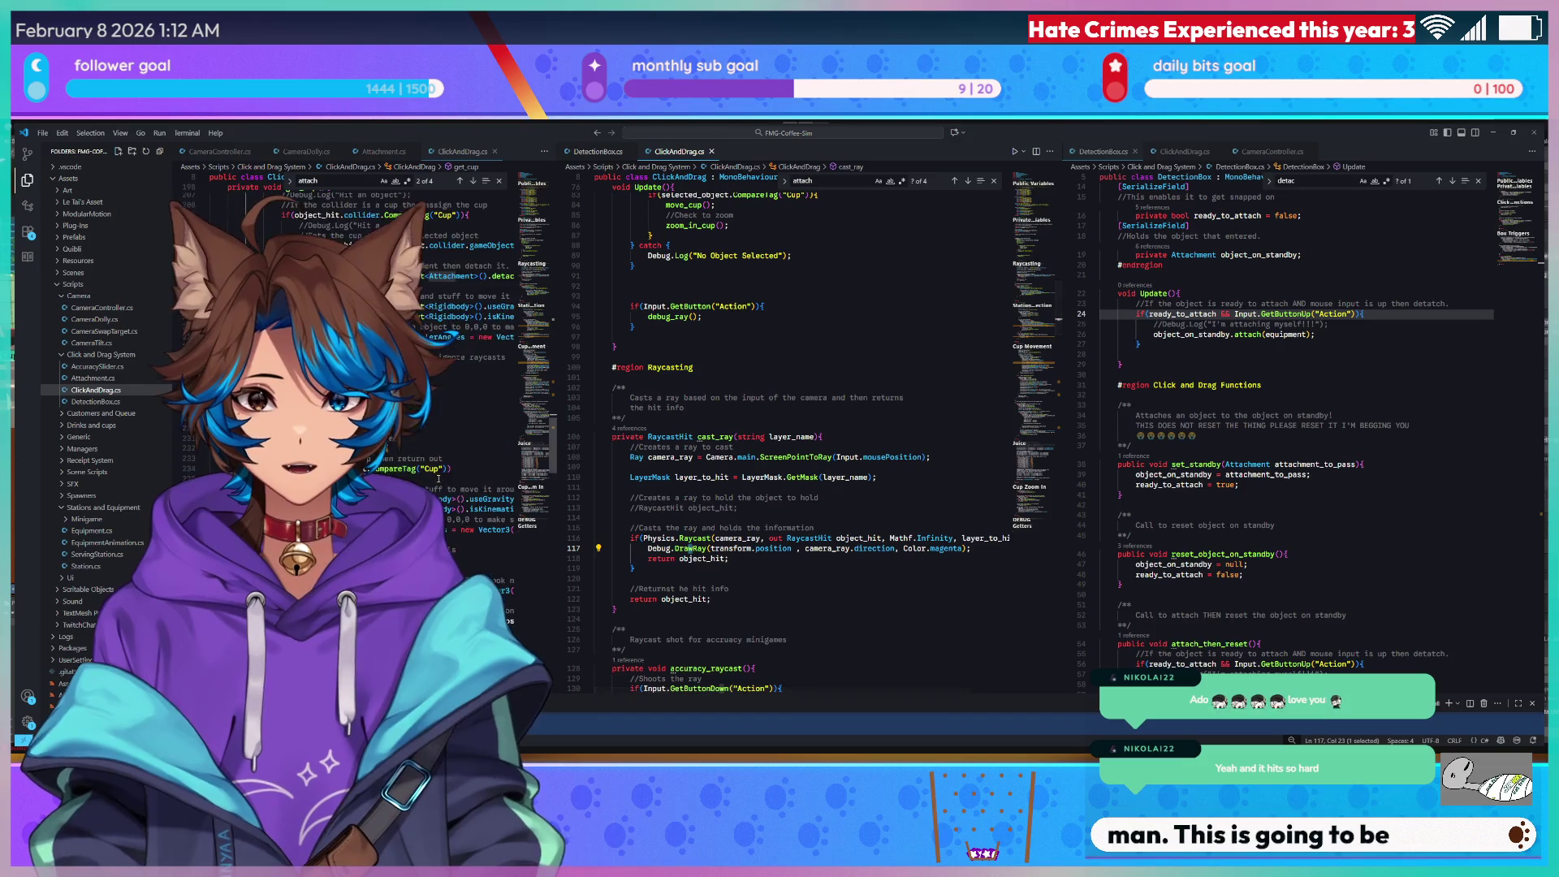
scroll(544, 421, "down", 10)
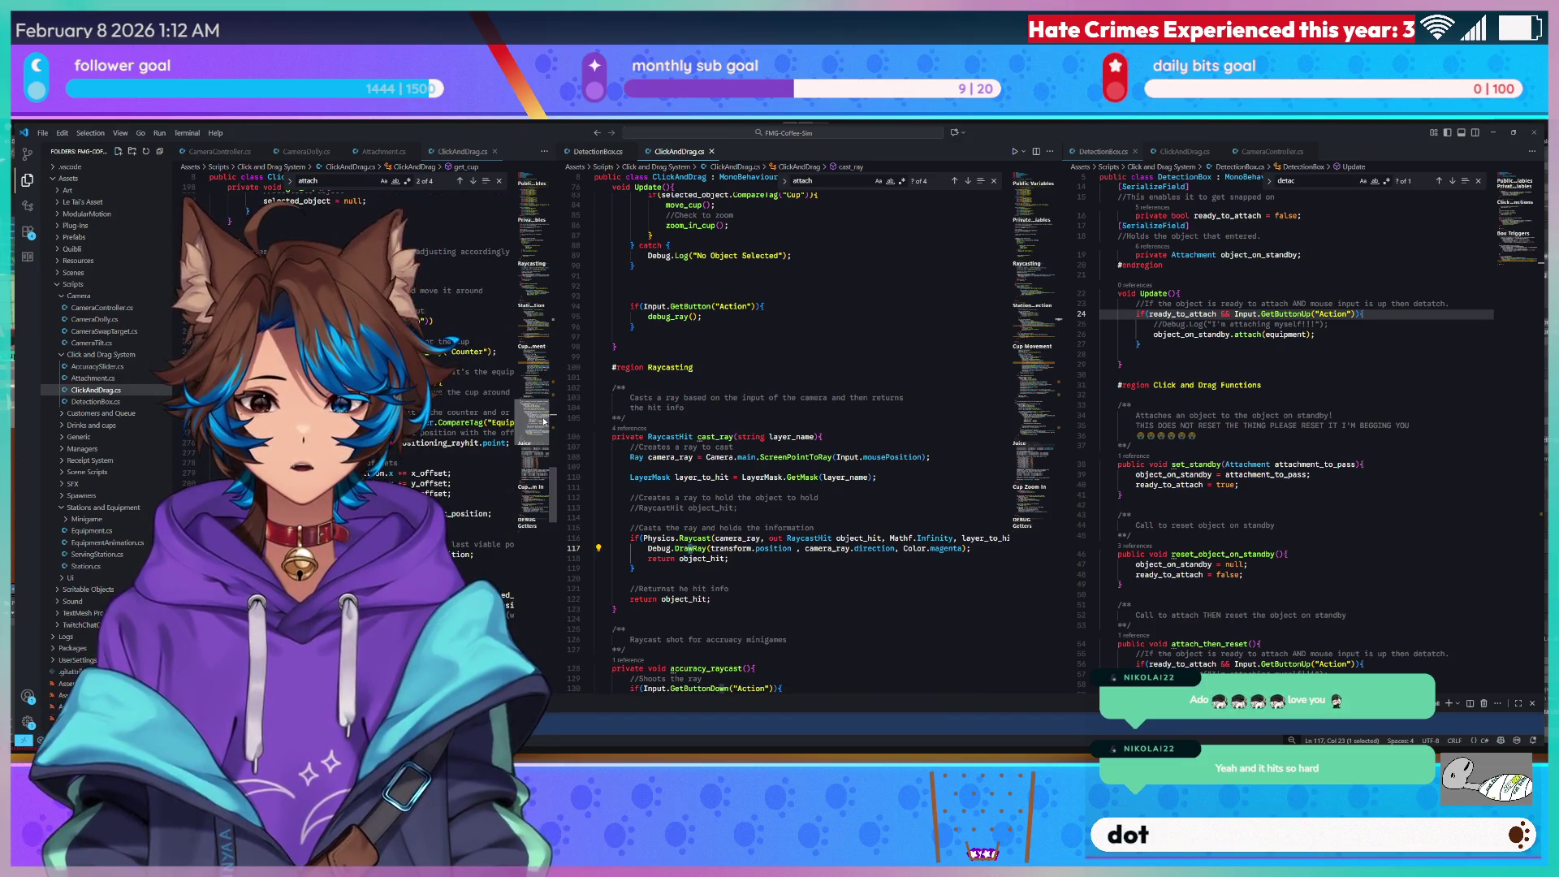
left_click_drag(528, 453, 530, 342)
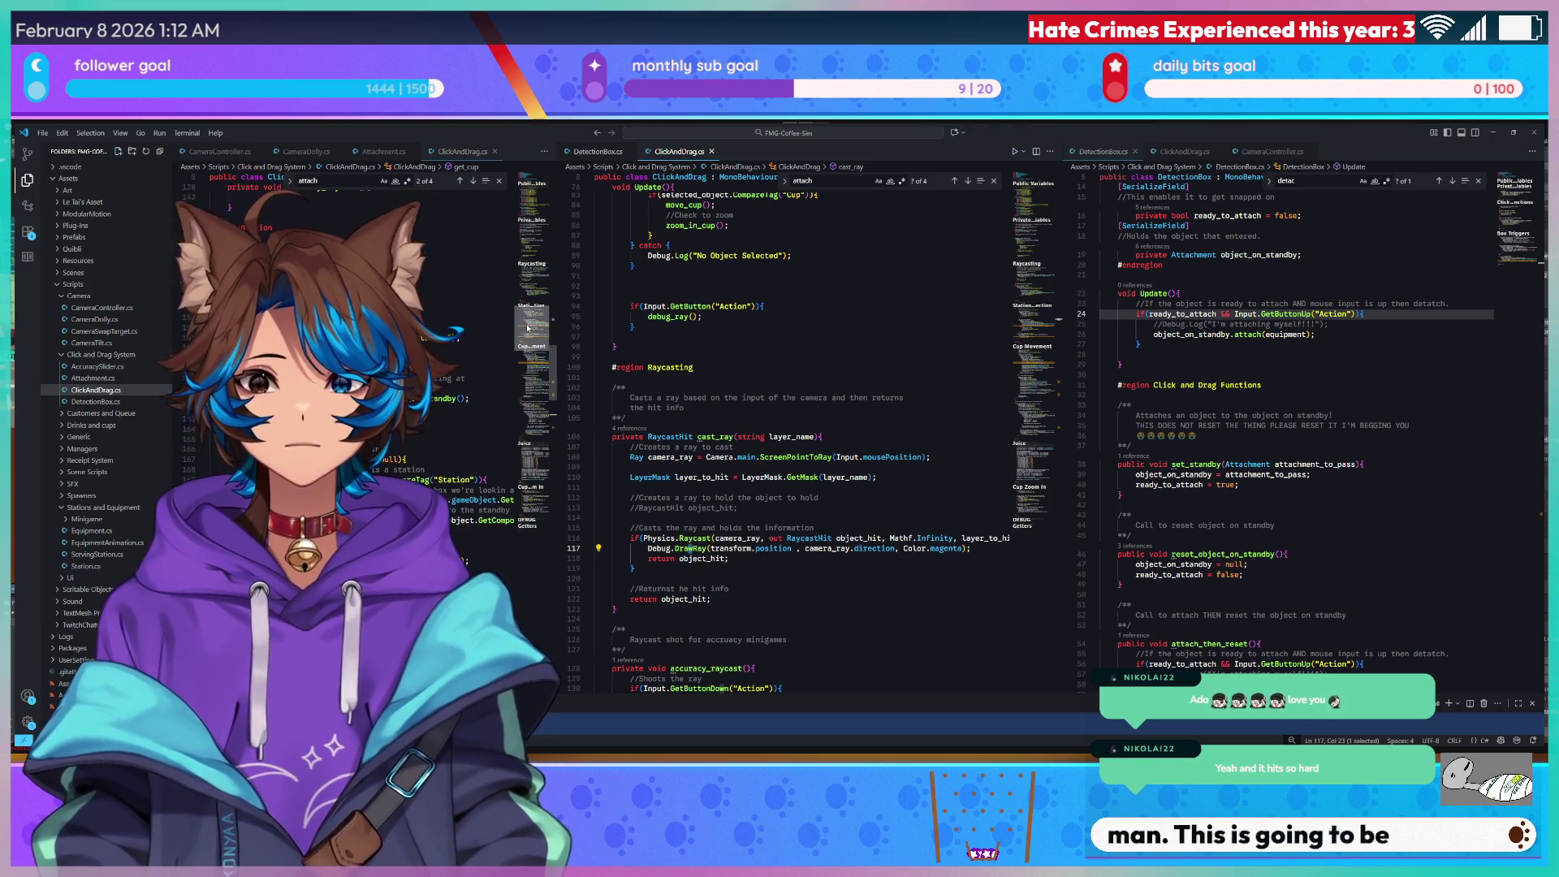
left_click(437, 359)
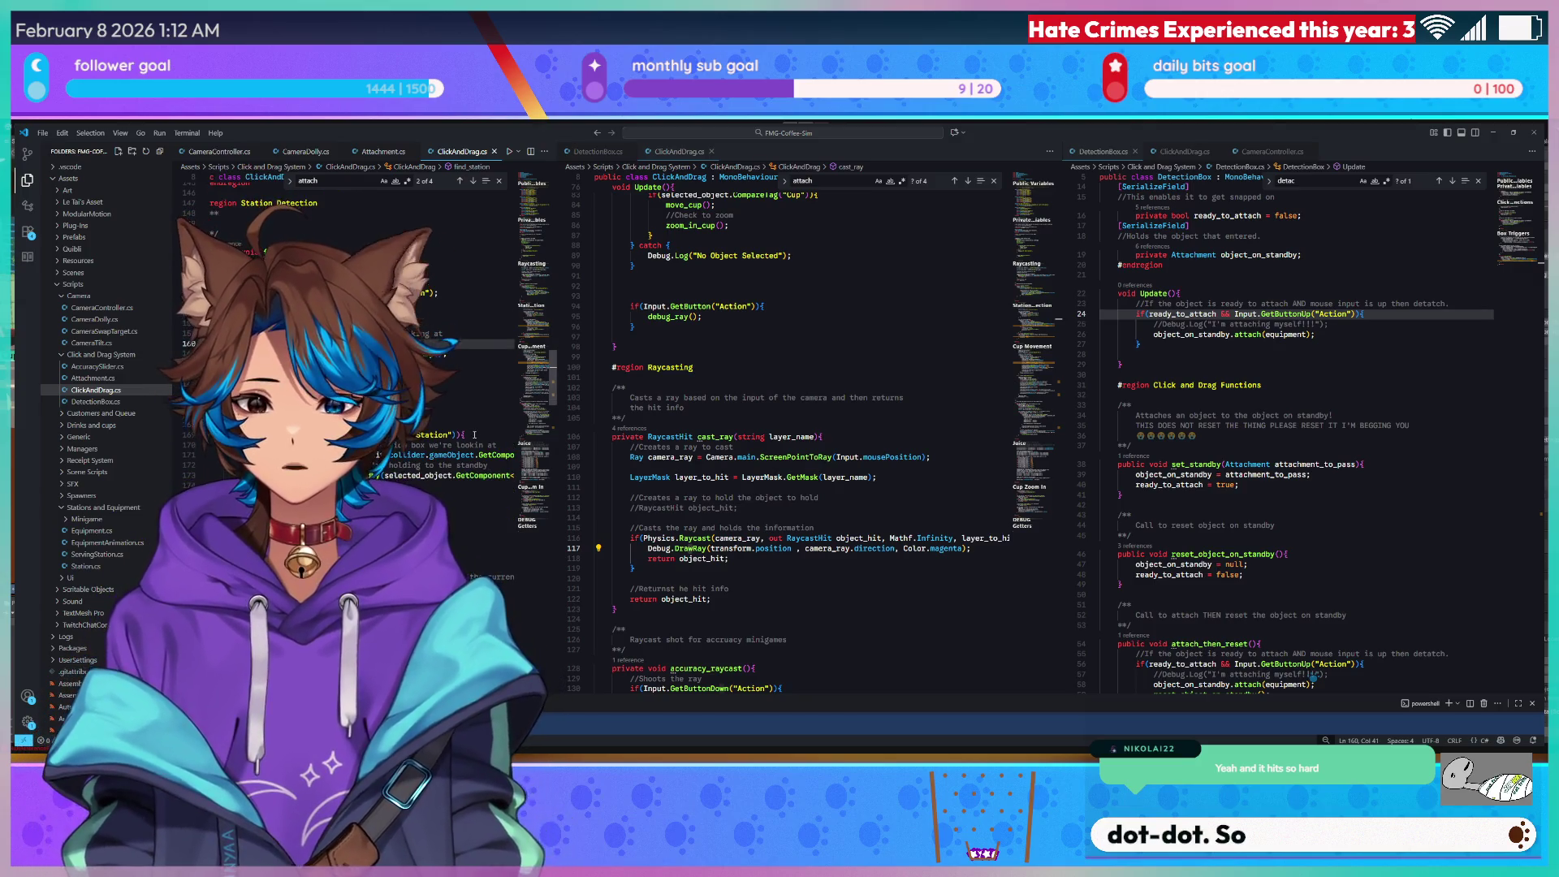
Draft a new find_station line comparing the selected GetComponent<DetectionBox>(), then undo the comparison.
left_click(474, 435)
key("Return")
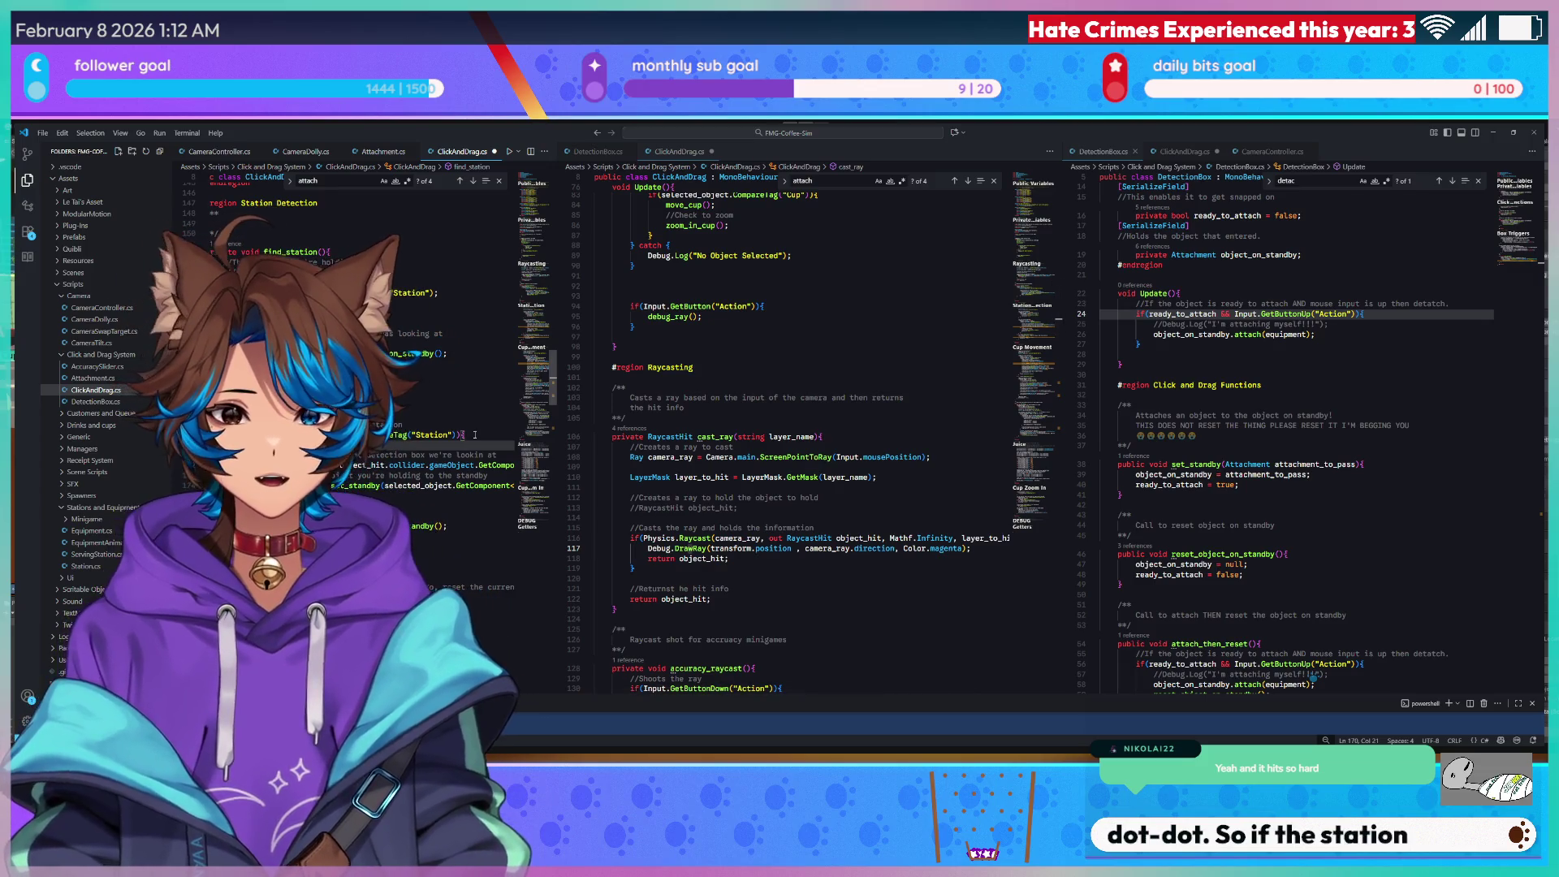
key("BackSpace")
key("BackSpace")
key("BackSpace")
key("Tab")
key("Tab")
key("Tab")
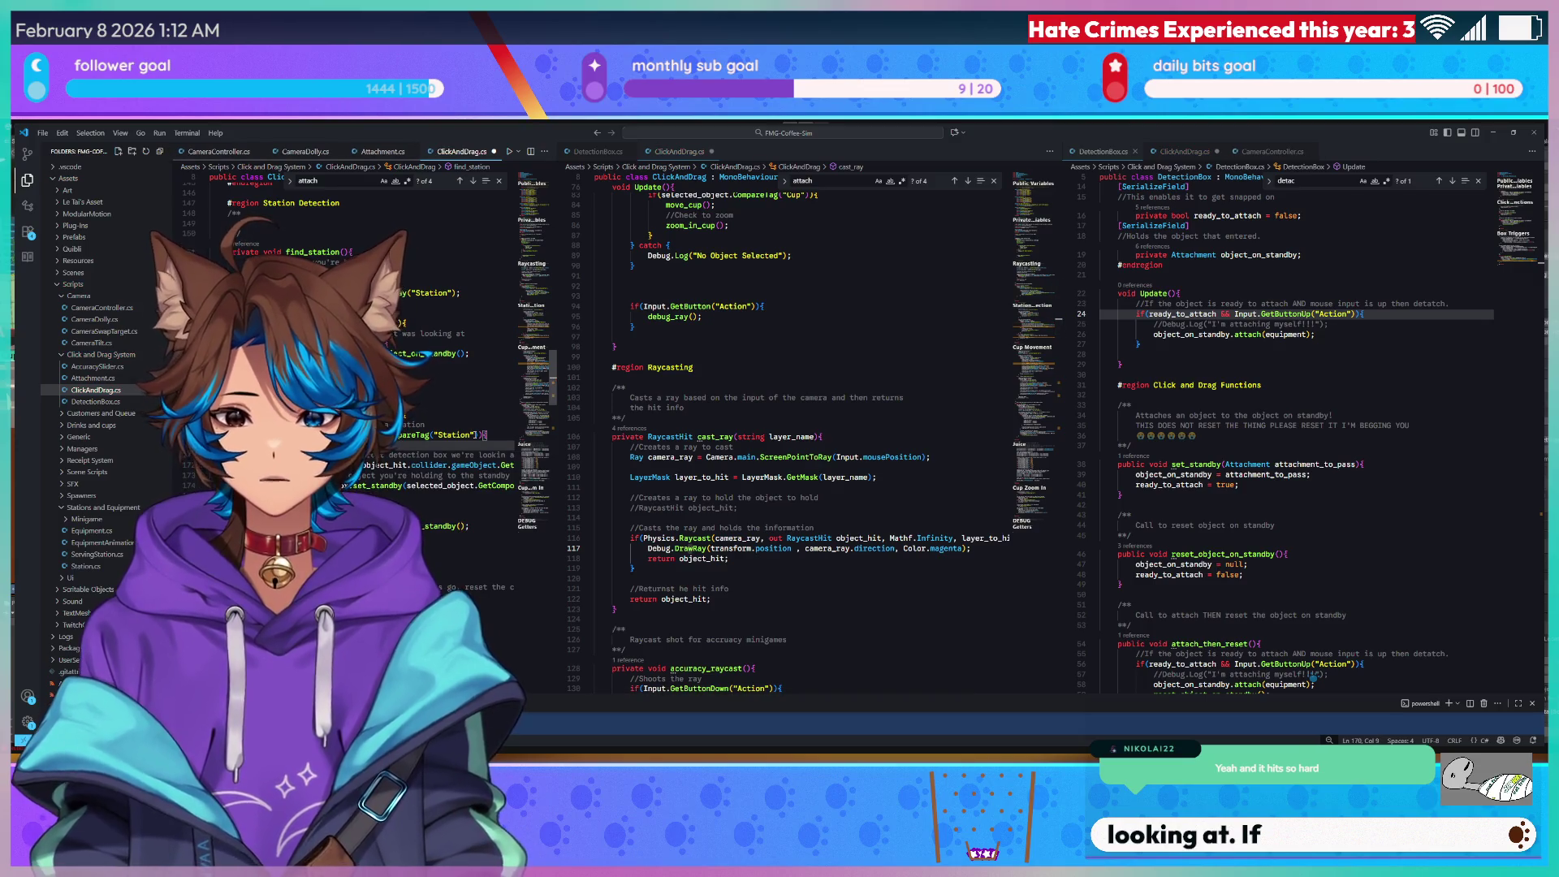
type("()")
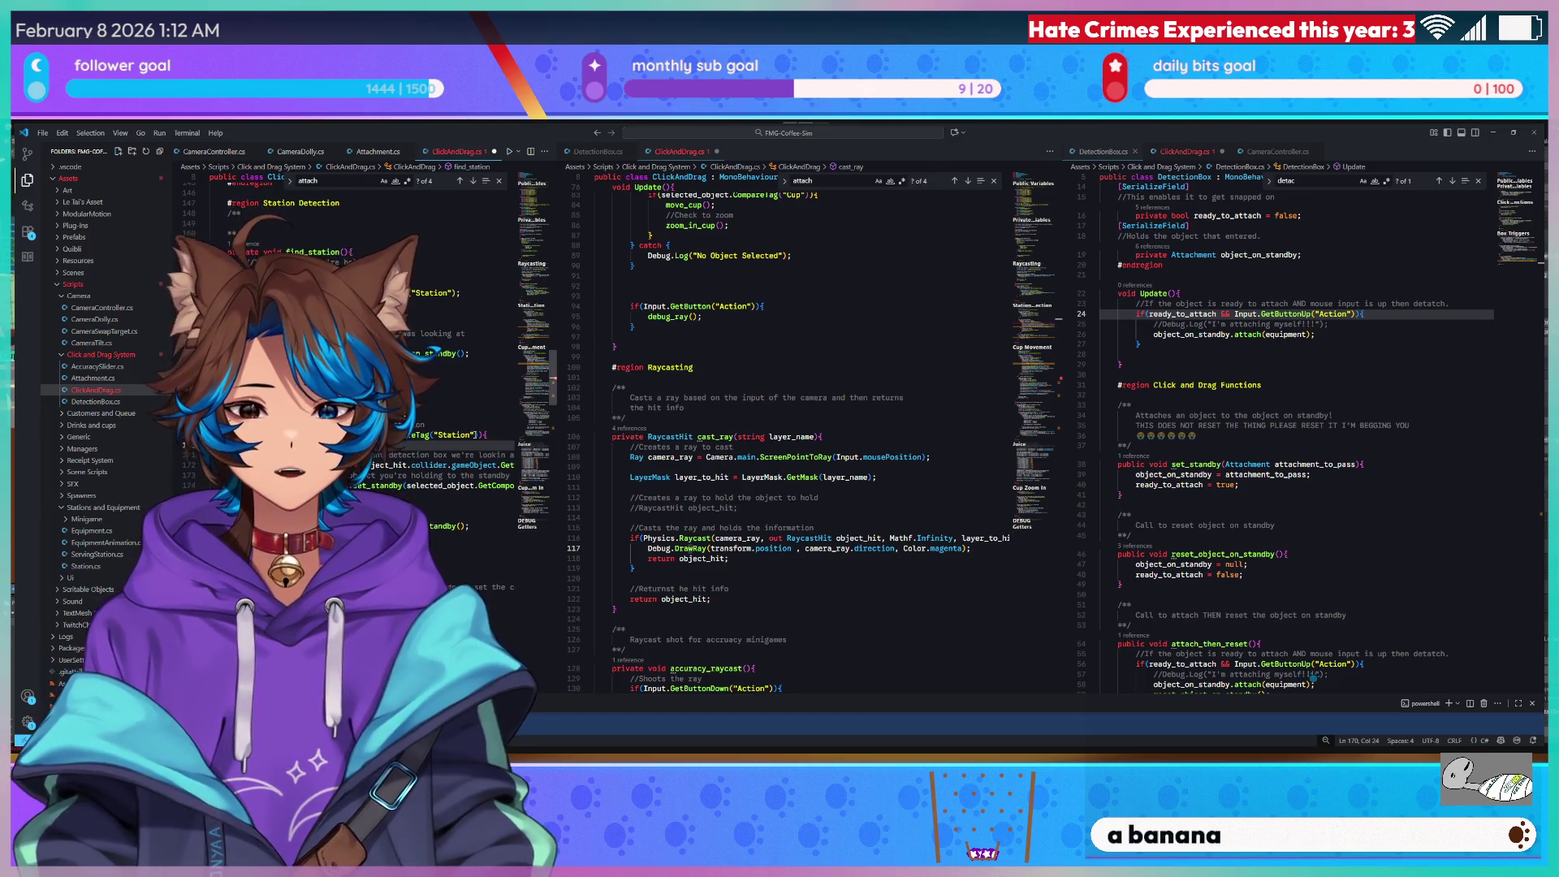
type("selected")
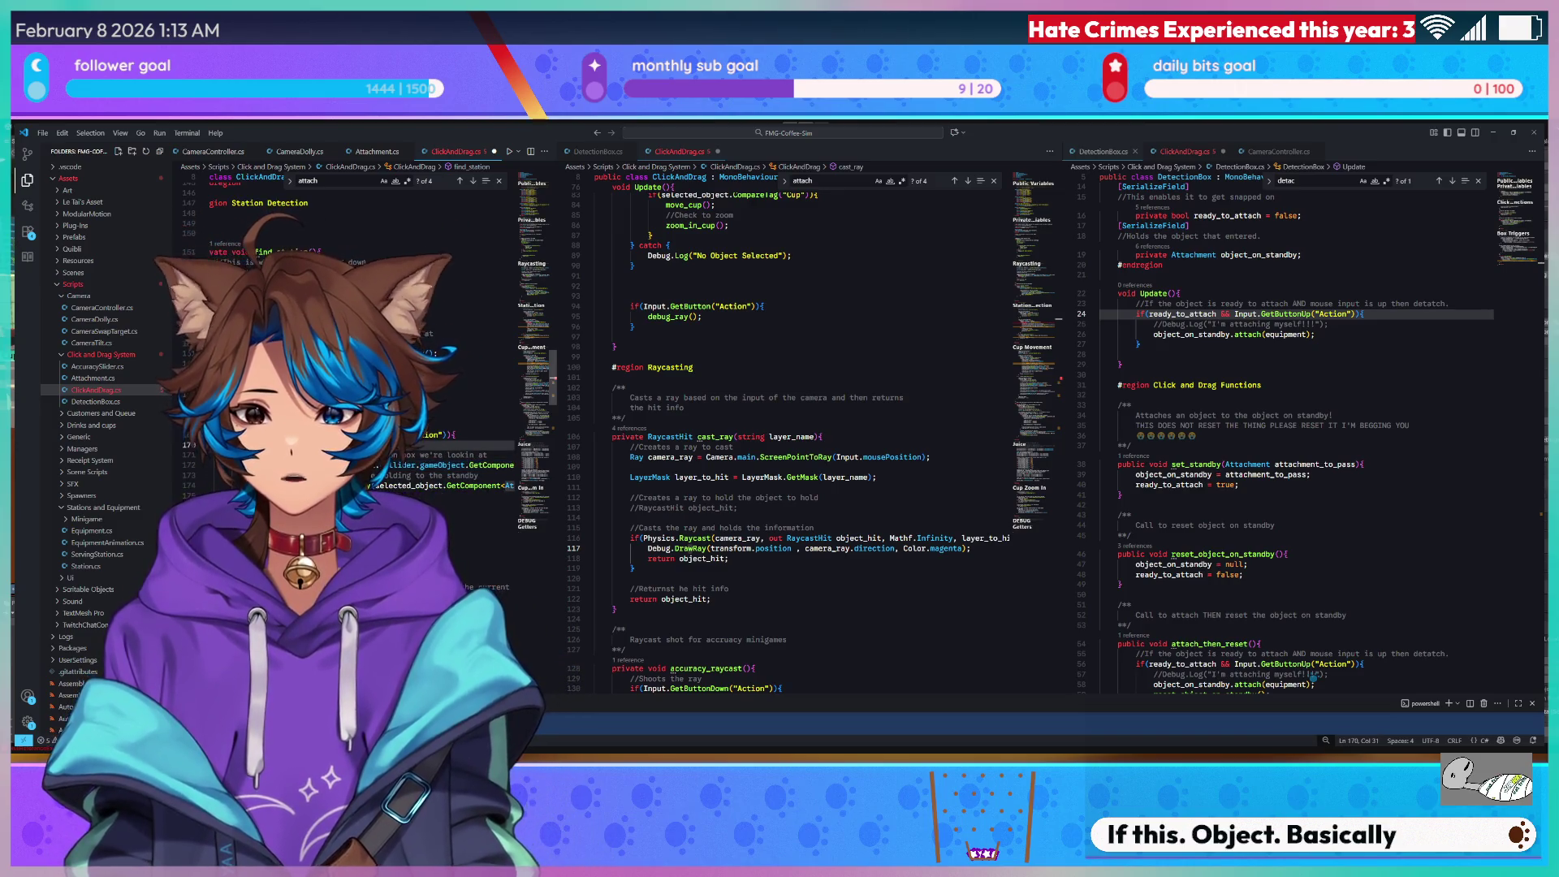
key("ctrl+v")
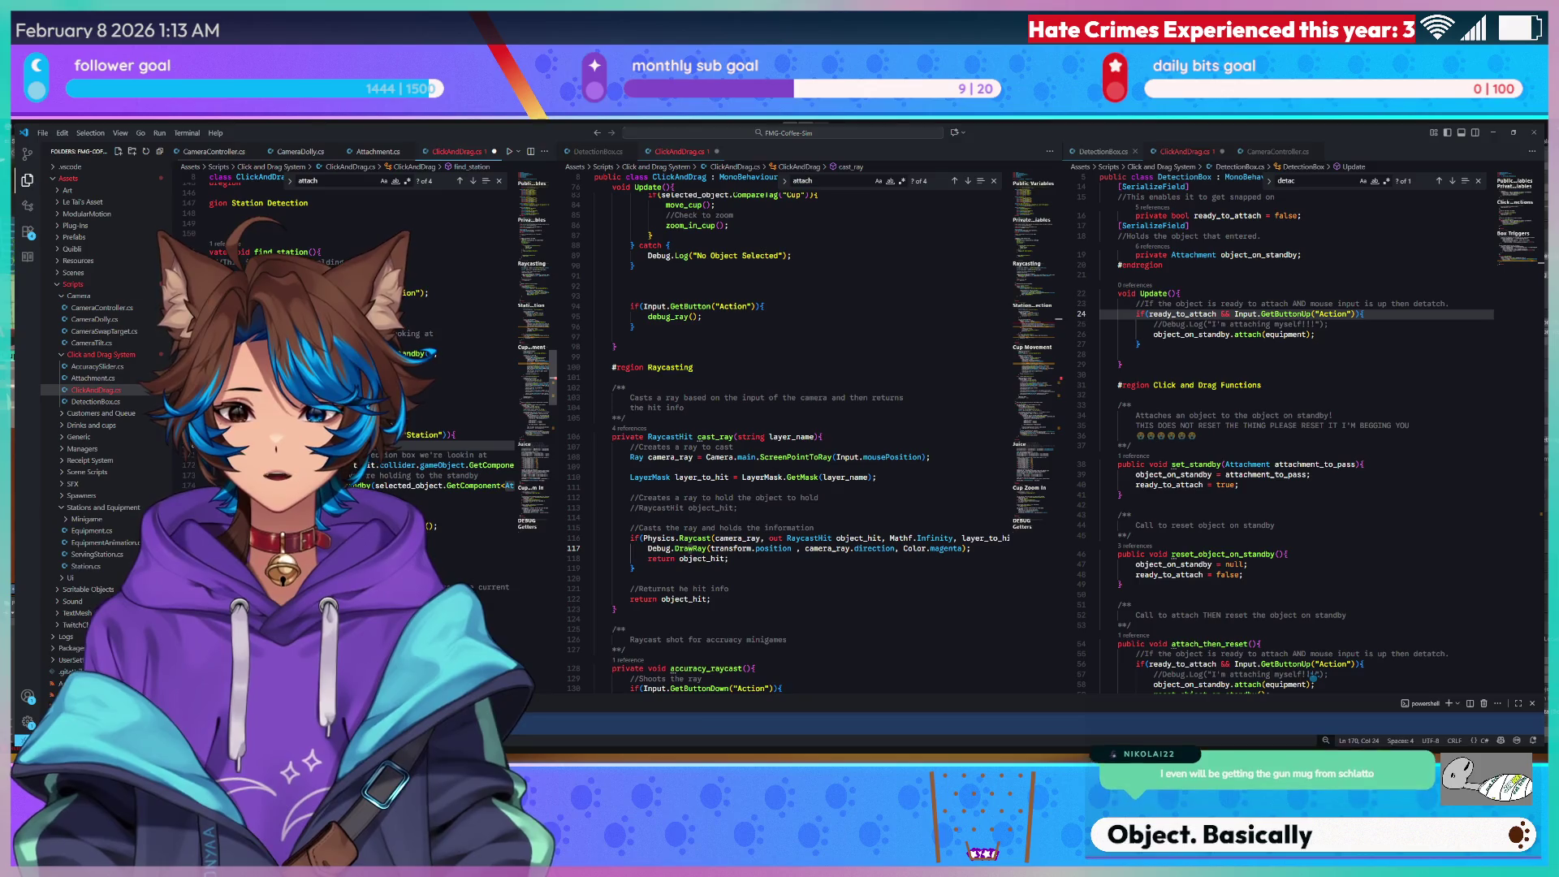
type("==")
key("BackSpace")
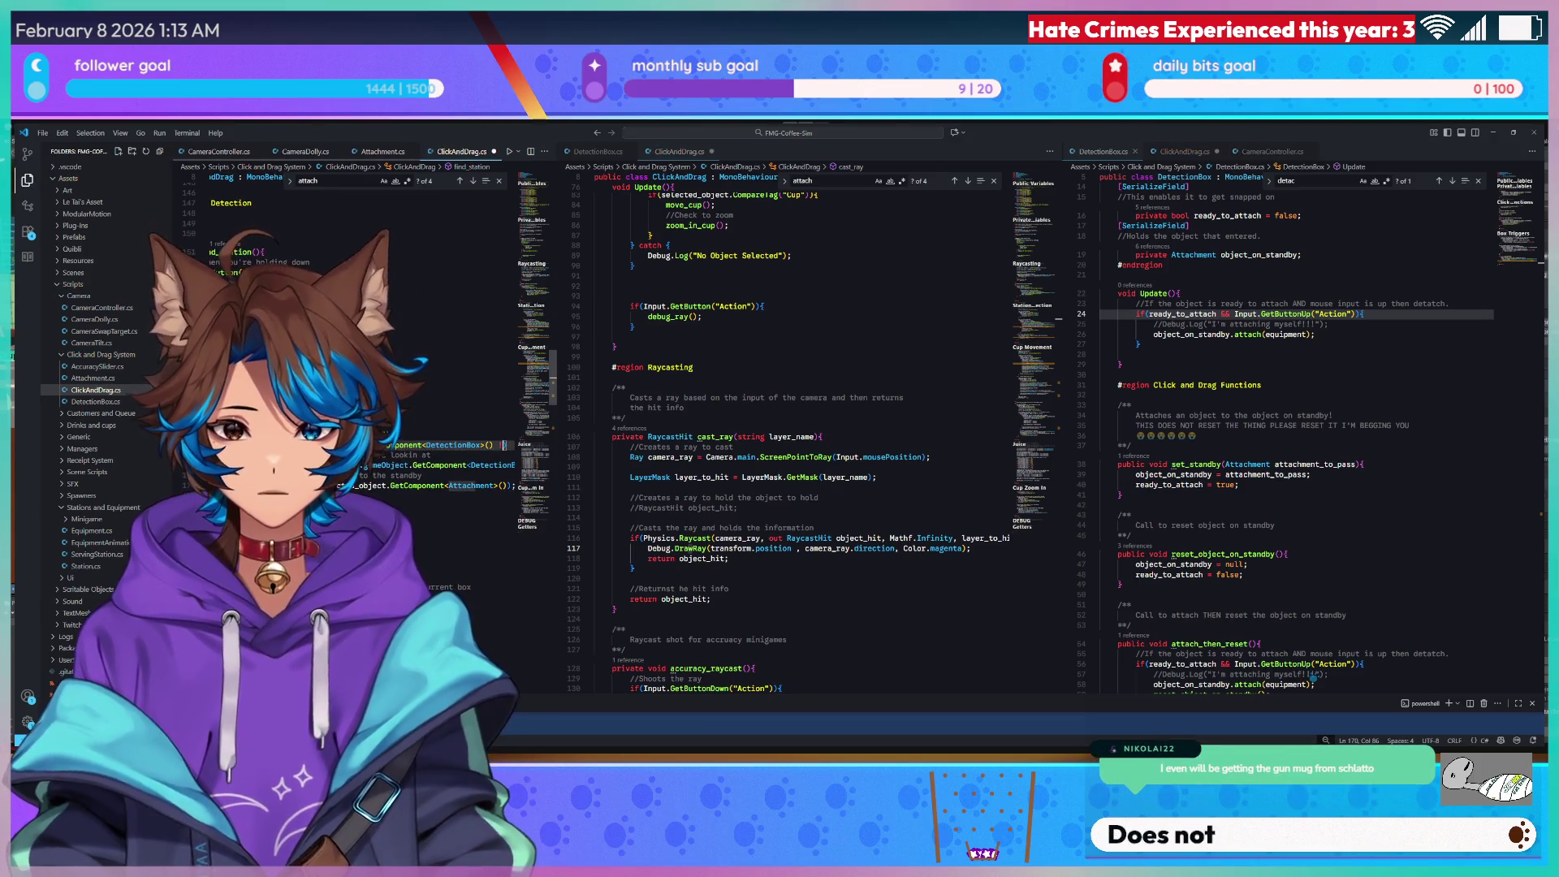
type("!= curr")
key("BackSpace")
key("BackSpace")
key("BackSpace")
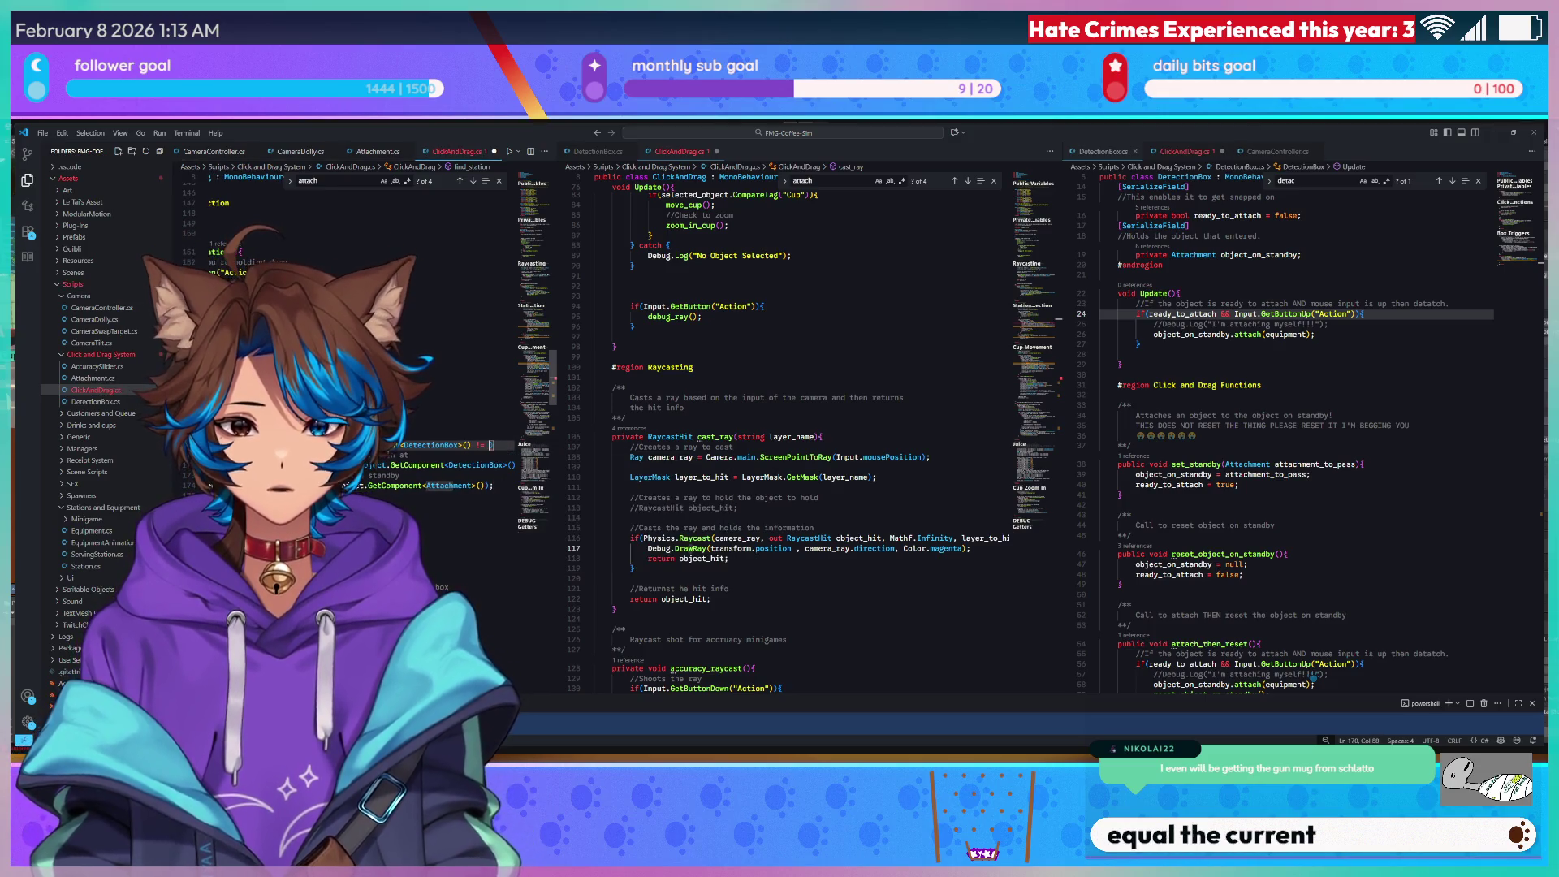
key("ctrl+z")
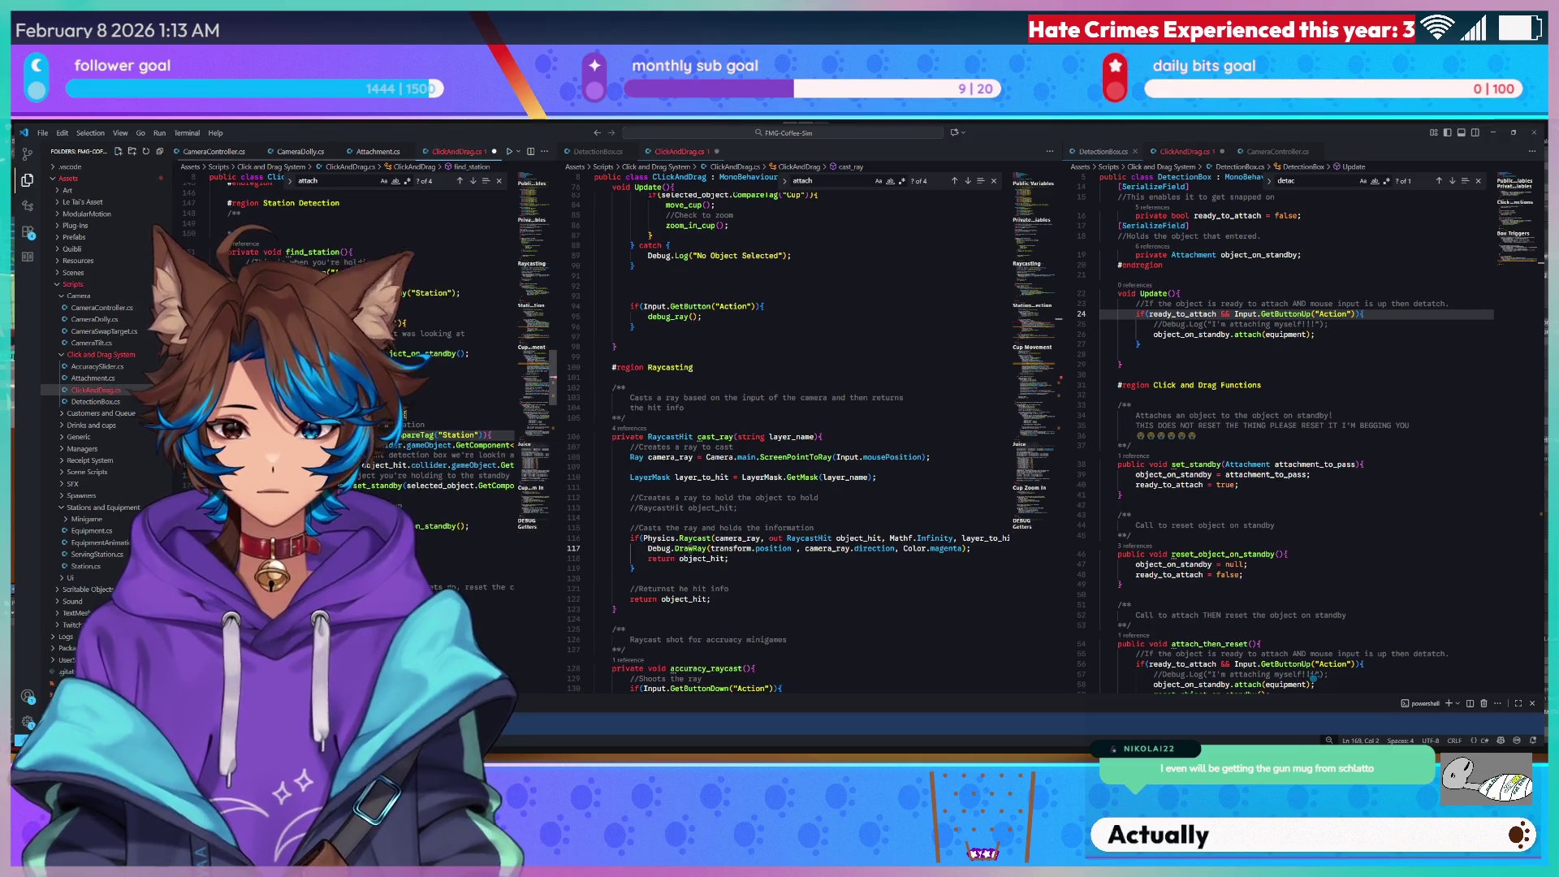
Change the hit reference on line 170 to object_hit.collider.gameObject.
key("Right")
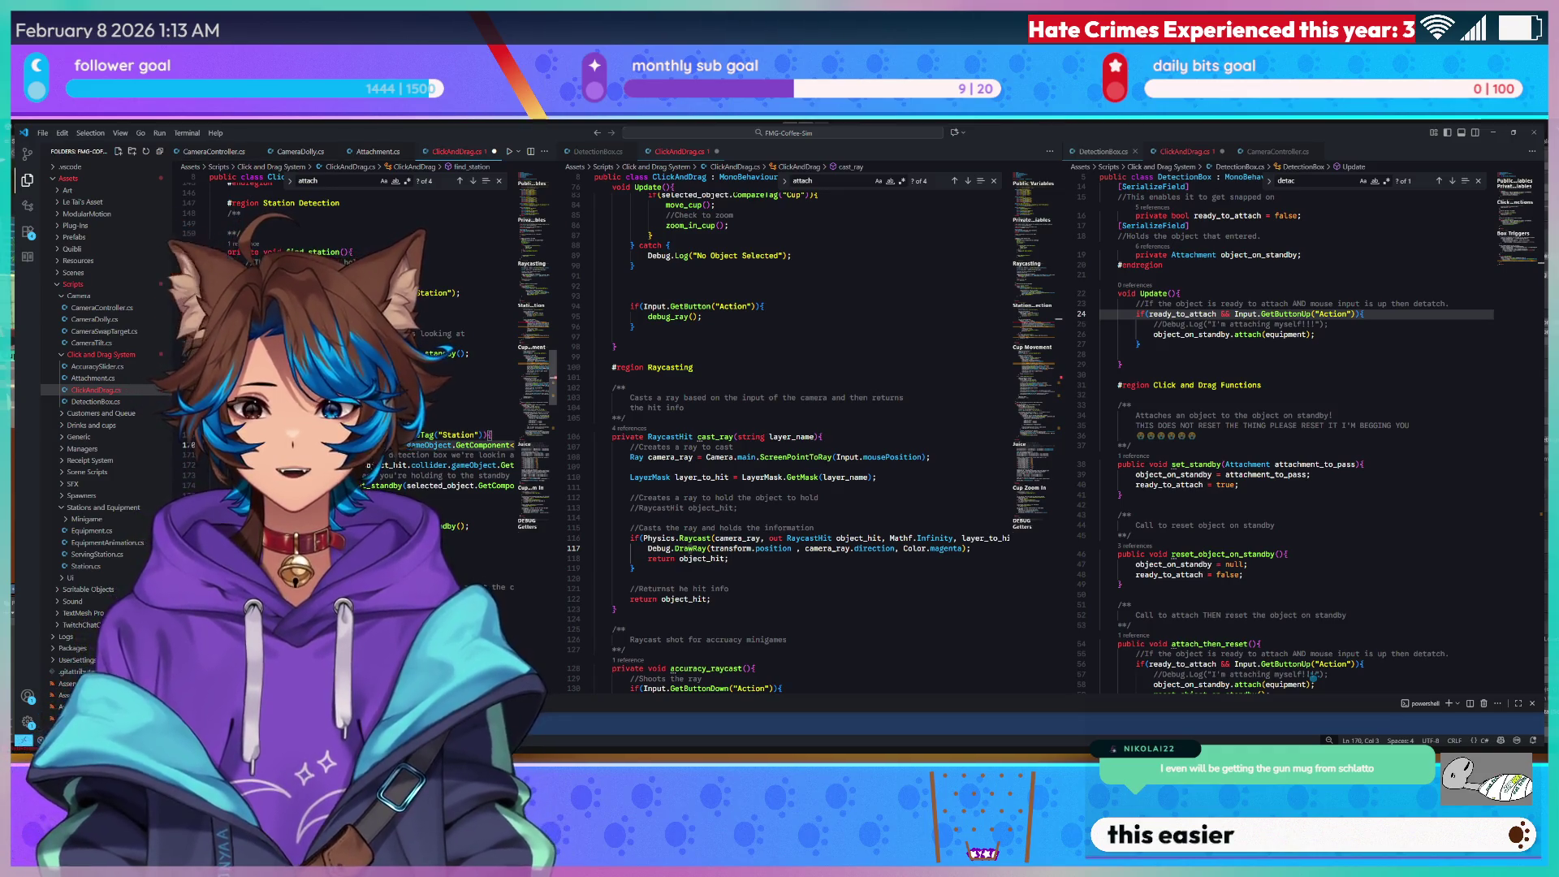
type("_hit.collider.gameObject.")
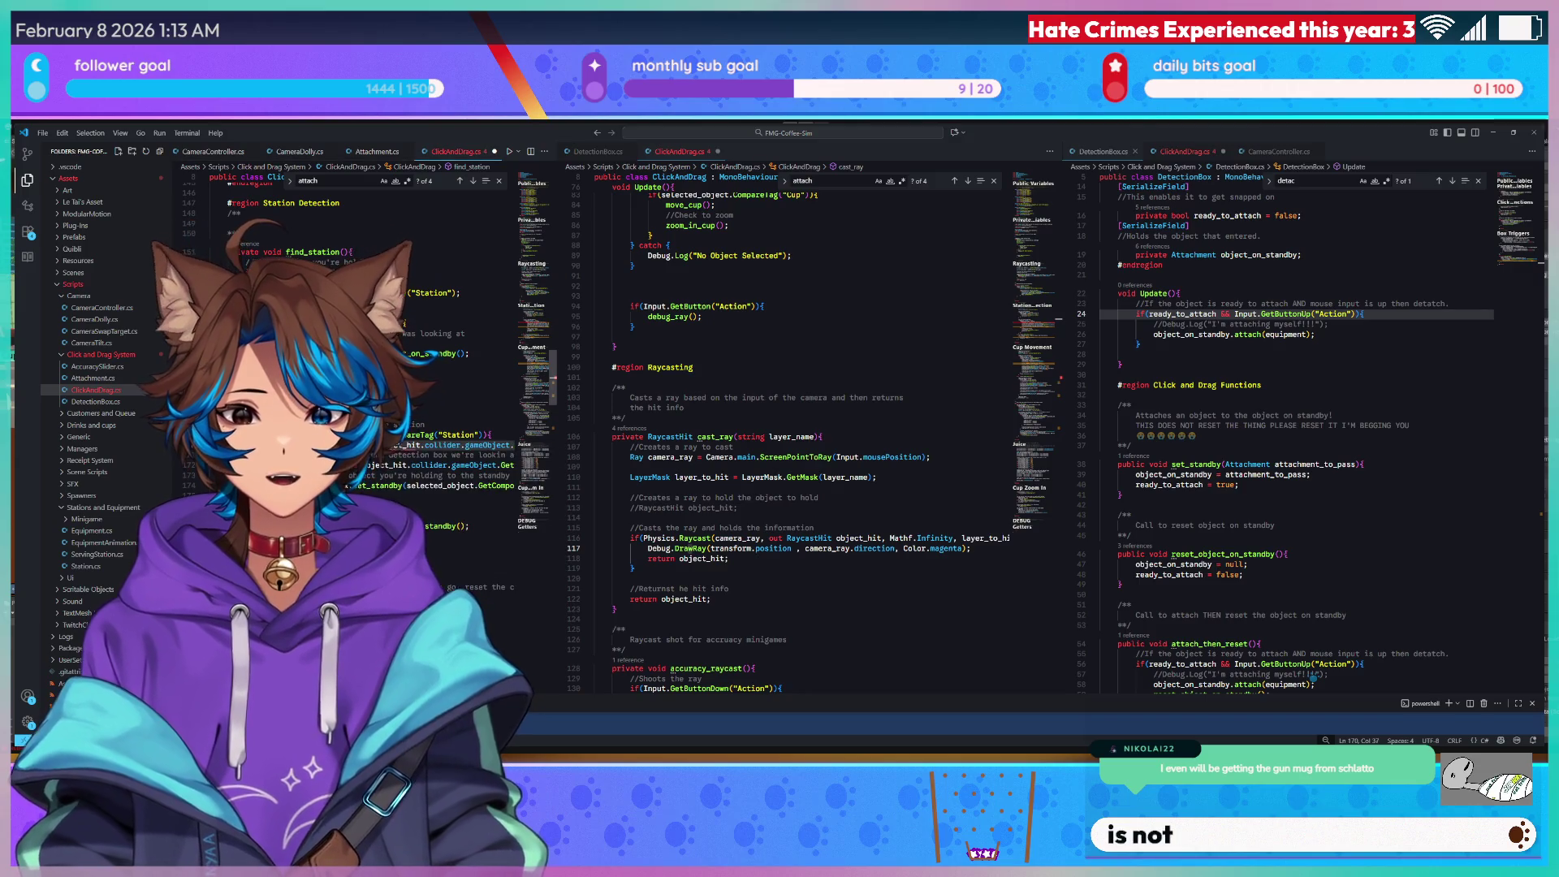
key("Right")
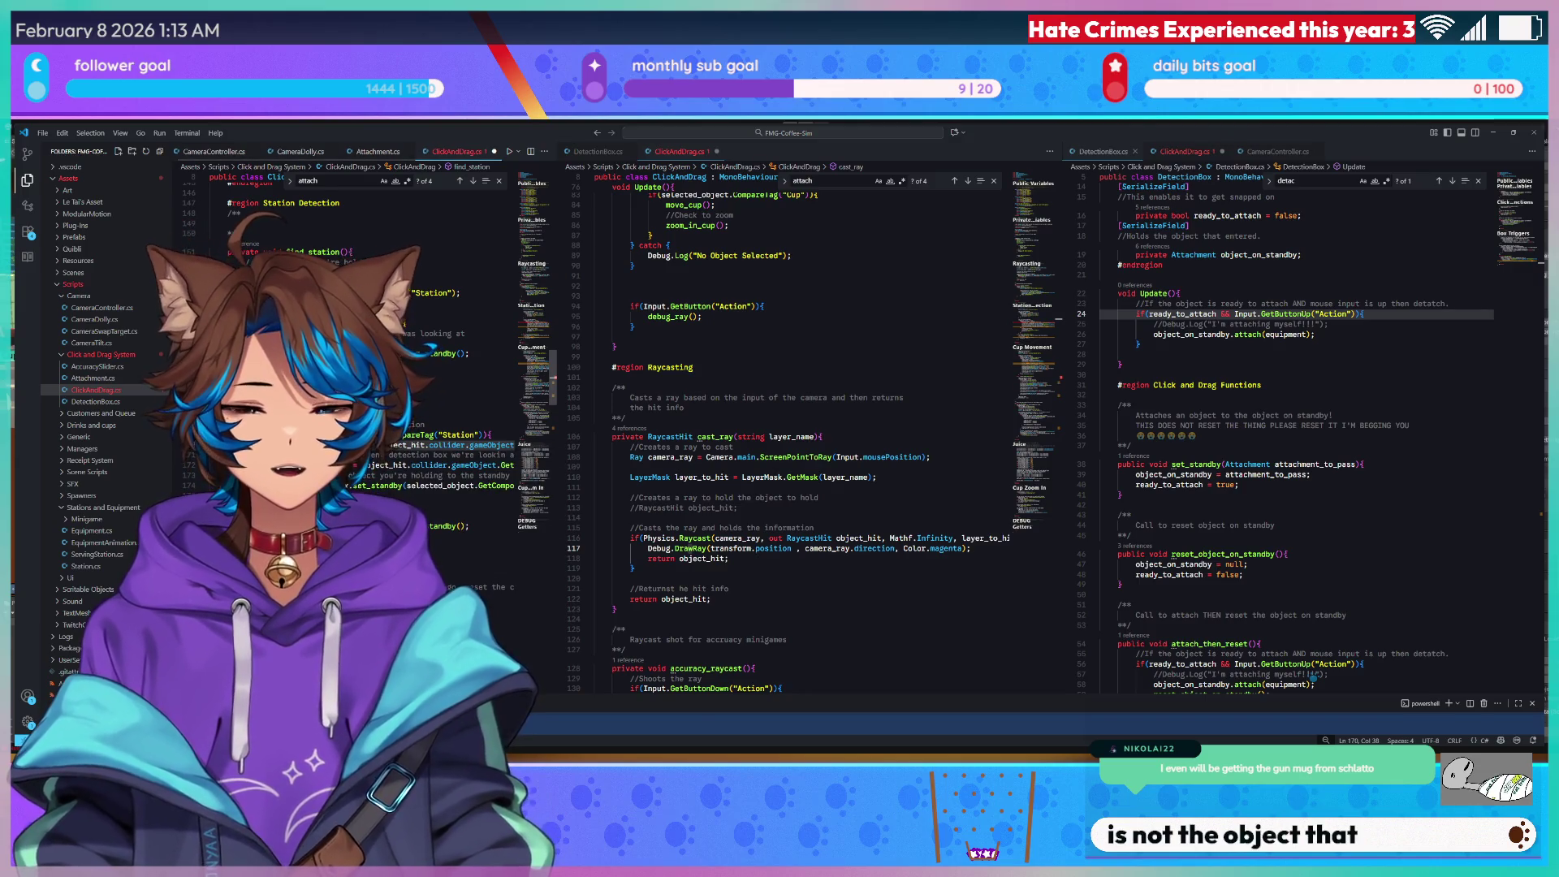
key("BackSpace")
key("BackSpace")
key("BackSpace")
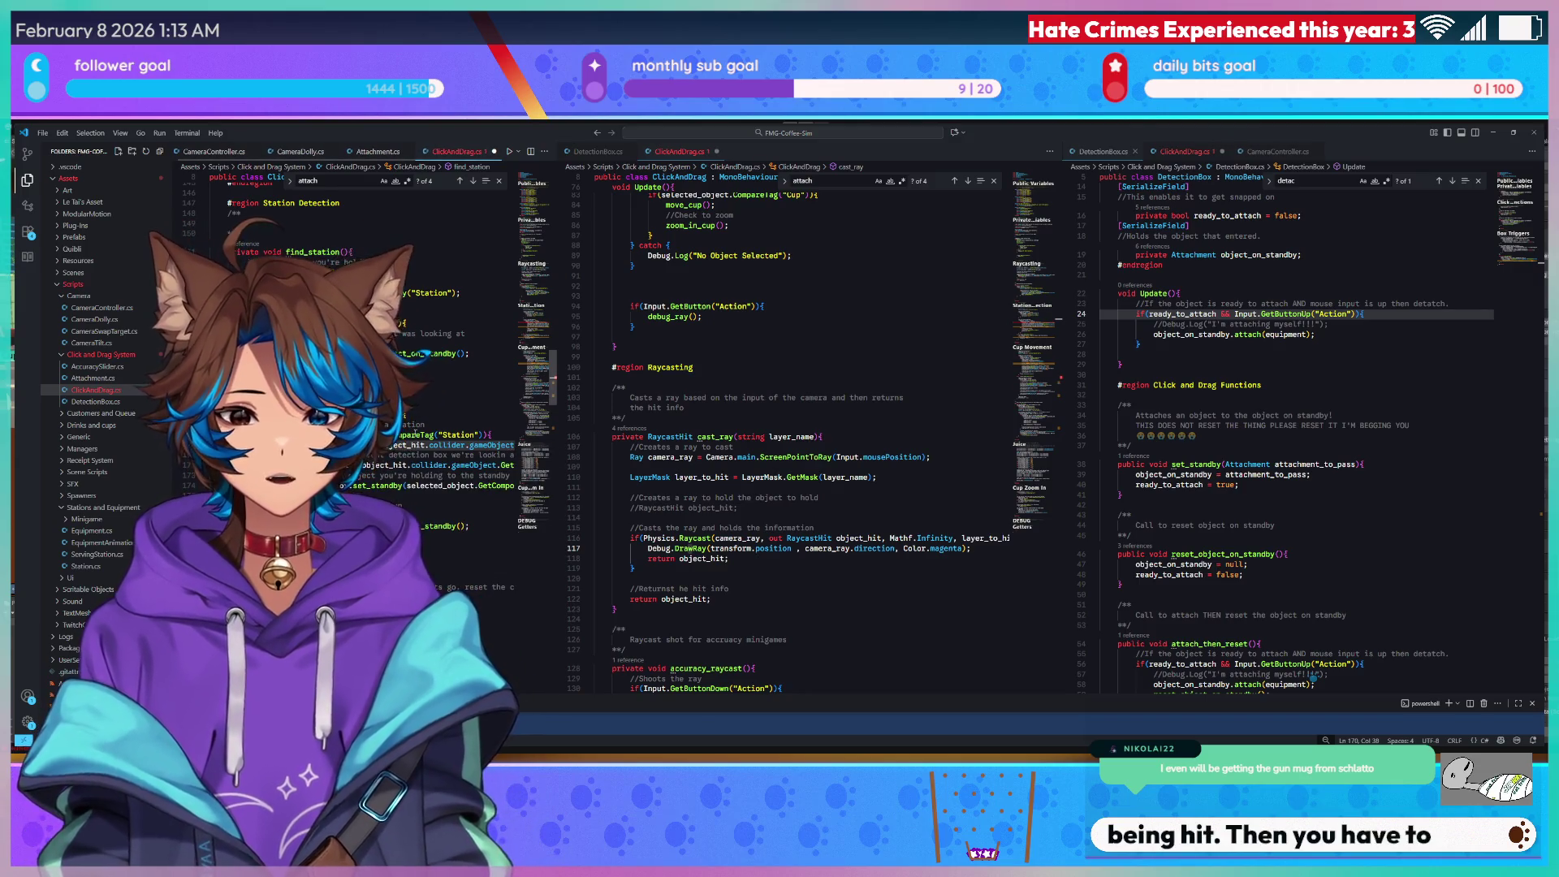
scroll(485, 437, "right", 3)
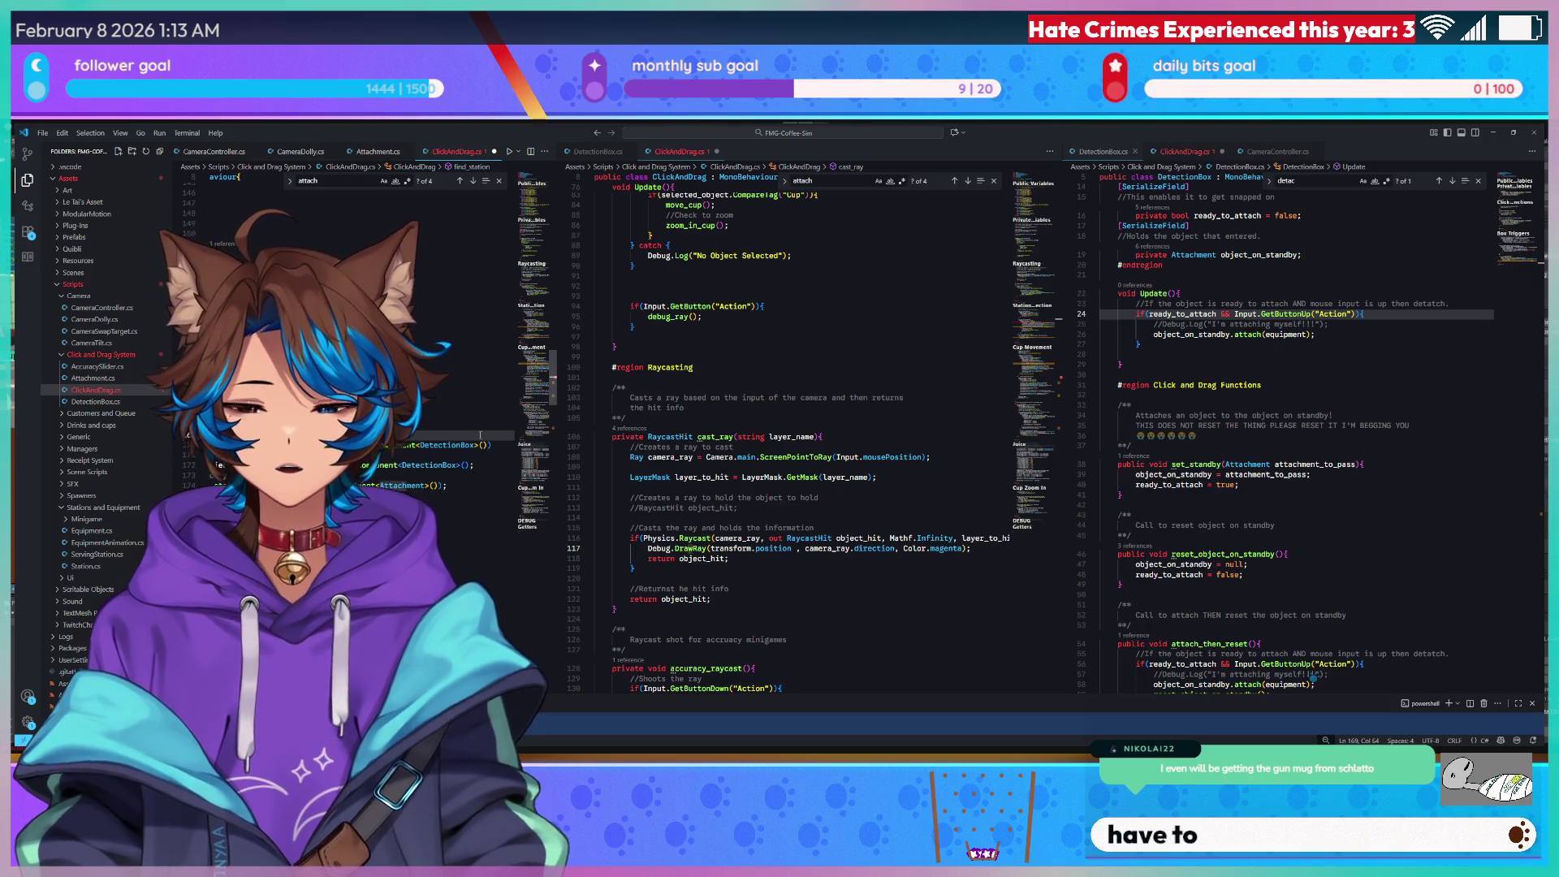
Add an 'object_on_standby NOT current object' comment and a reset_object_on_standby() call, then save.
key("Return")
type("object_on_standby")
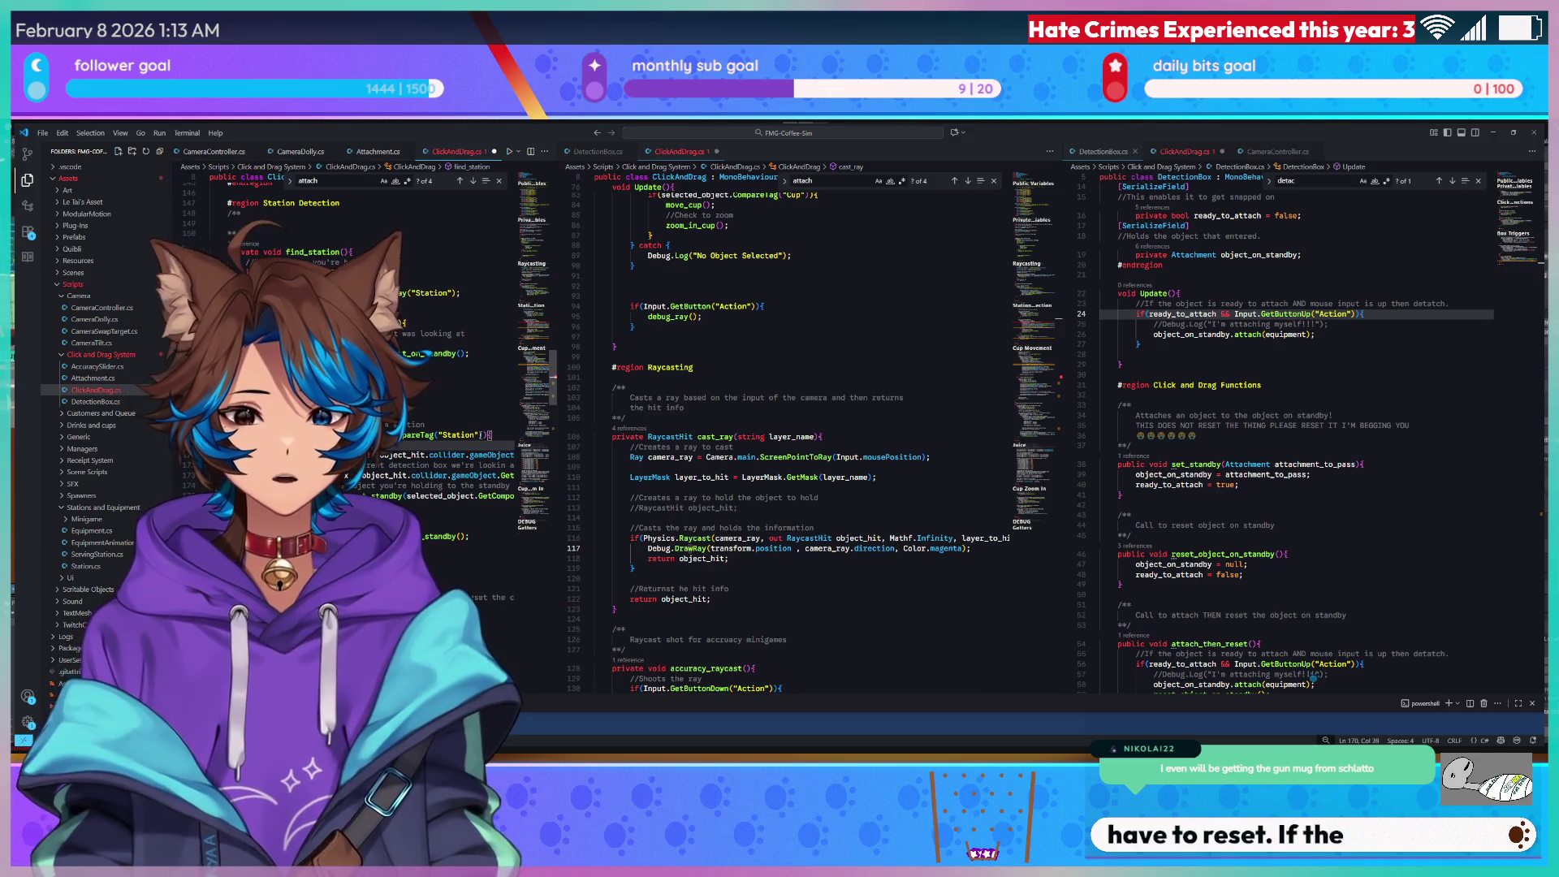
type(" NOT ")
type("urrent object")
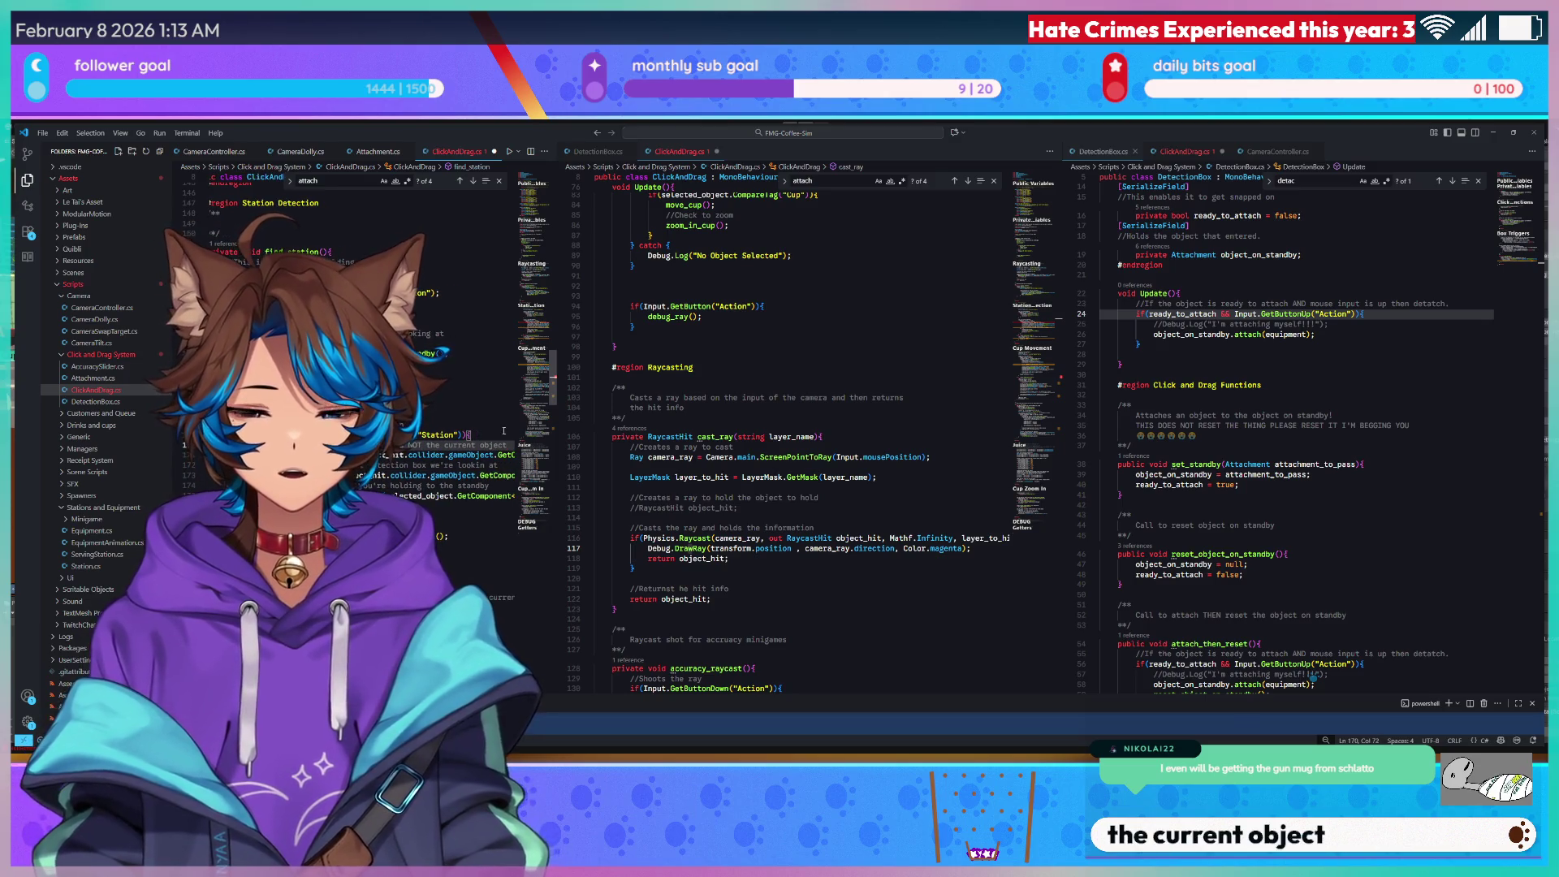
scroll(504, 432, "down", 1)
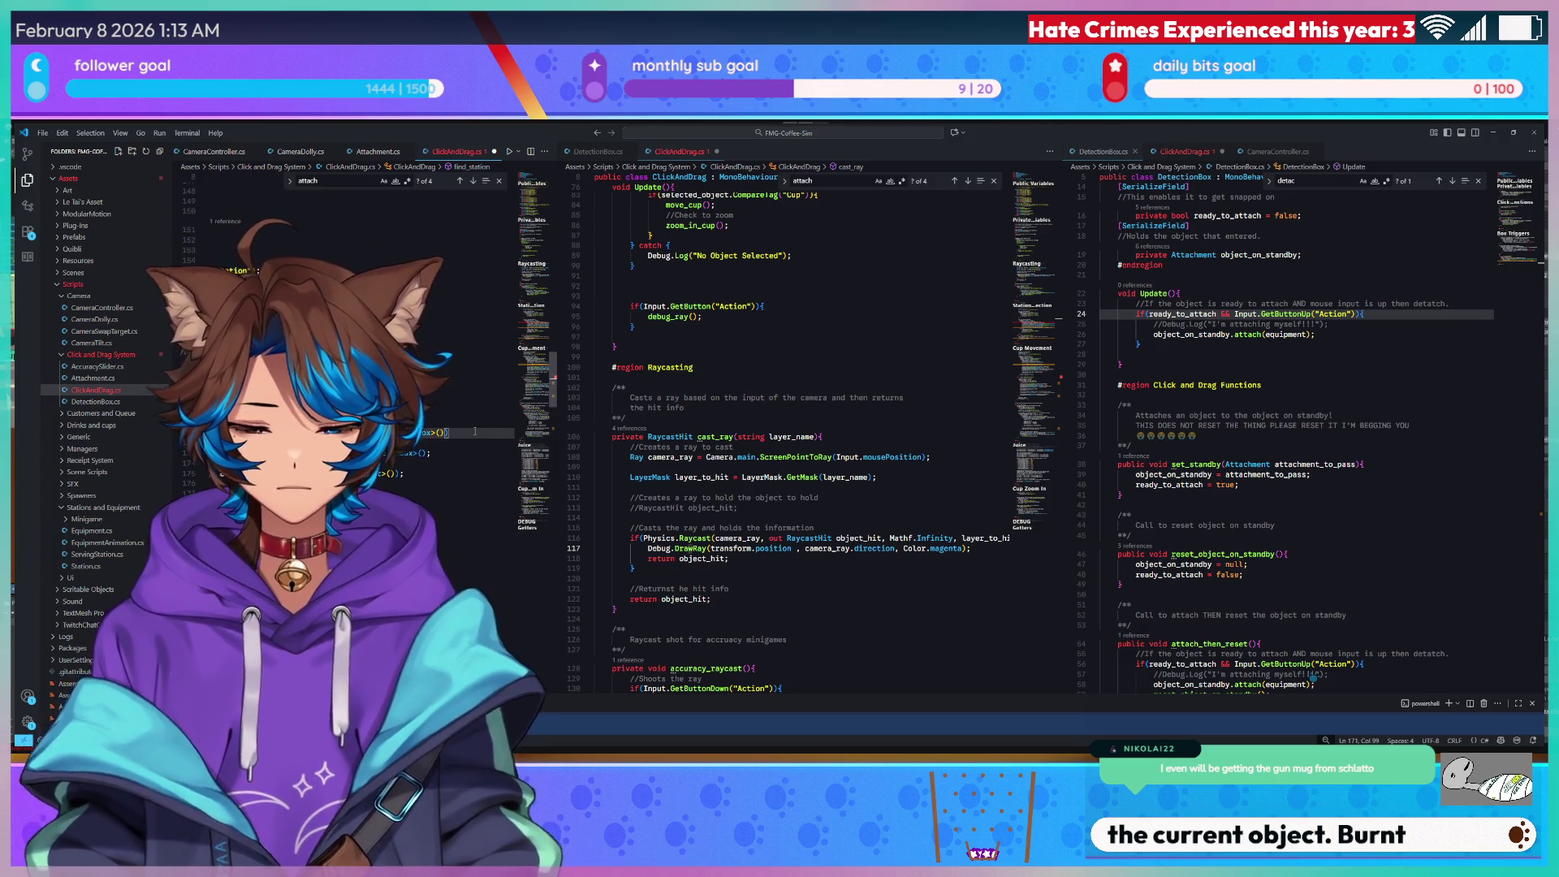
key("Return")
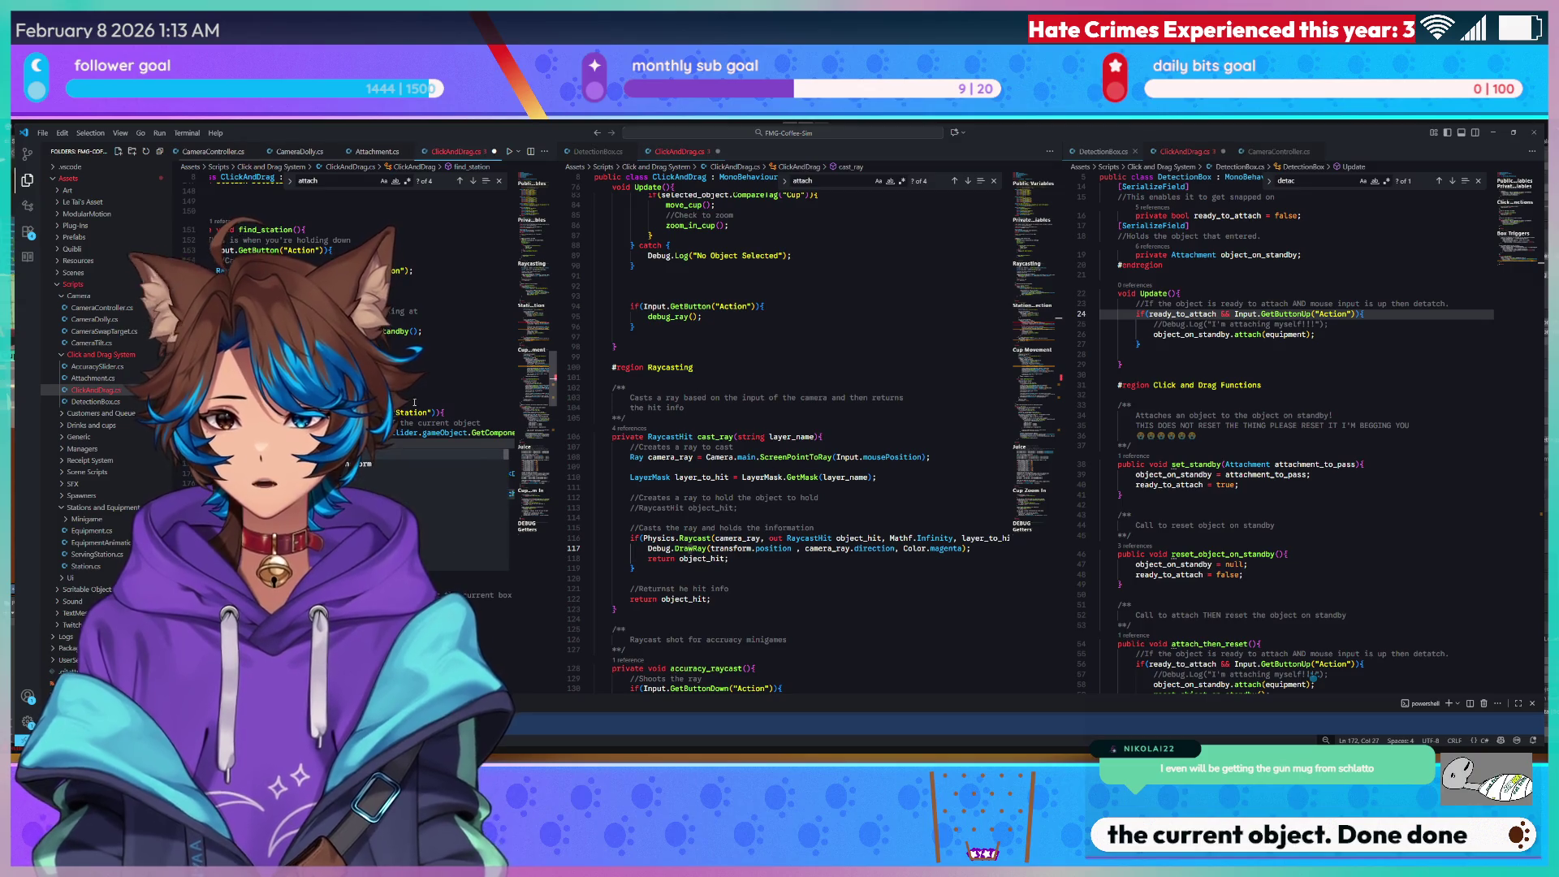
type("rea")
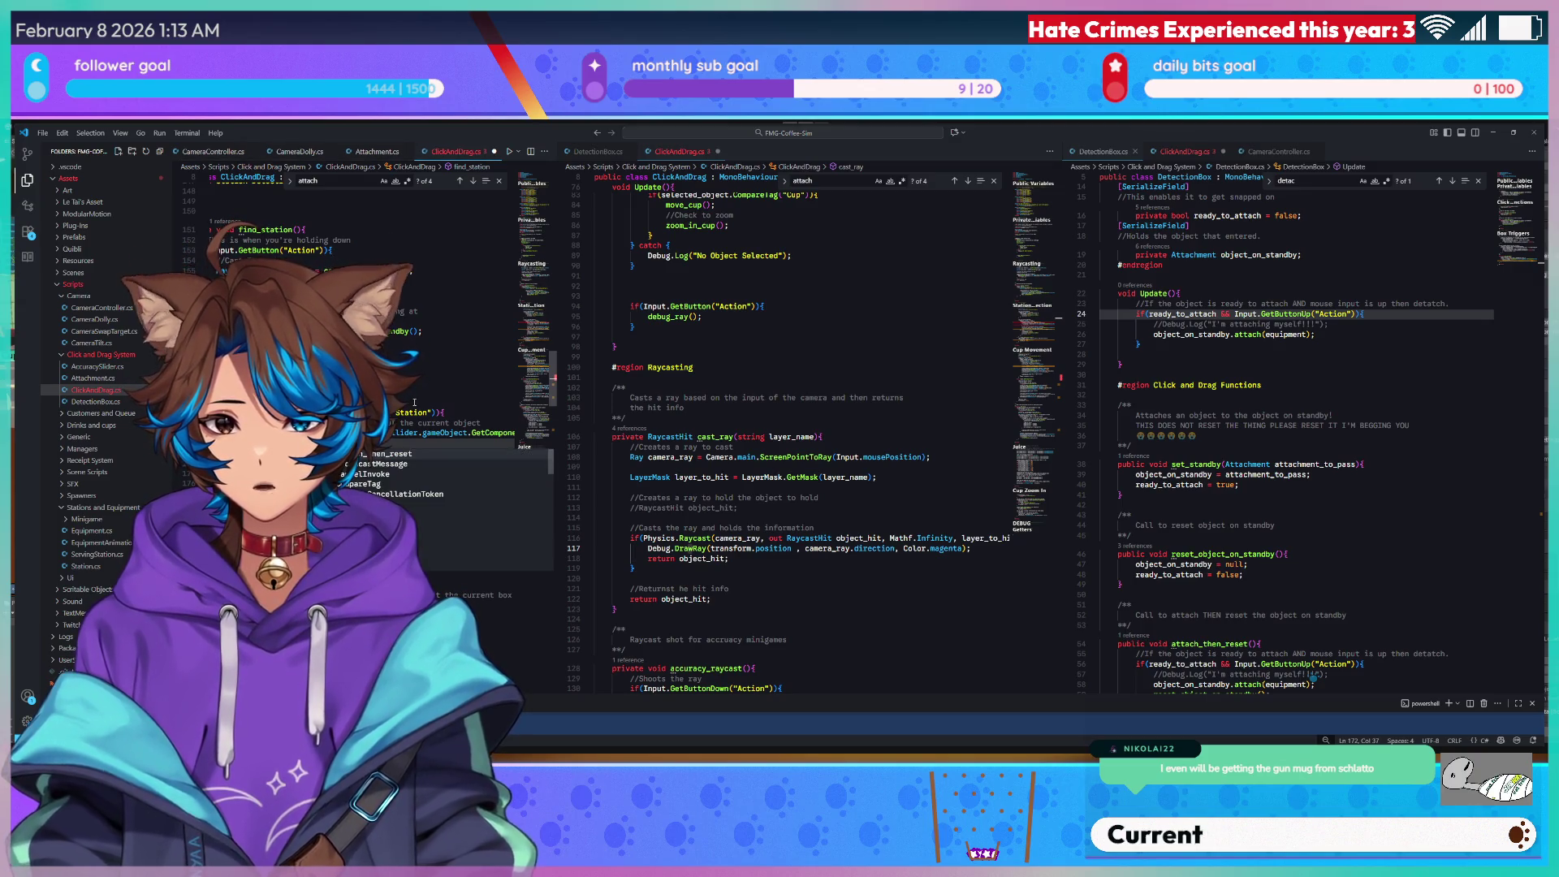
type("ttac")
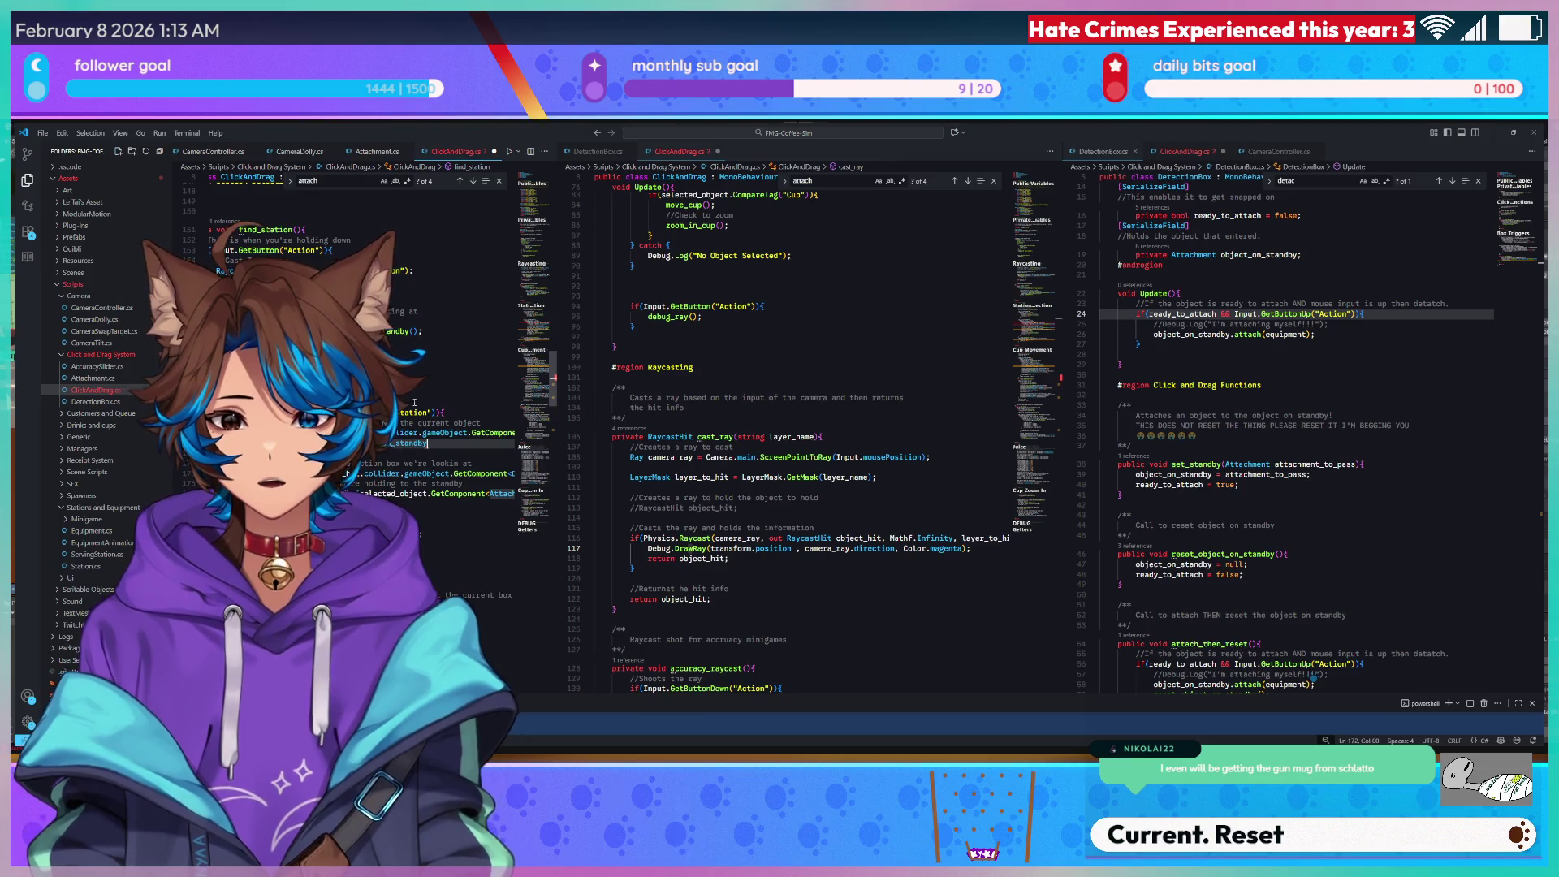
type(";")
key("ctrl+s")
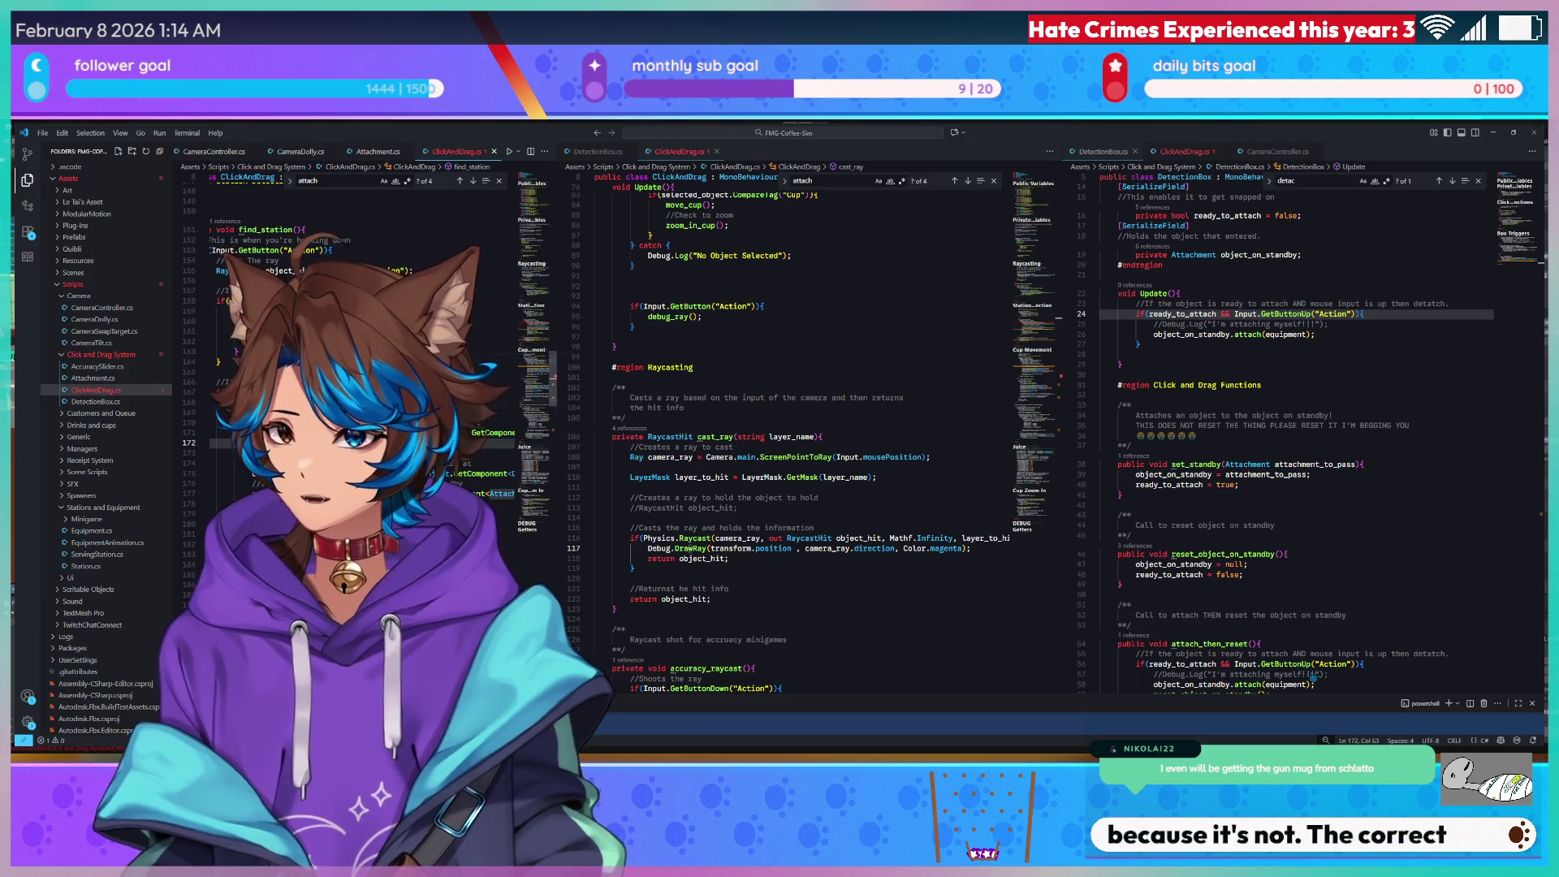
mouse_move(382, 418)
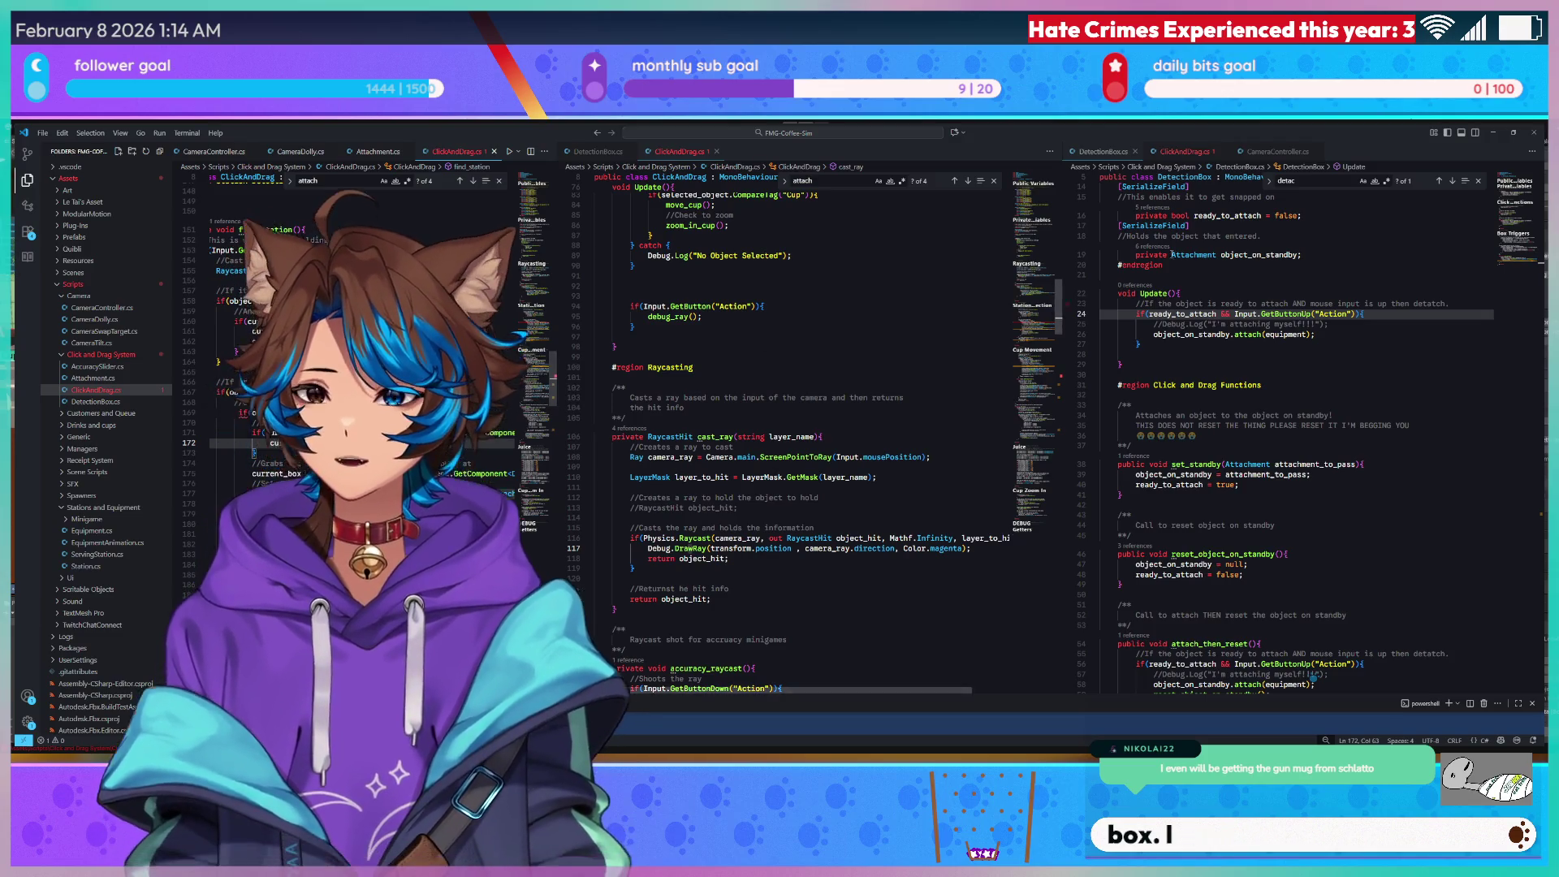
left_click(1494, 133)
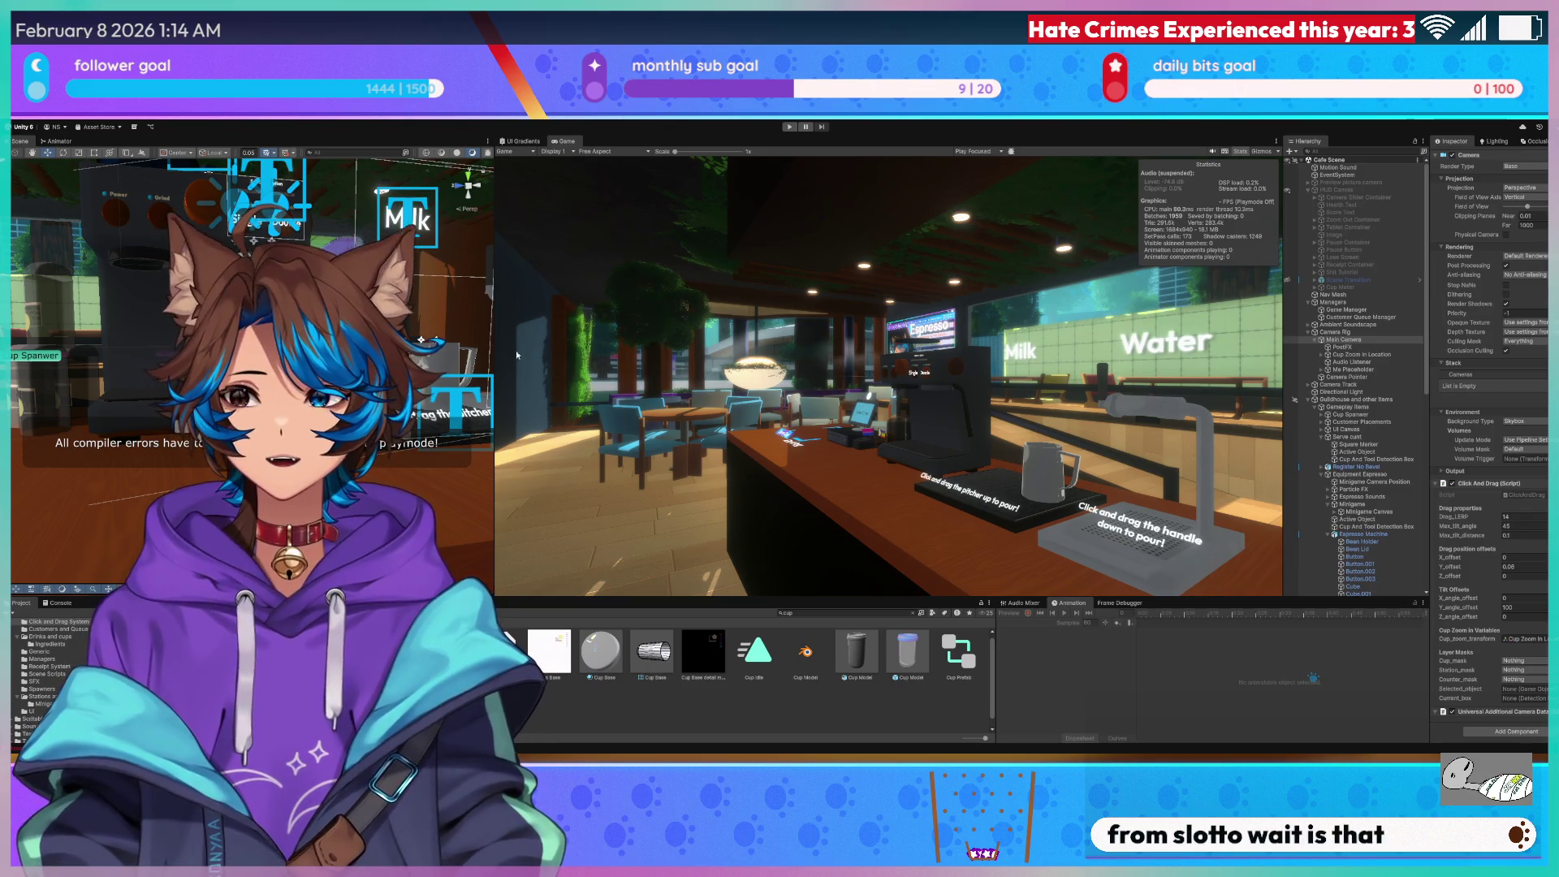
left_click(790, 126)
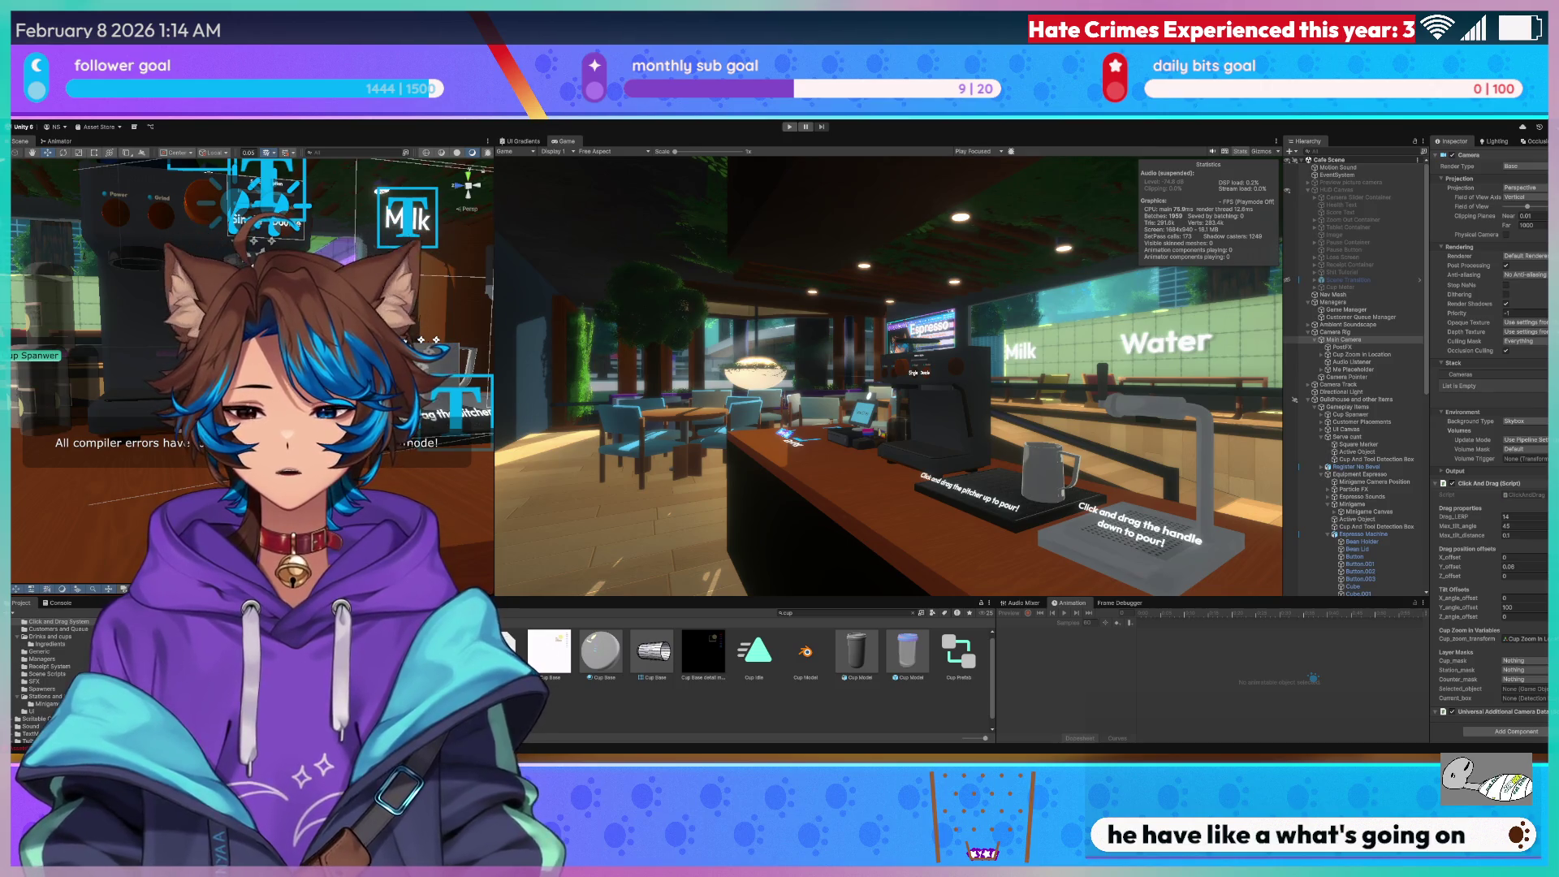
key("alt+Tab")
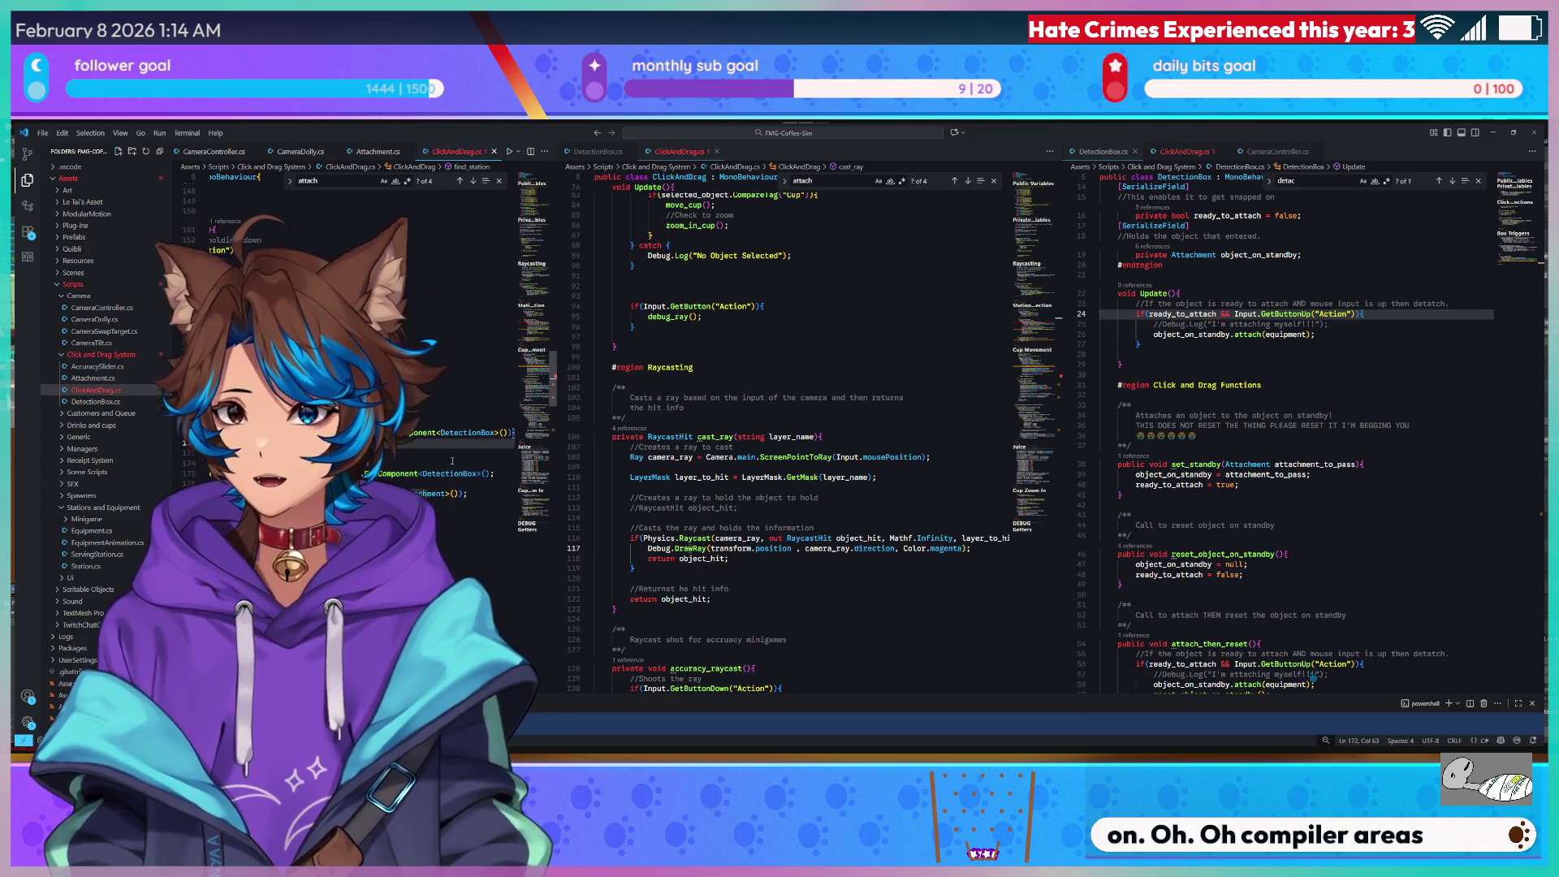
Close the find box and widen the left code pane.
scroll(453, 473, "left", 1)
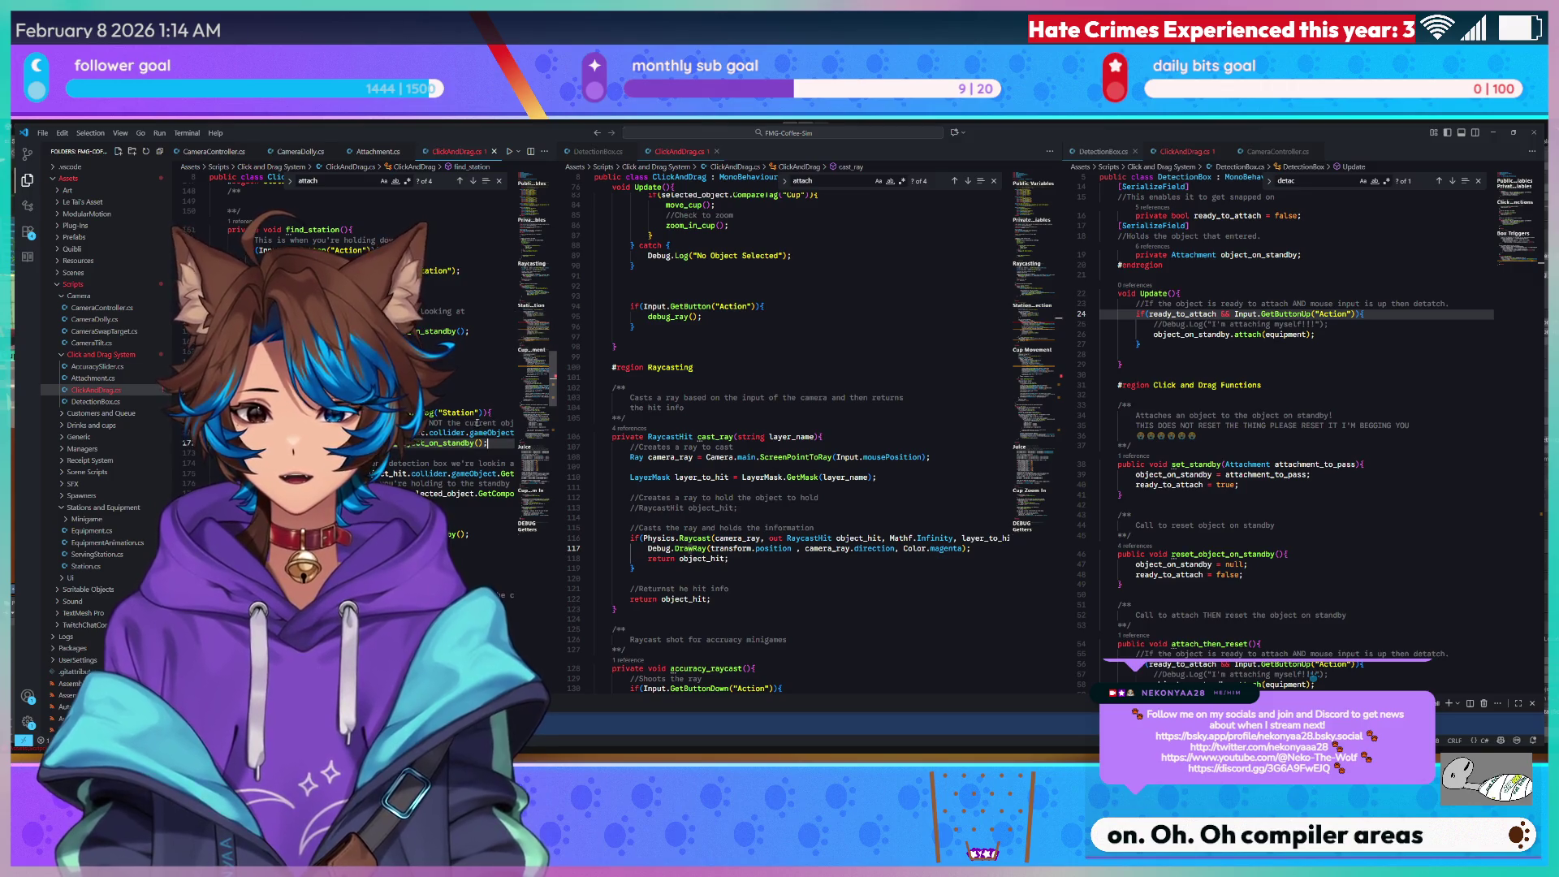
left_click_drag(541, 349, 539, 329)
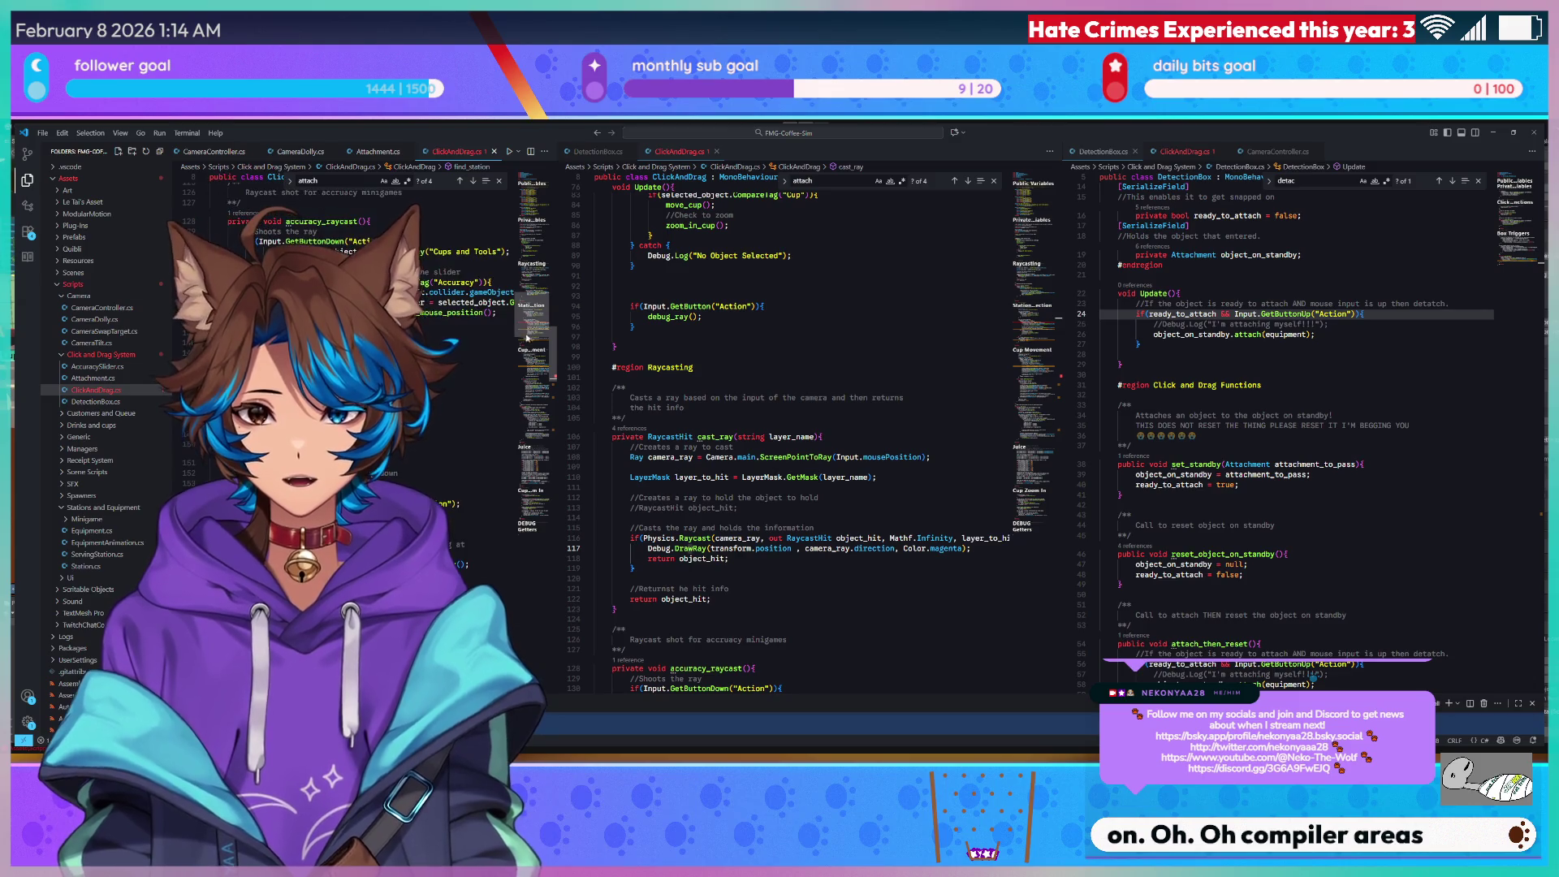
left_click(499, 184)
scroll(542, 330, "up", 1)
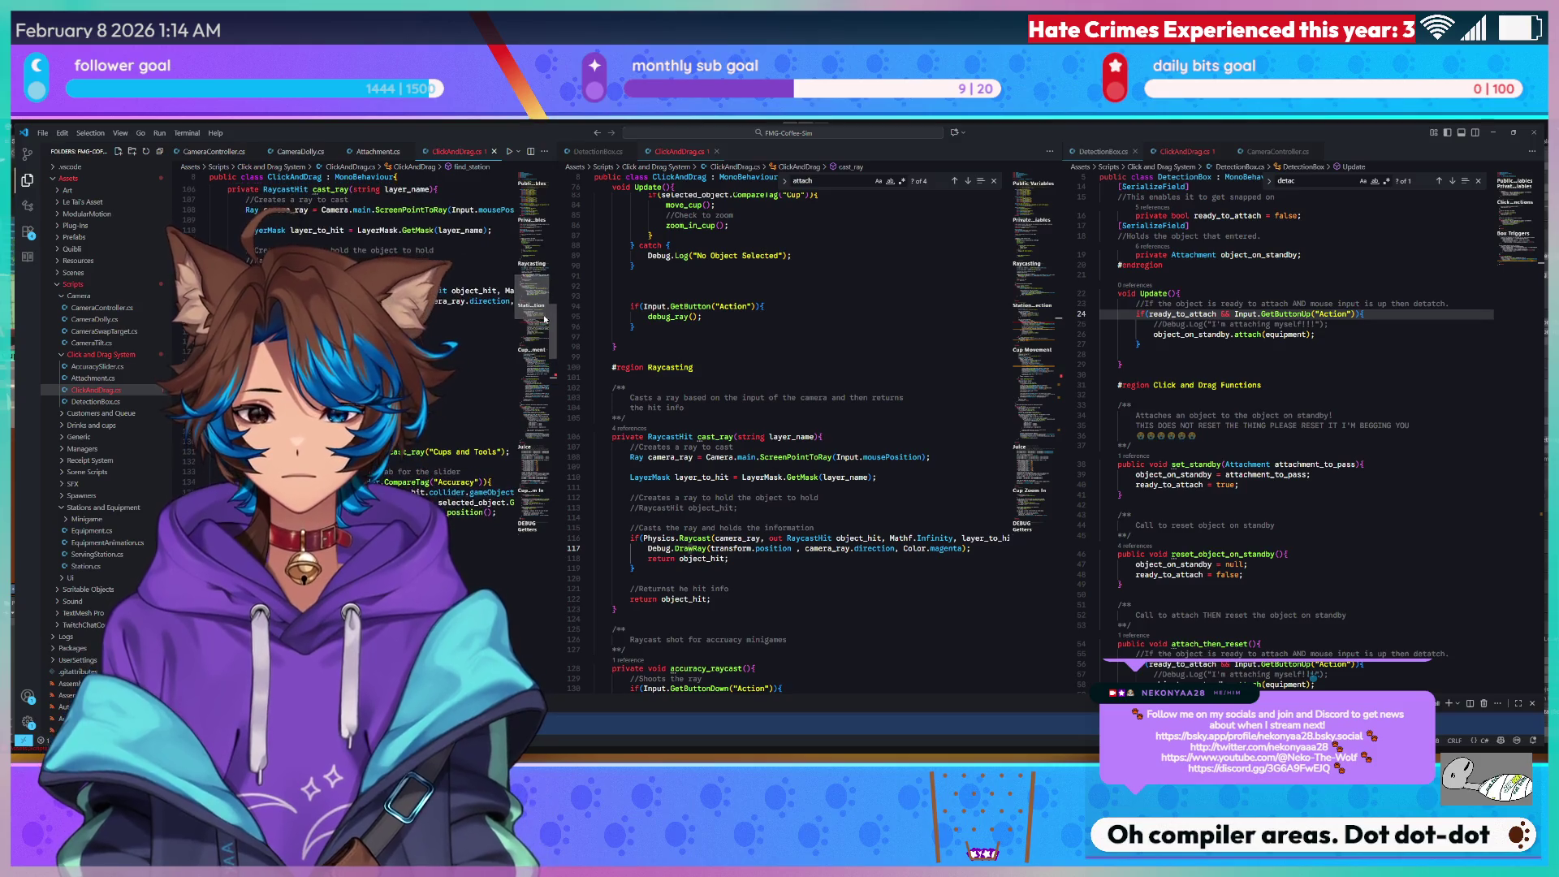
mouse_move(557, 318)
left_mouse_down()
mouse_move(767, 317)
mouse_move(725, 323)
mouse_move(714, 343)
left_mouse_up()
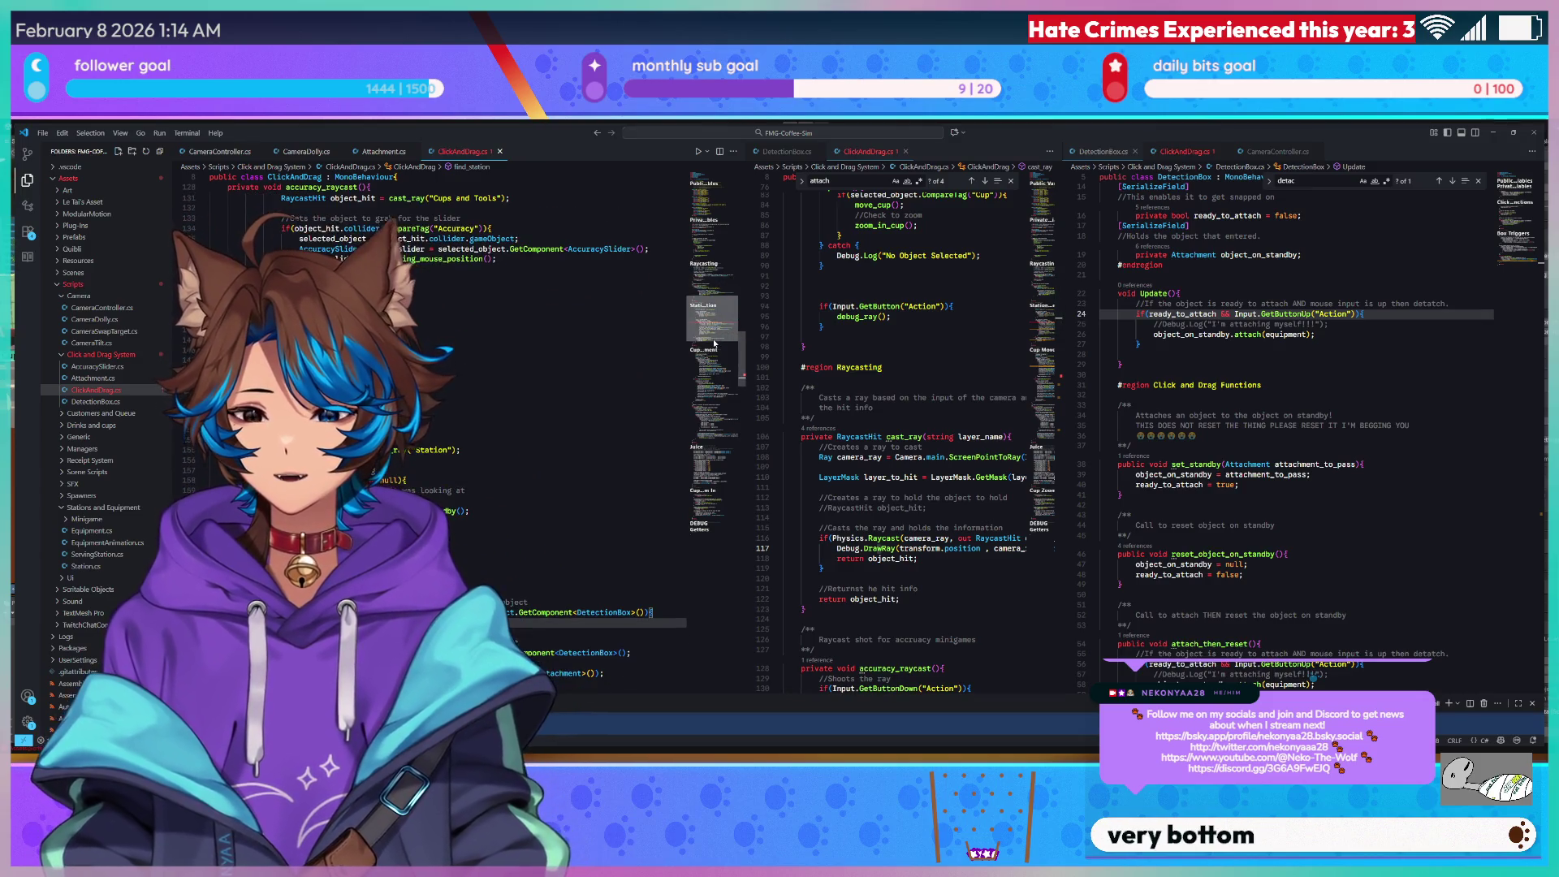
Delete the stray character causing the error on the CompareTag("Station") line.
left_click(644, 613)
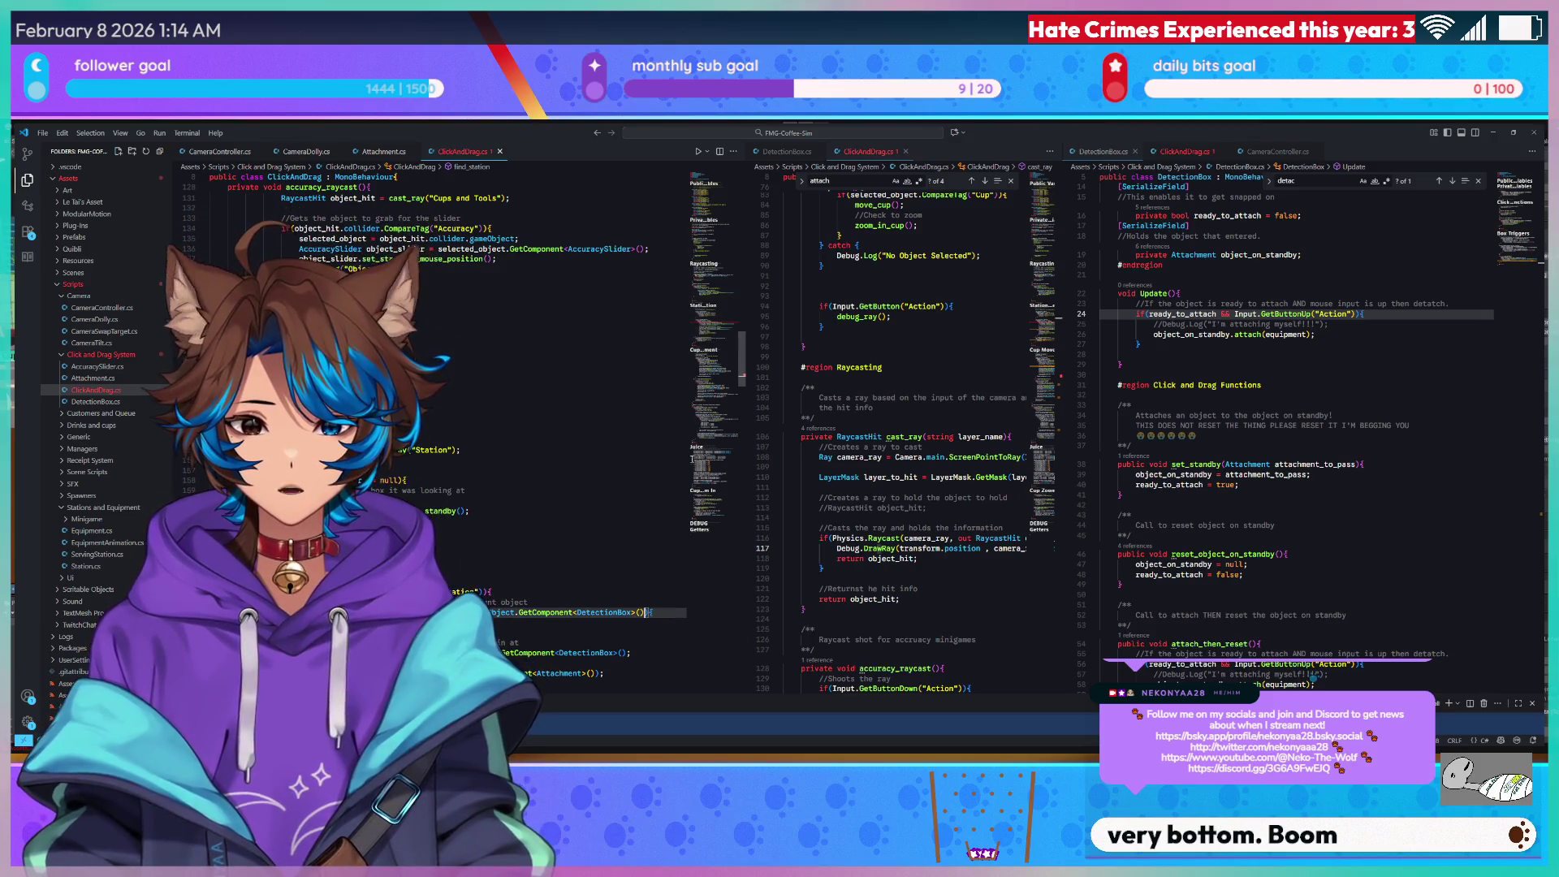
scroll(447, 430, "down", 5)
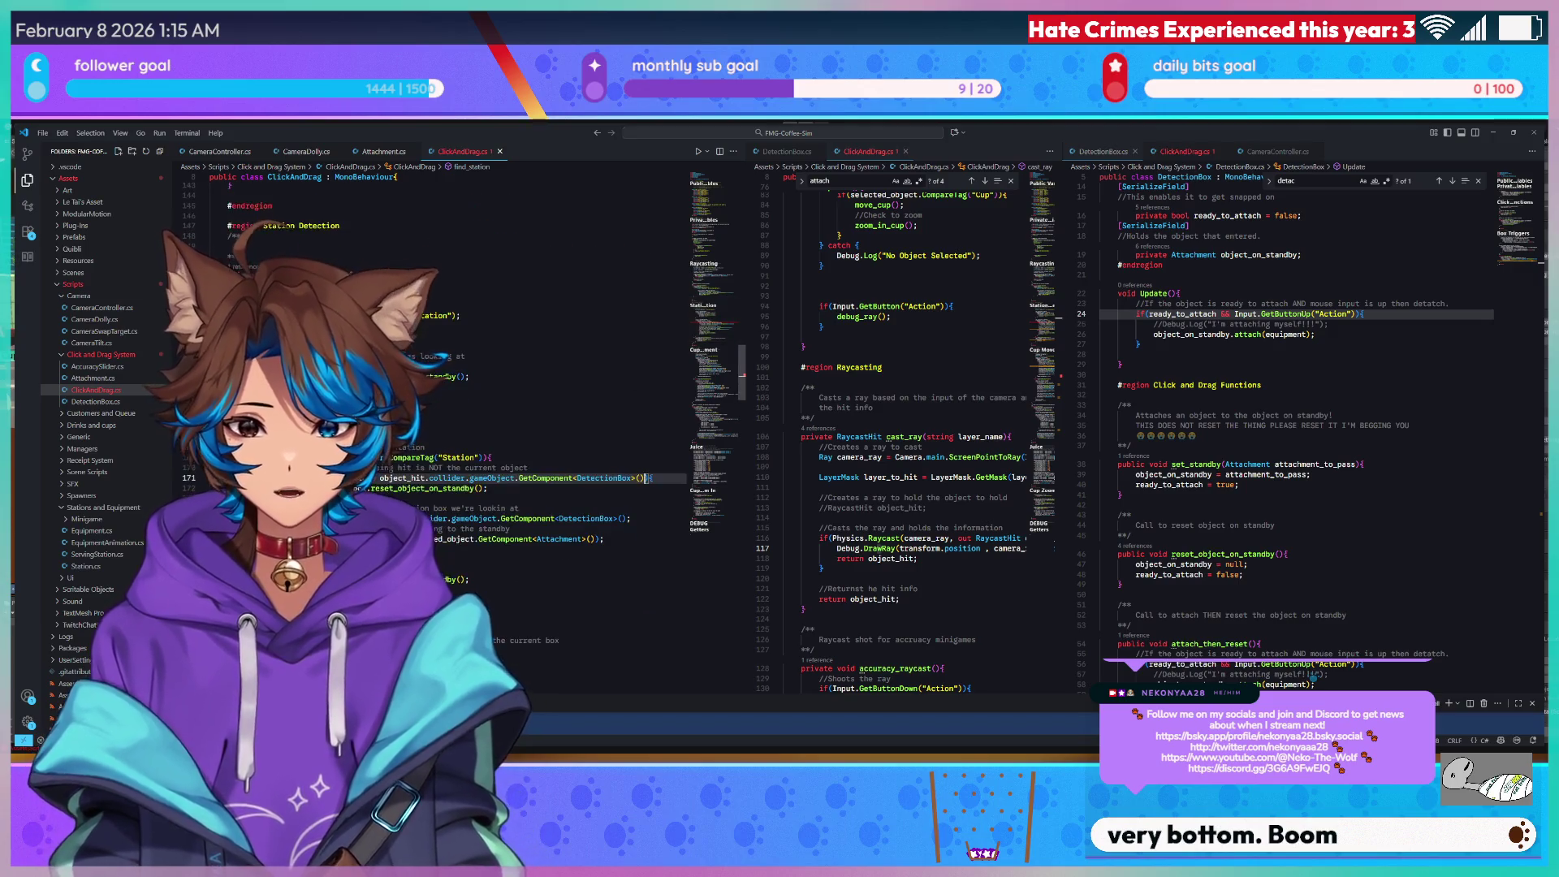
left_click(490, 457)
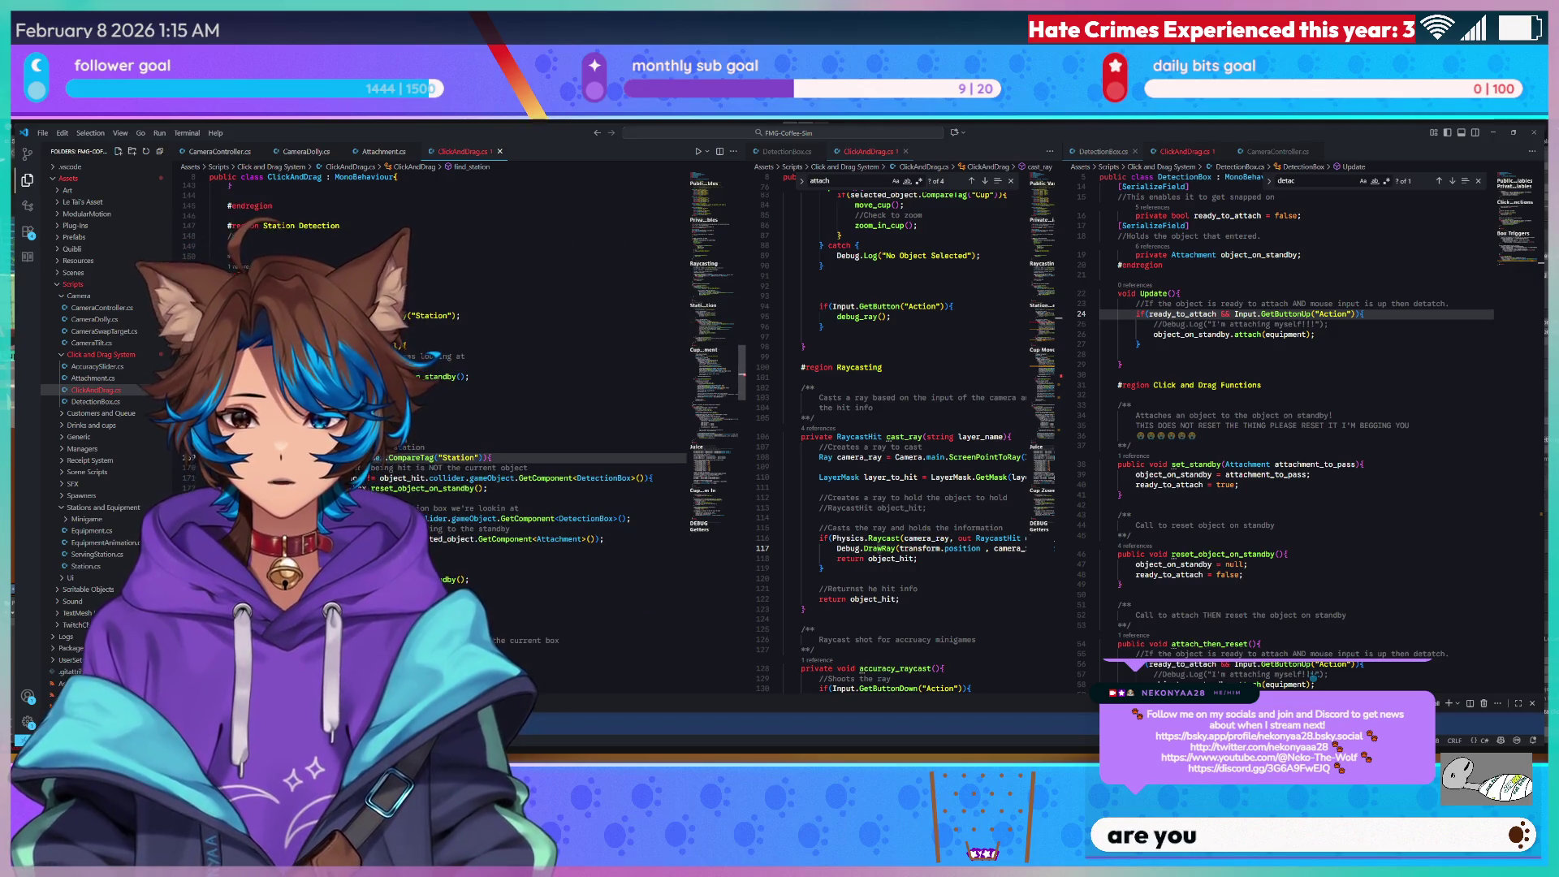
key("BackSpace")
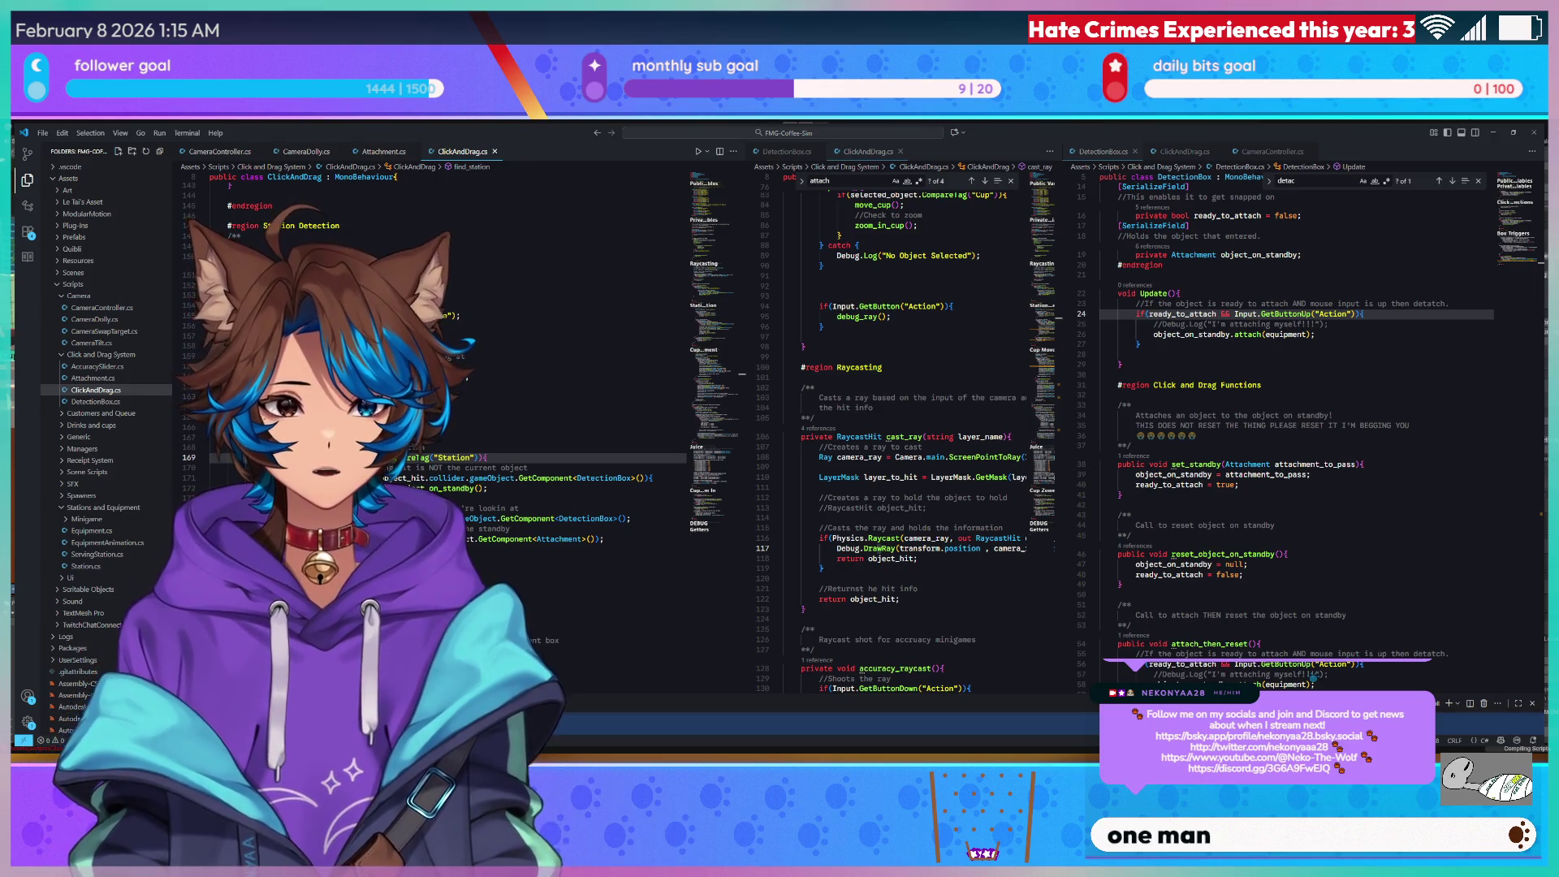
left_click(1492, 131)
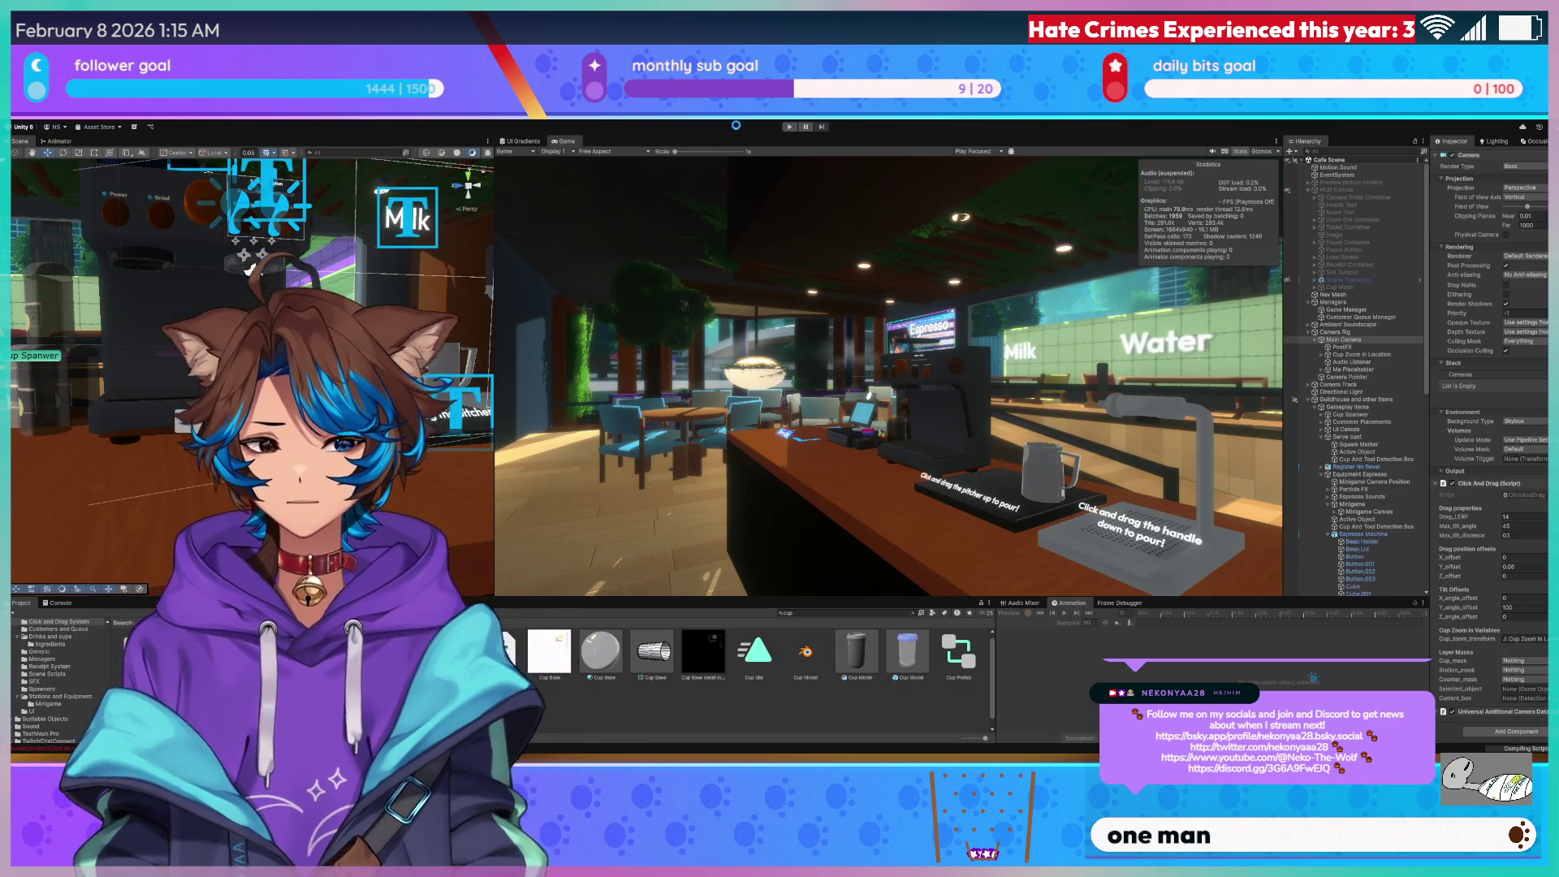
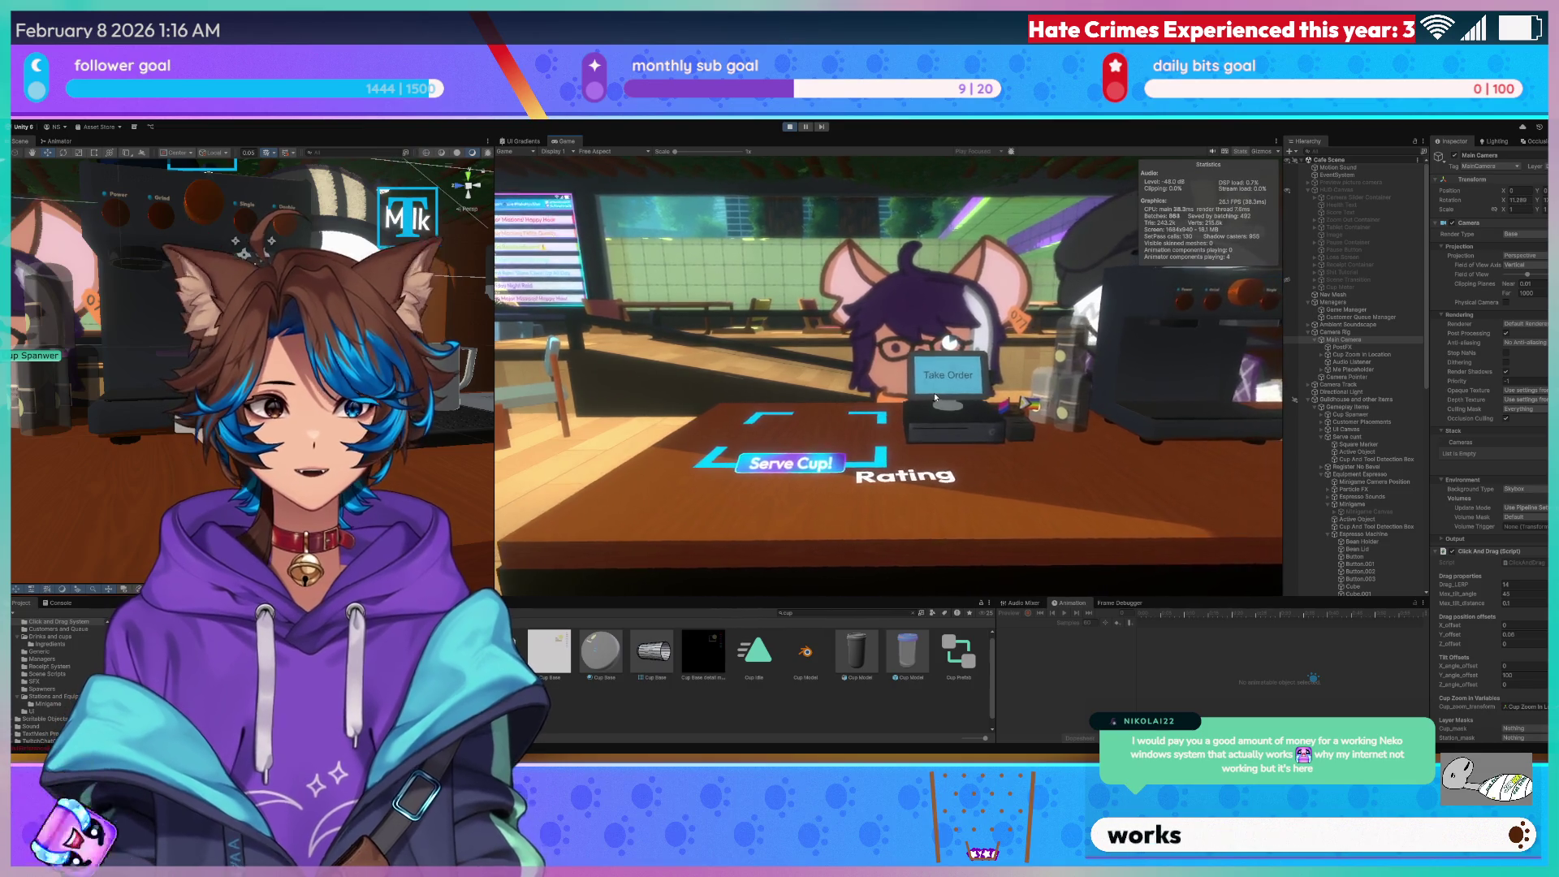
Drag the glass cup toward the espresso machine and back to the counter, then stop the playtest.
mouse_move(1085, 421)
left_mouse_down()
mouse_move(987, 494)
mouse_move(1006, 492)
mouse_move(987, 491)
mouse_move(994, 474)
mouse_move(944, 485)
mouse_move(965, 404)
mouse_move(1059, 440)
mouse_move(1056, 455)
mouse_move(1027, 427)
mouse_move(798, 494)
mouse_move(860, 477)
left_mouse_up()
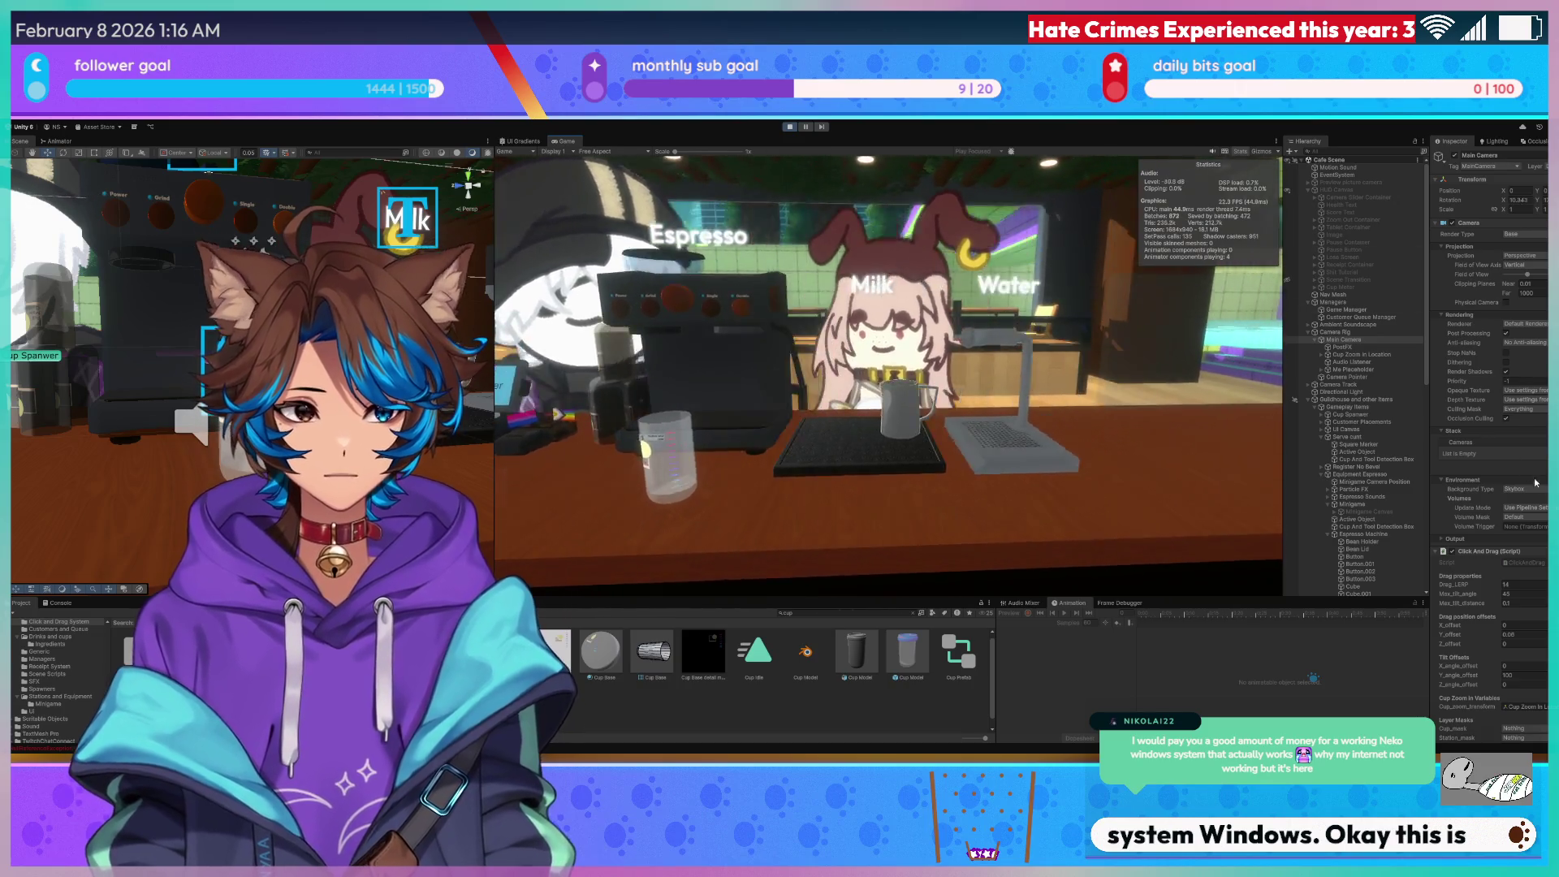
scroll(1536, 482, "down", 3)
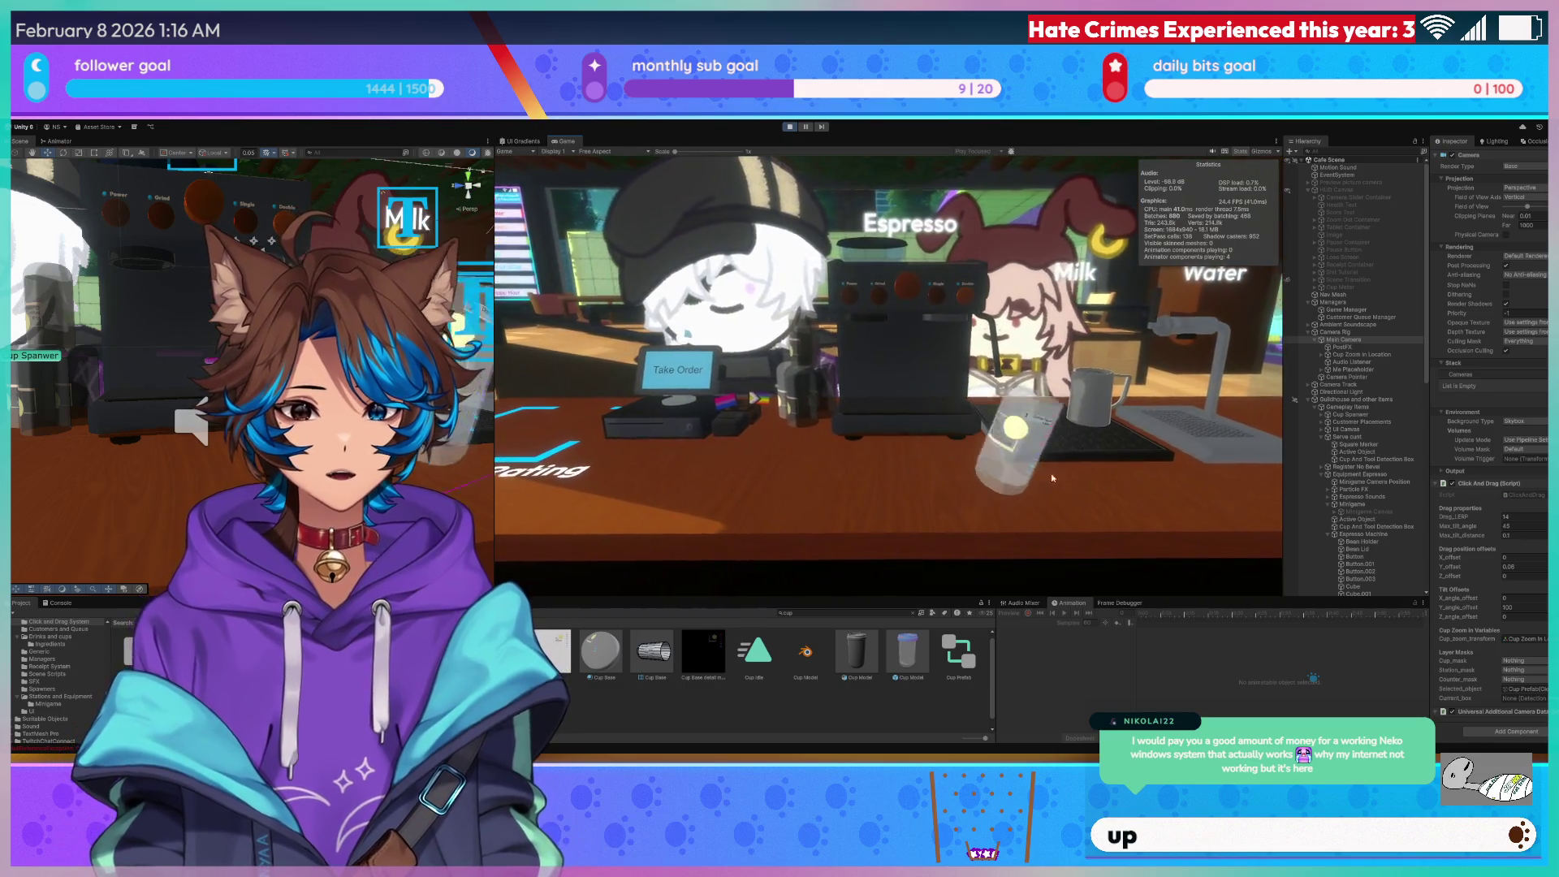
mouse_move(1052, 479)
left_mouse_down()
mouse_move(1069, 492)
mouse_move(947, 432)
mouse_move(916, 479)
mouse_move(826, 487)
mouse_move(991, 504)
left_mouse_up()
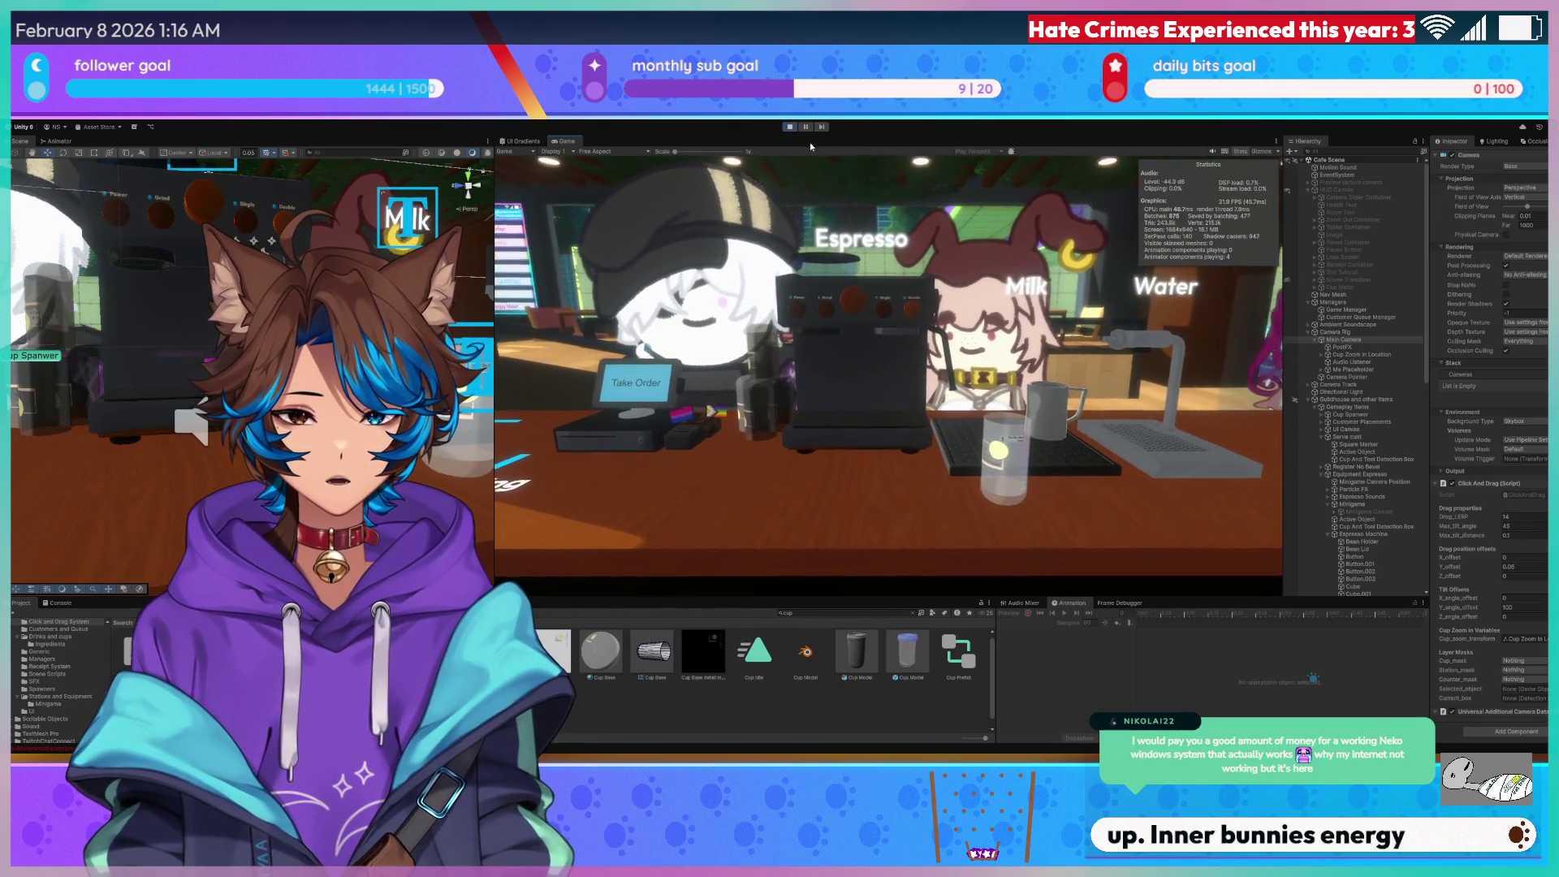
left_click(789, 127)
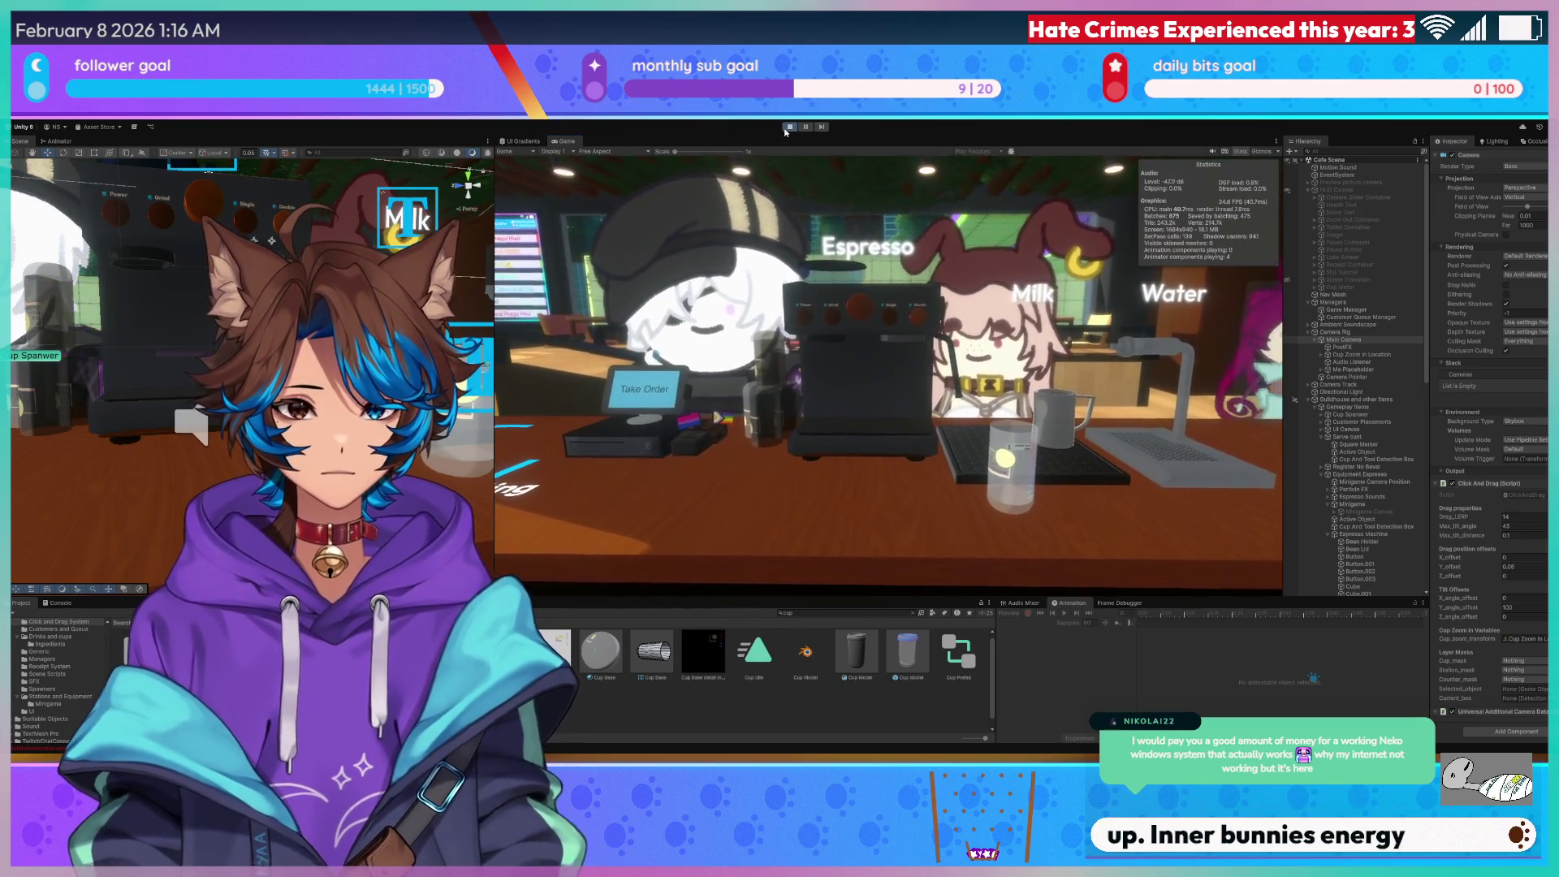
key("alt+Tab")
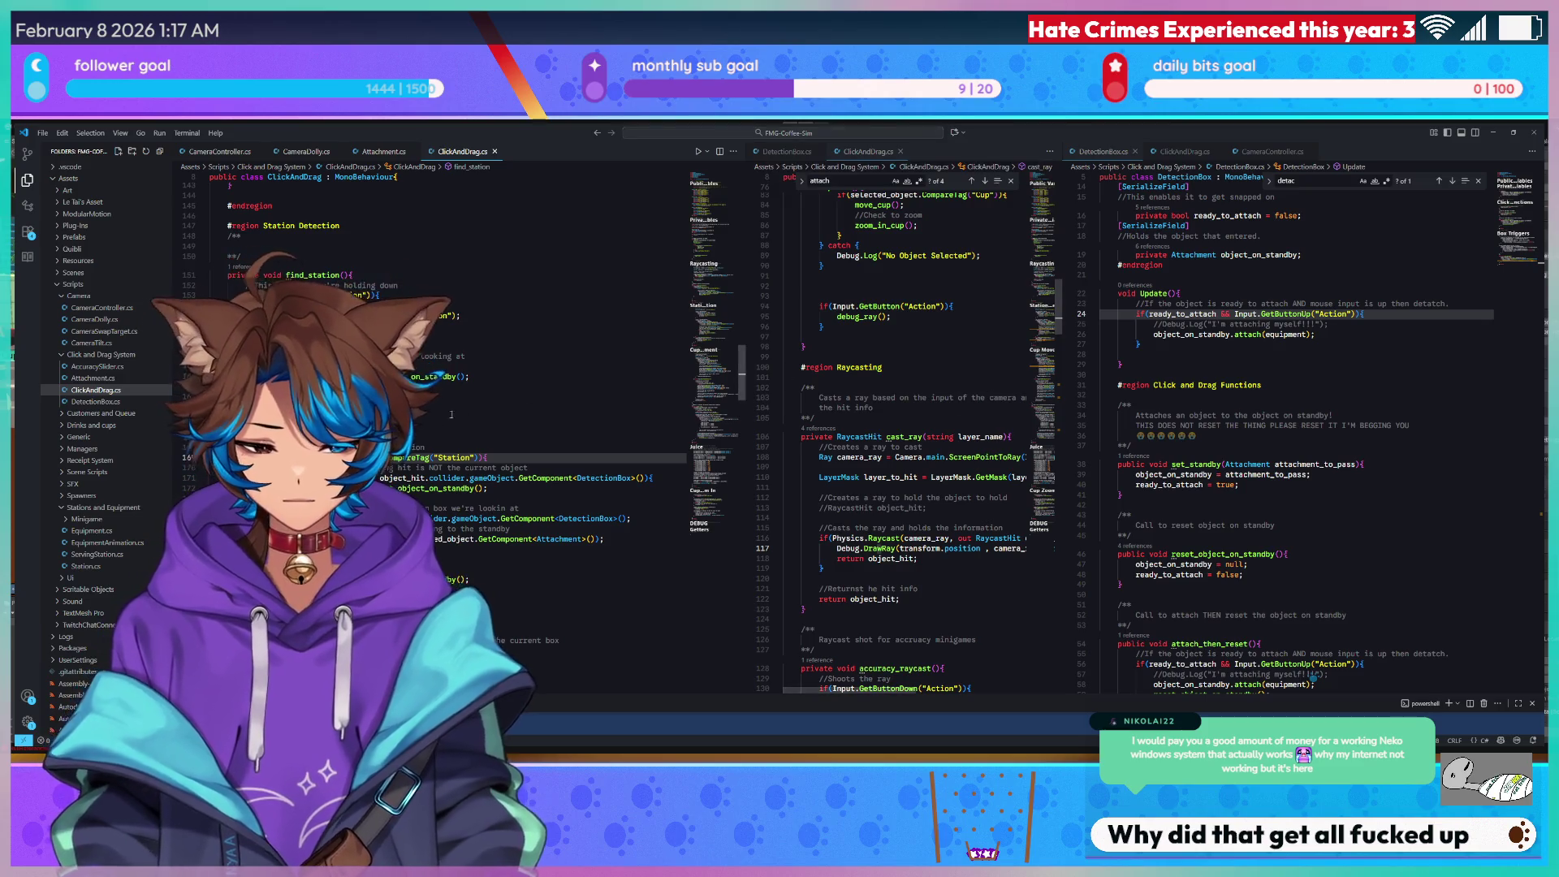
Select and cut lines 170–172 of the station-detection code in ClickAndDrag.cs.
key("ctrl+z")
key("ctrl+z")
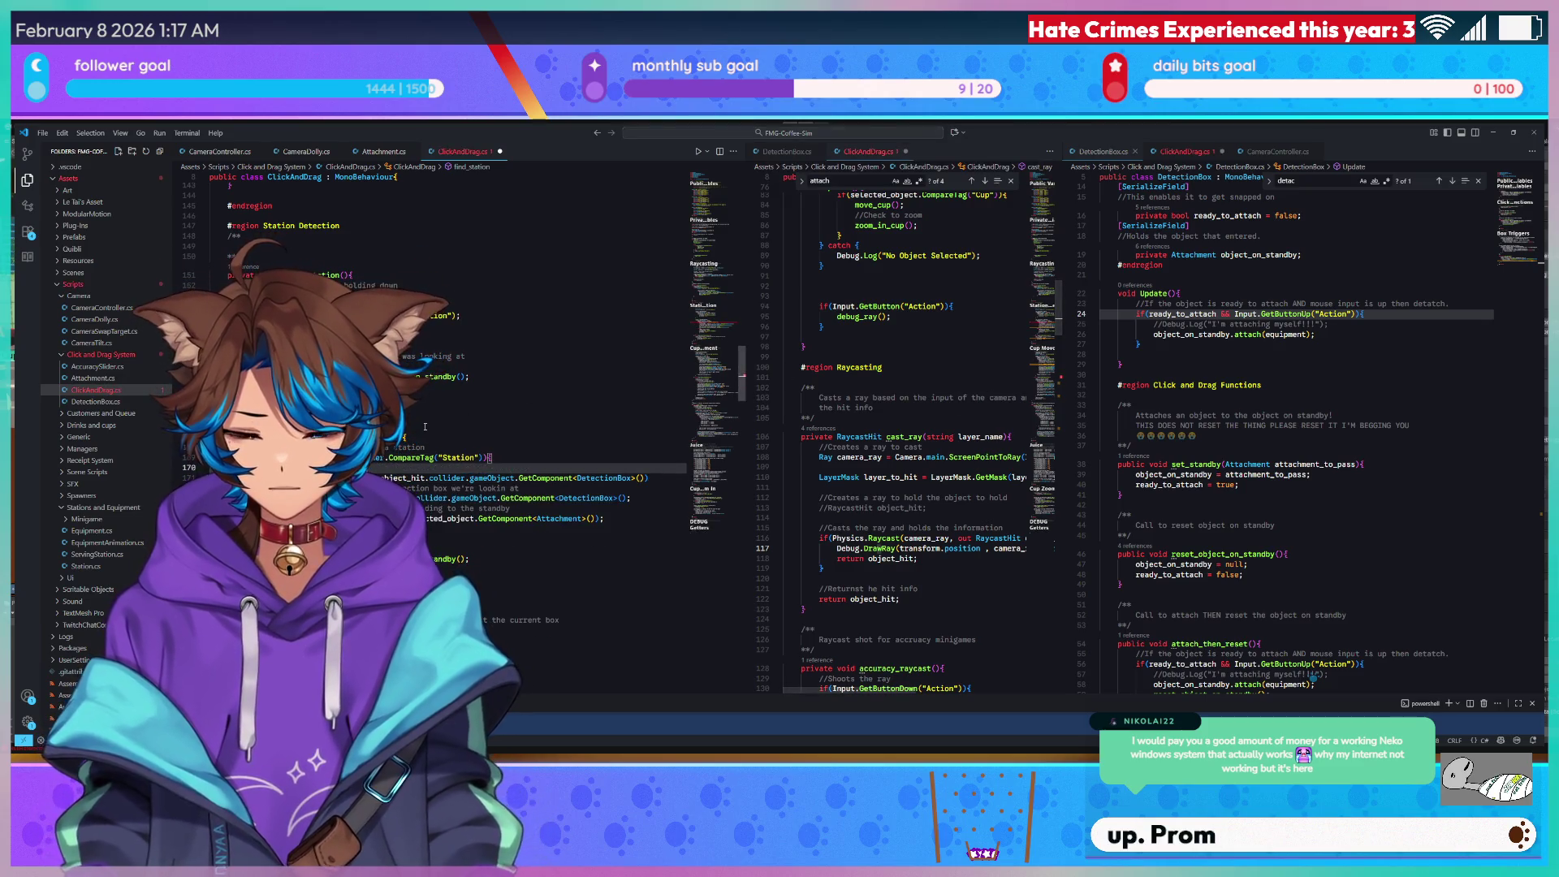
key("ctrl+y")
key("ctrl+y")
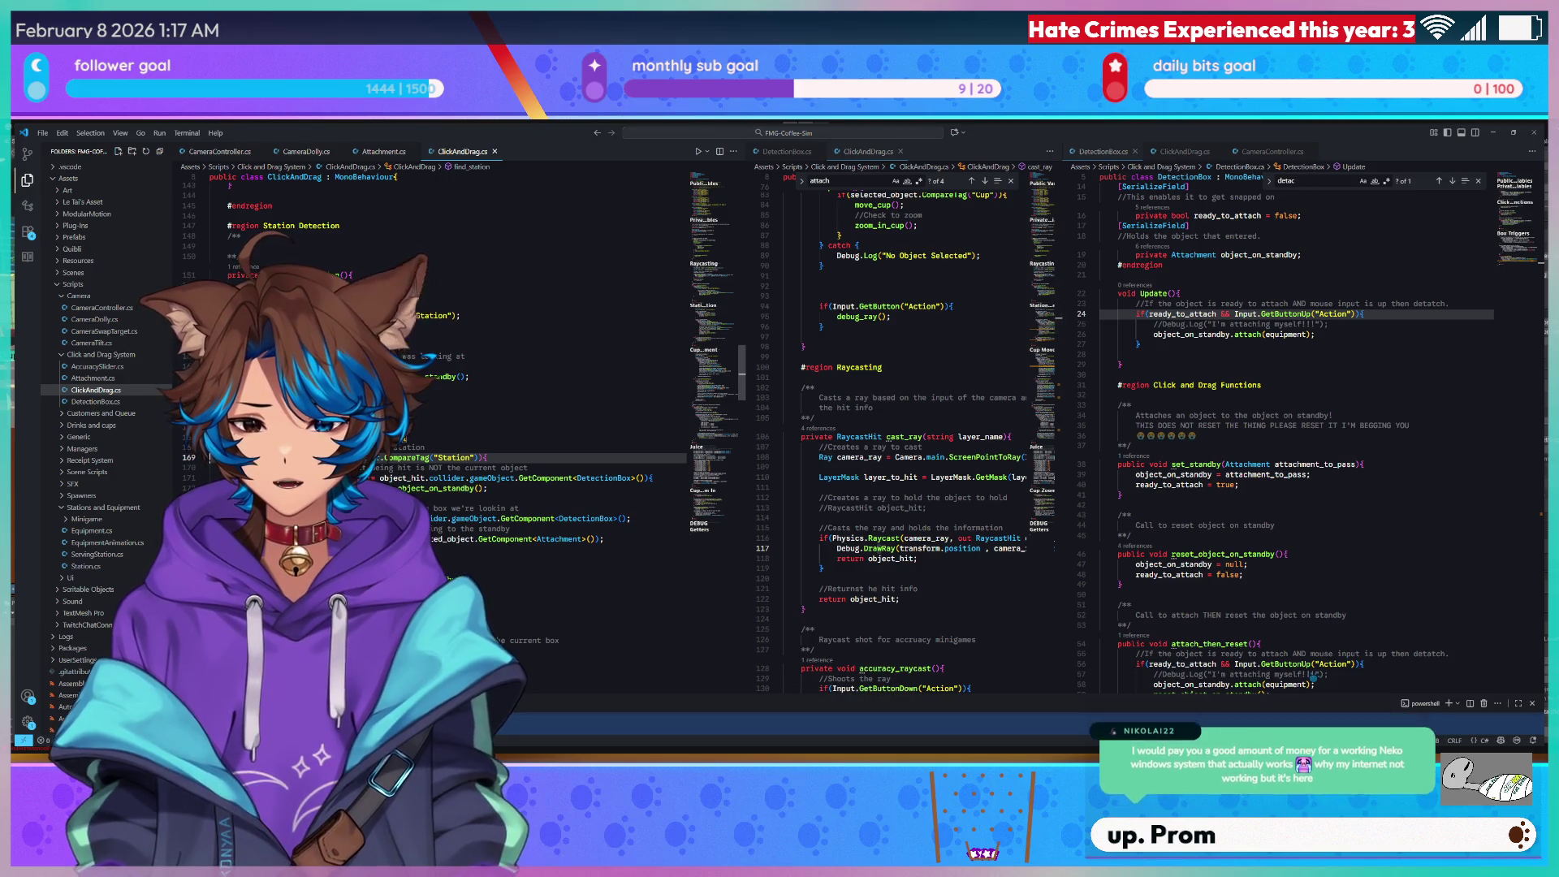
key("shift+Up")
key("shift+Up")
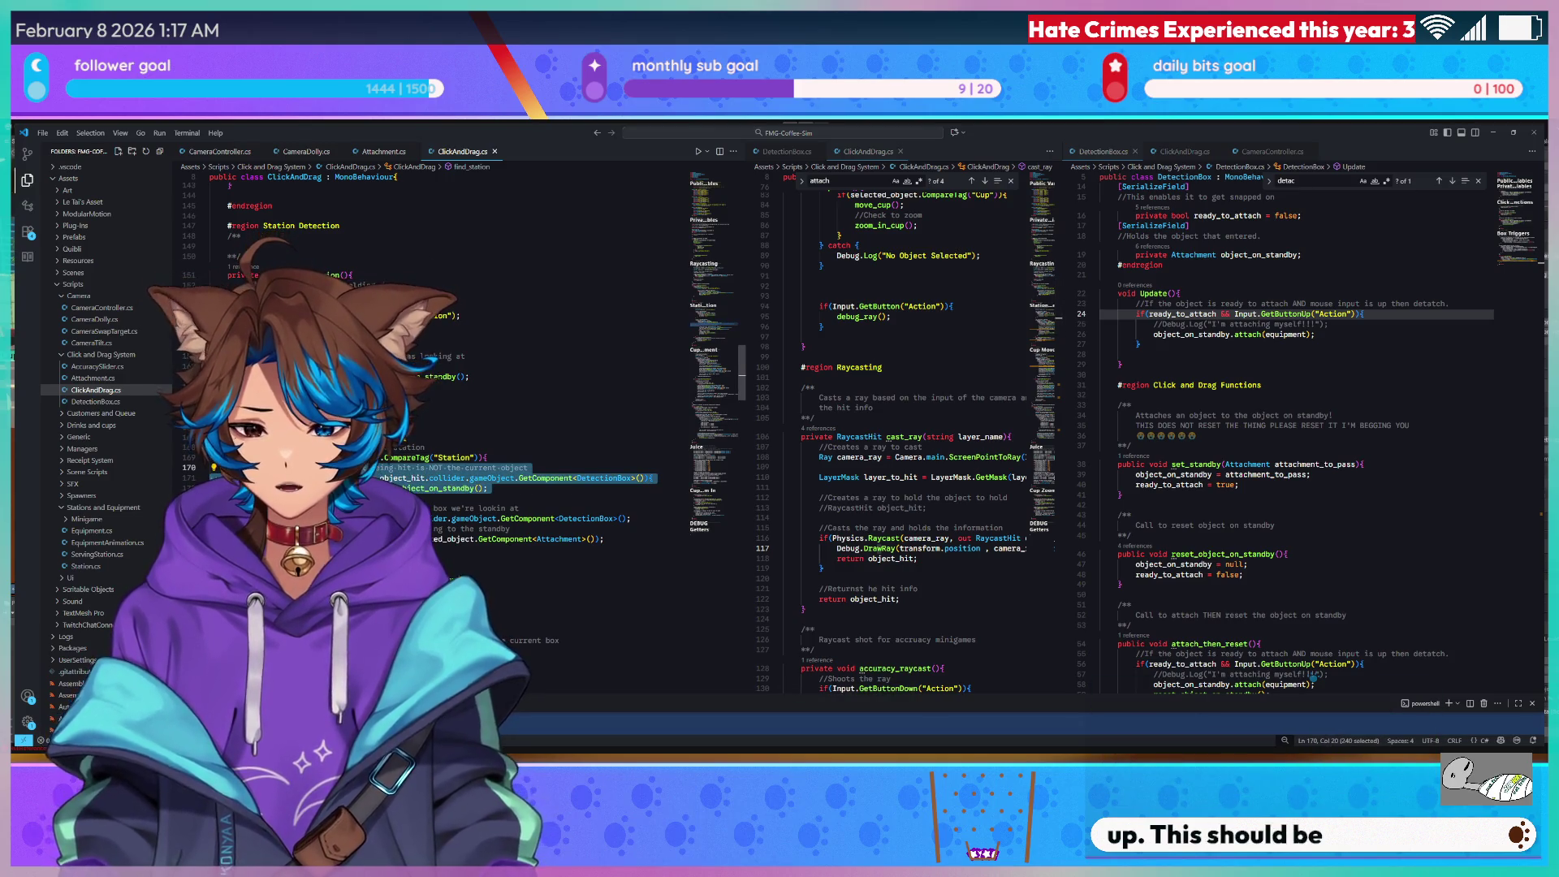
key("ctrl+x")
Undo the cut so find_station is unchanged, then restart the game in Unity.
key("ctrl+z")
key("ctrl+z")
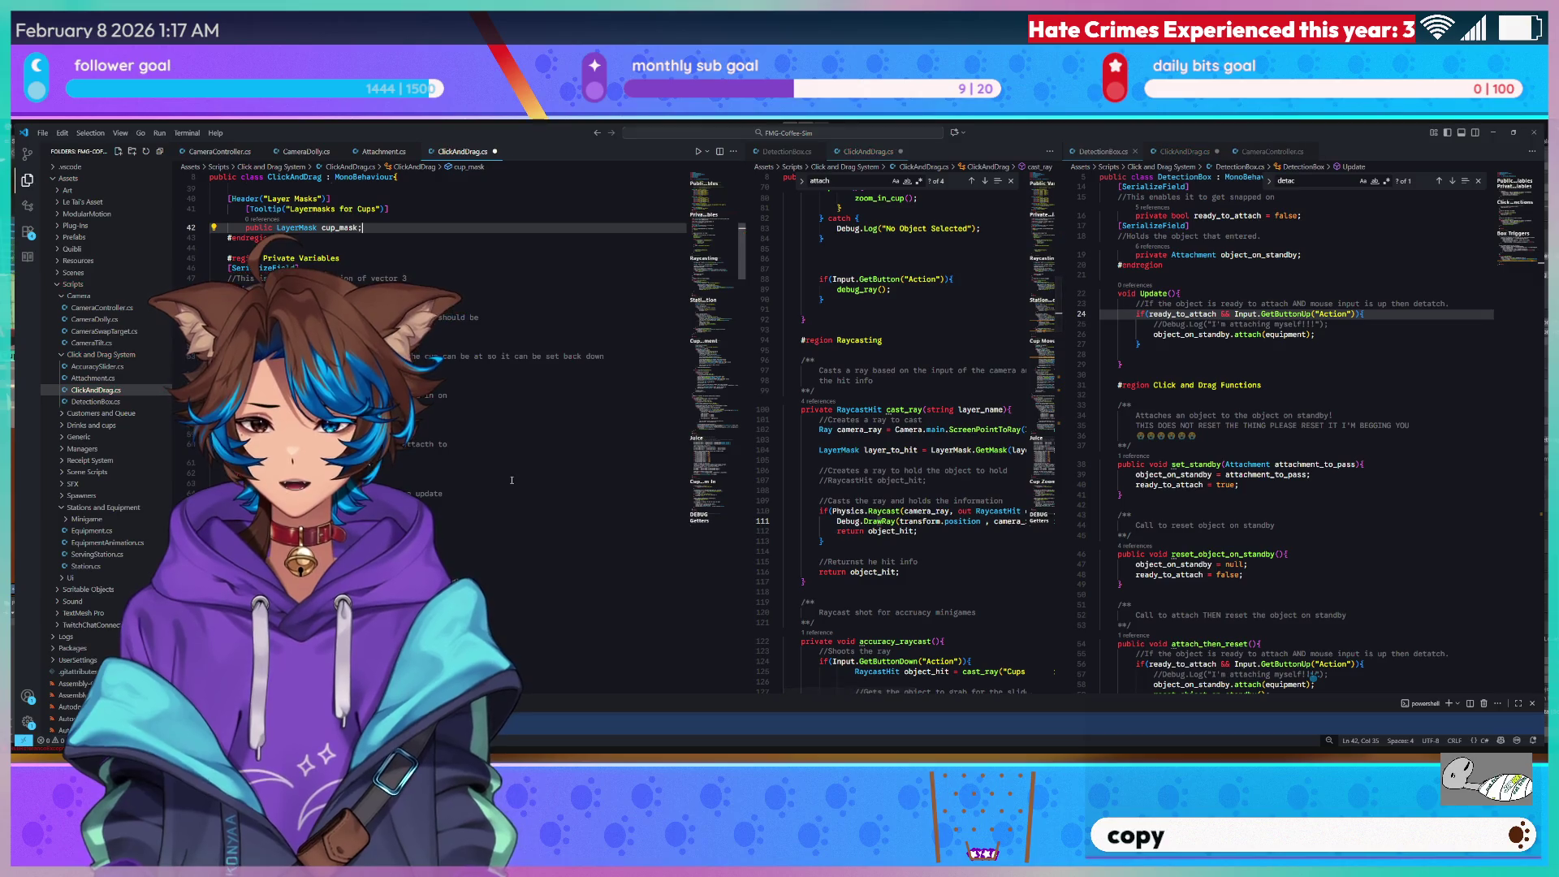
key("ctrl+z")
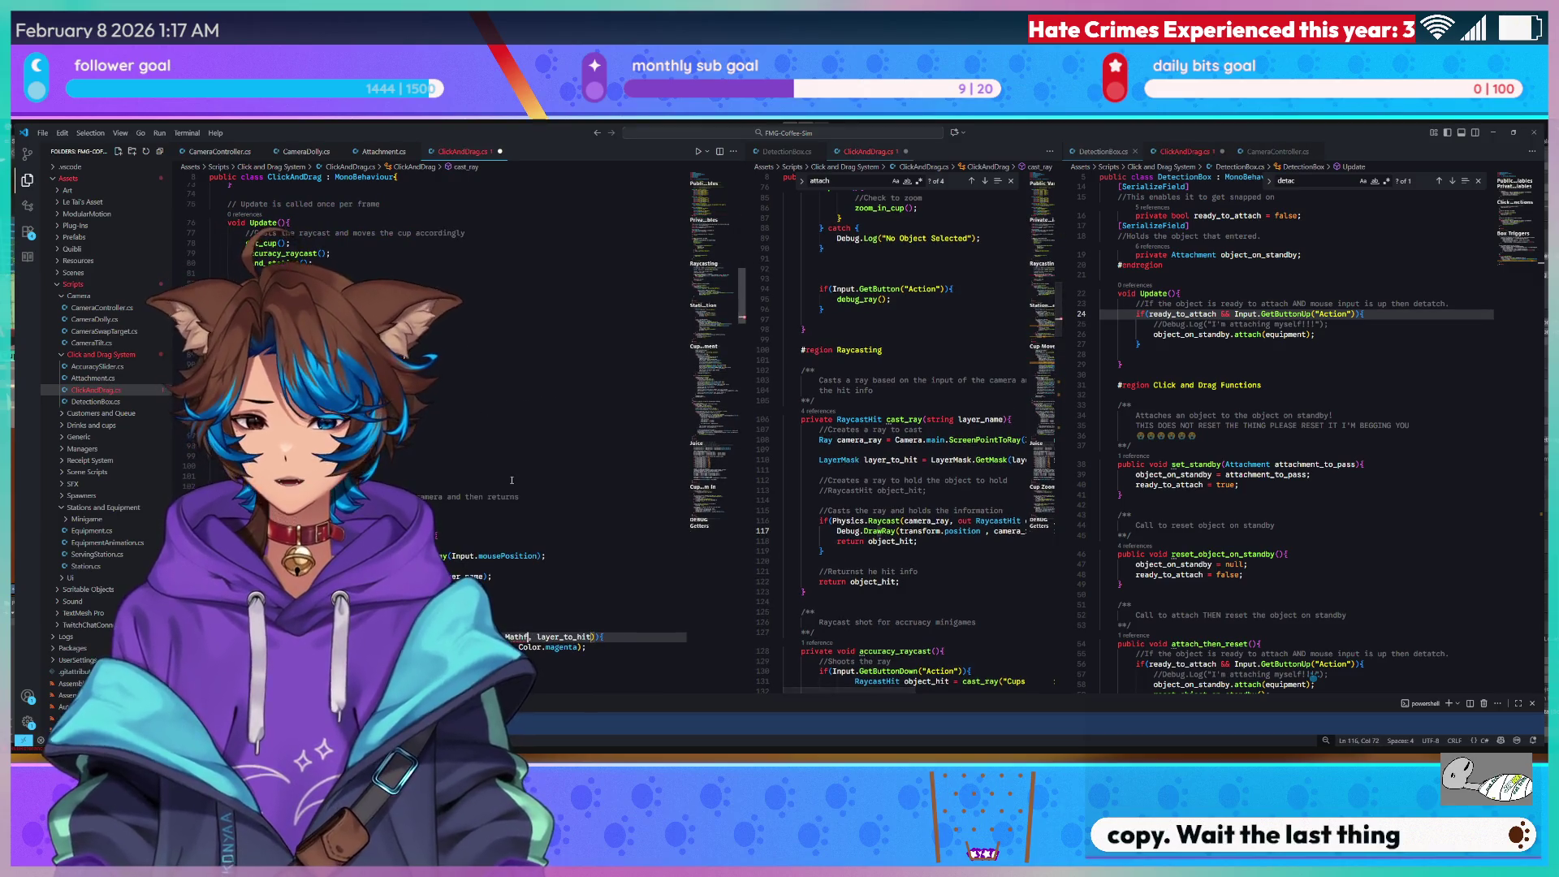
key("ctrl+z")
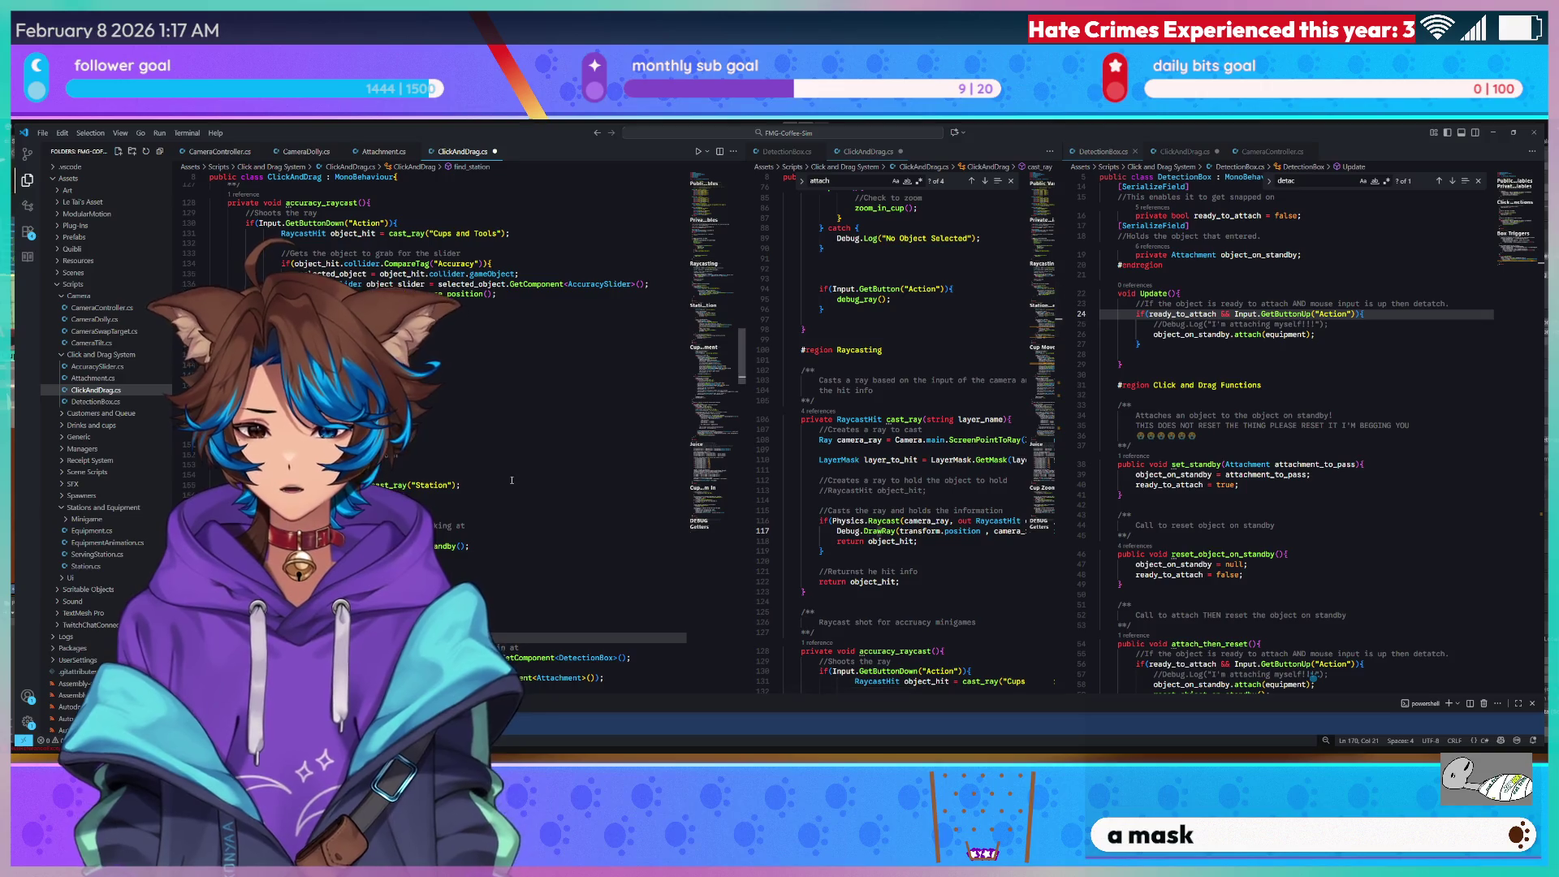
key("ctrl+z")
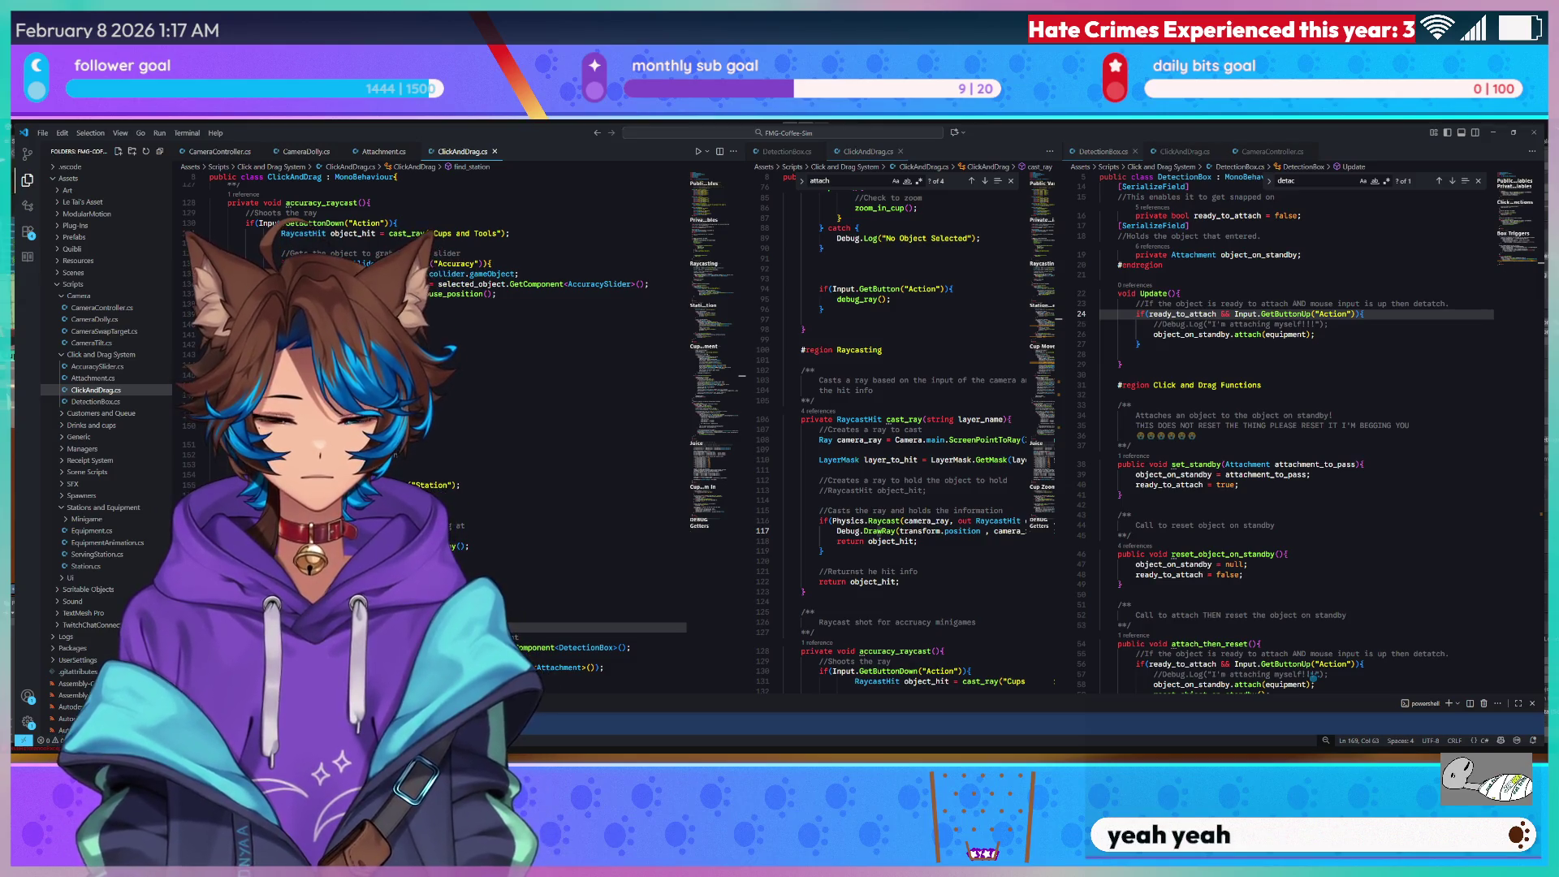
left_click(1494, 133)
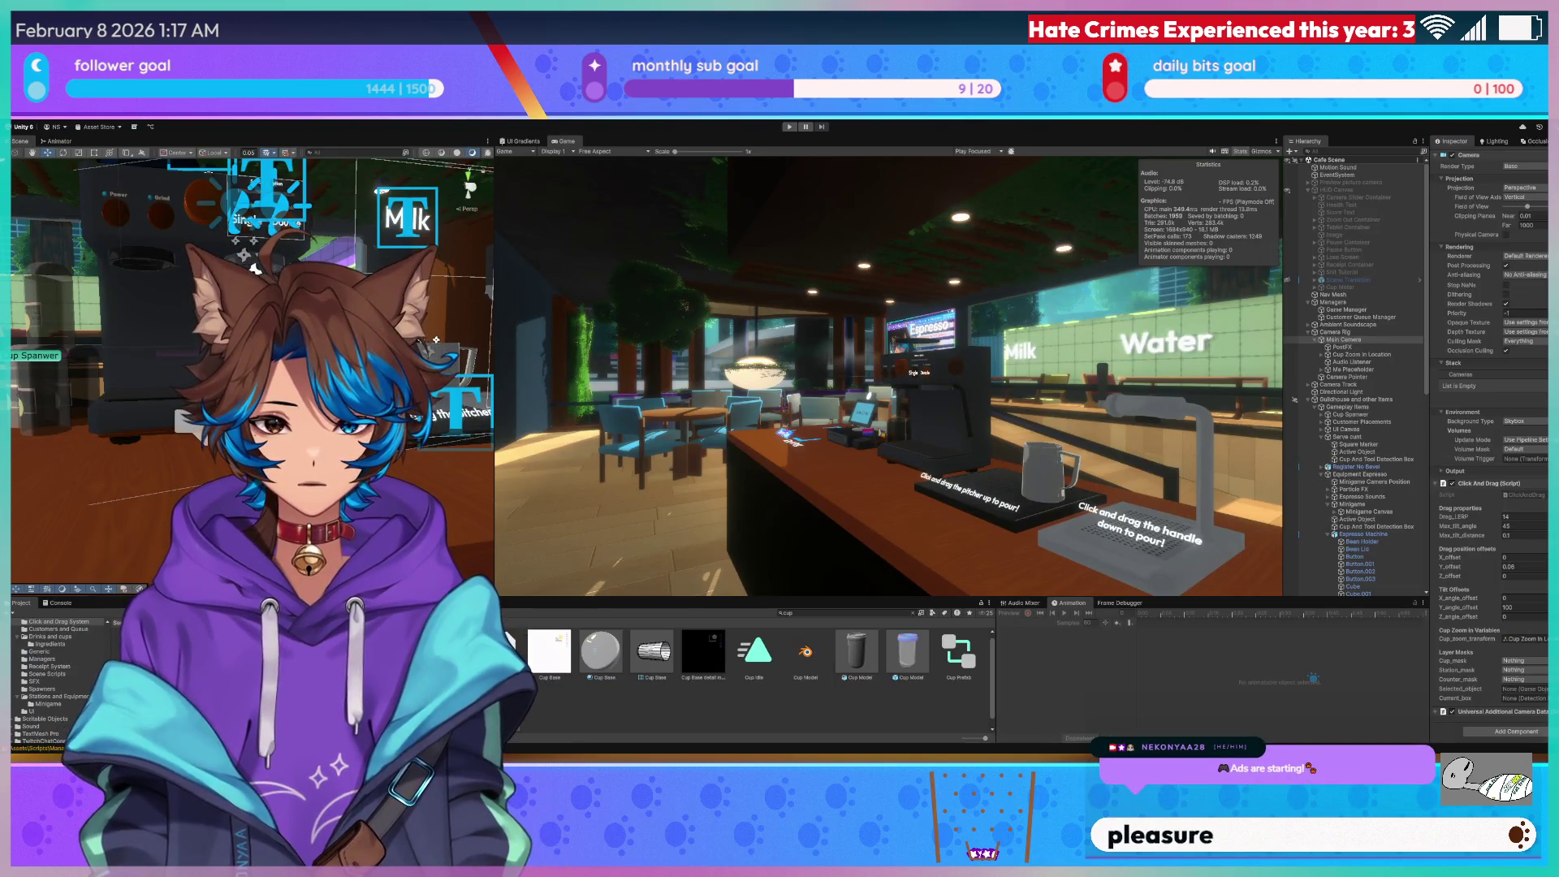
left_click(789, 128)
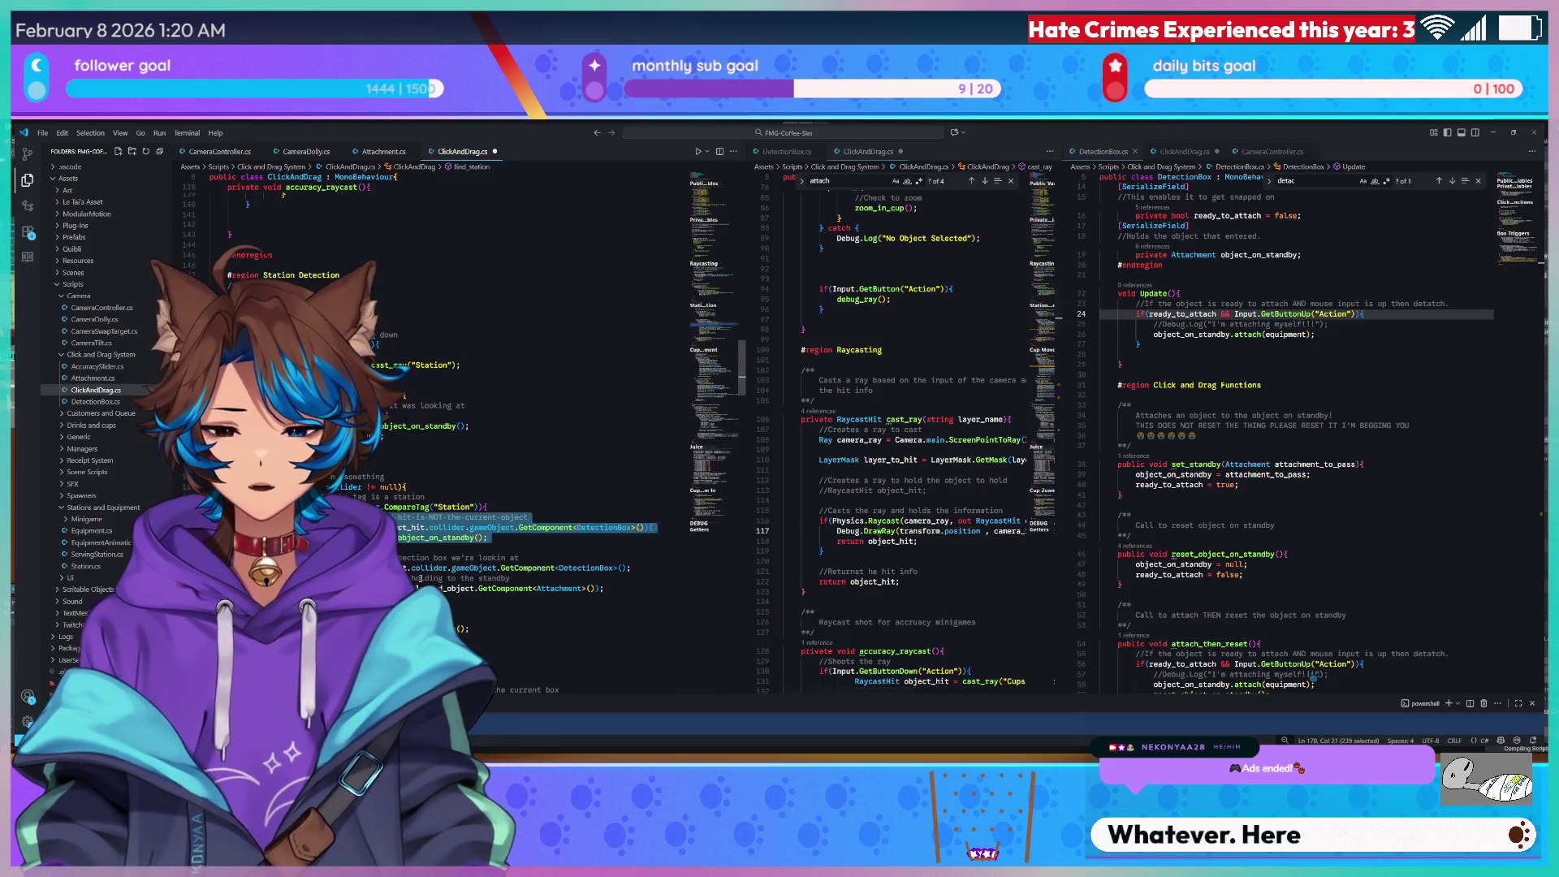
Replace line 172's standby call with Debug.Log("It's the same"); and save ClickAndDrag.cs.
left_click(314, 548)
left_click(329, 537)
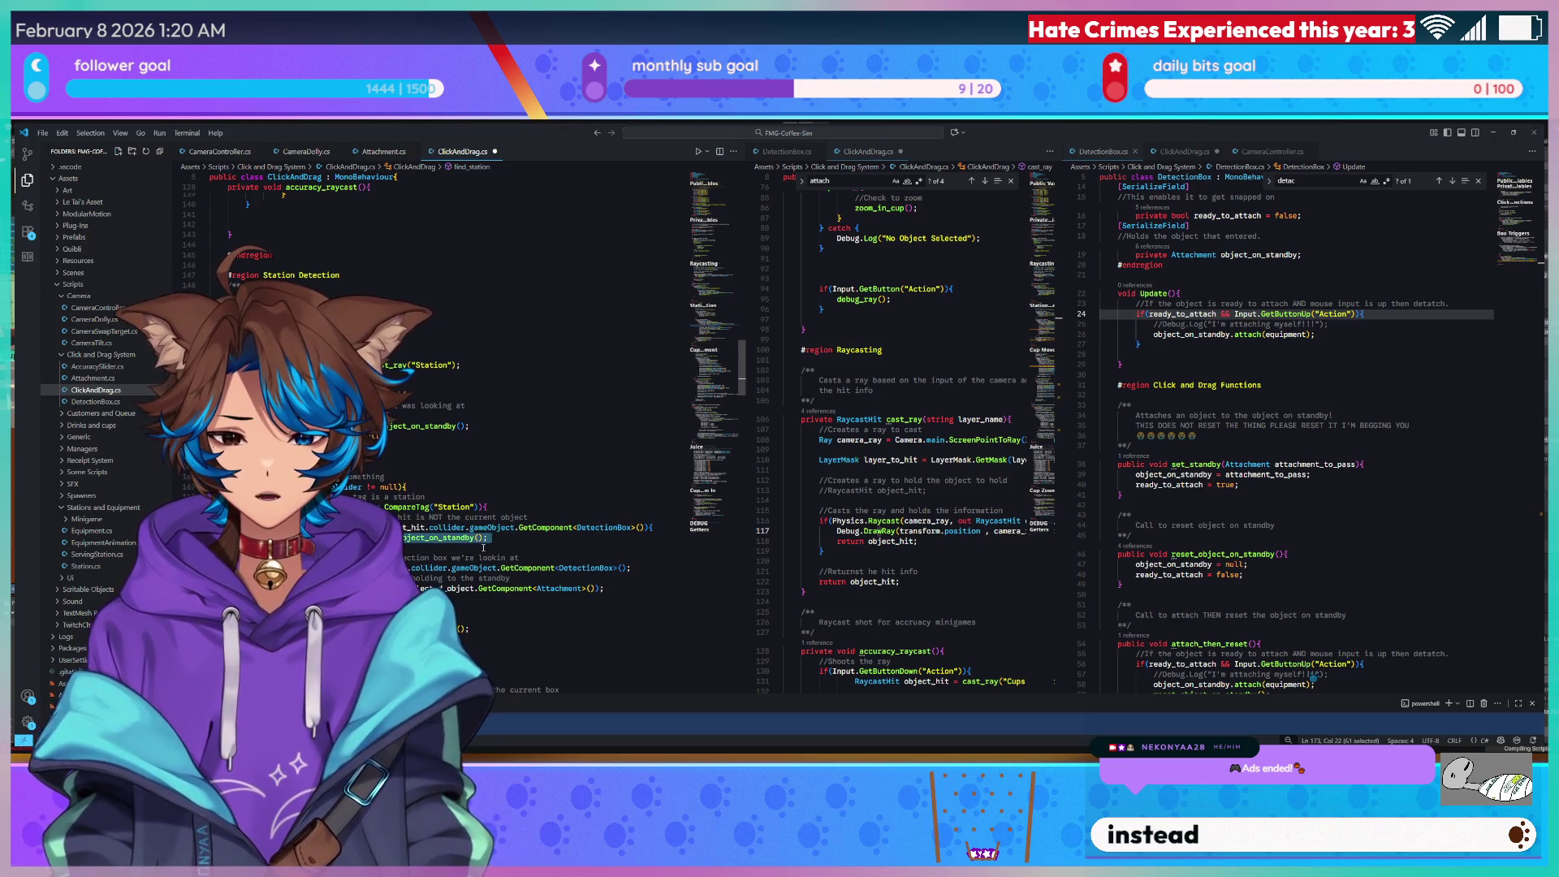
type("Deb")
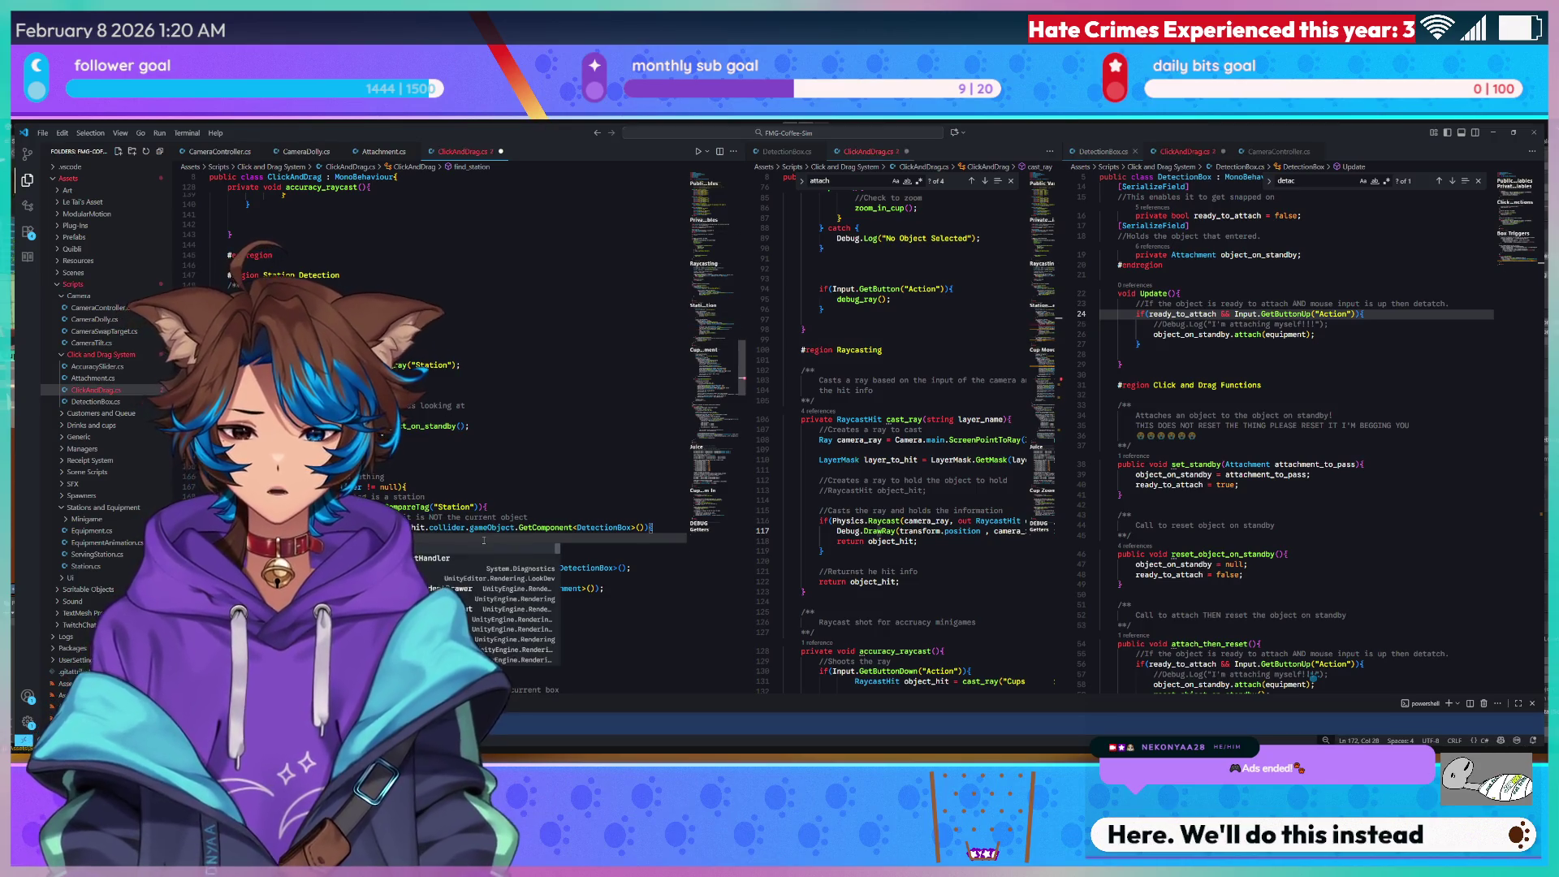
type("ug.og(\"It's the same")
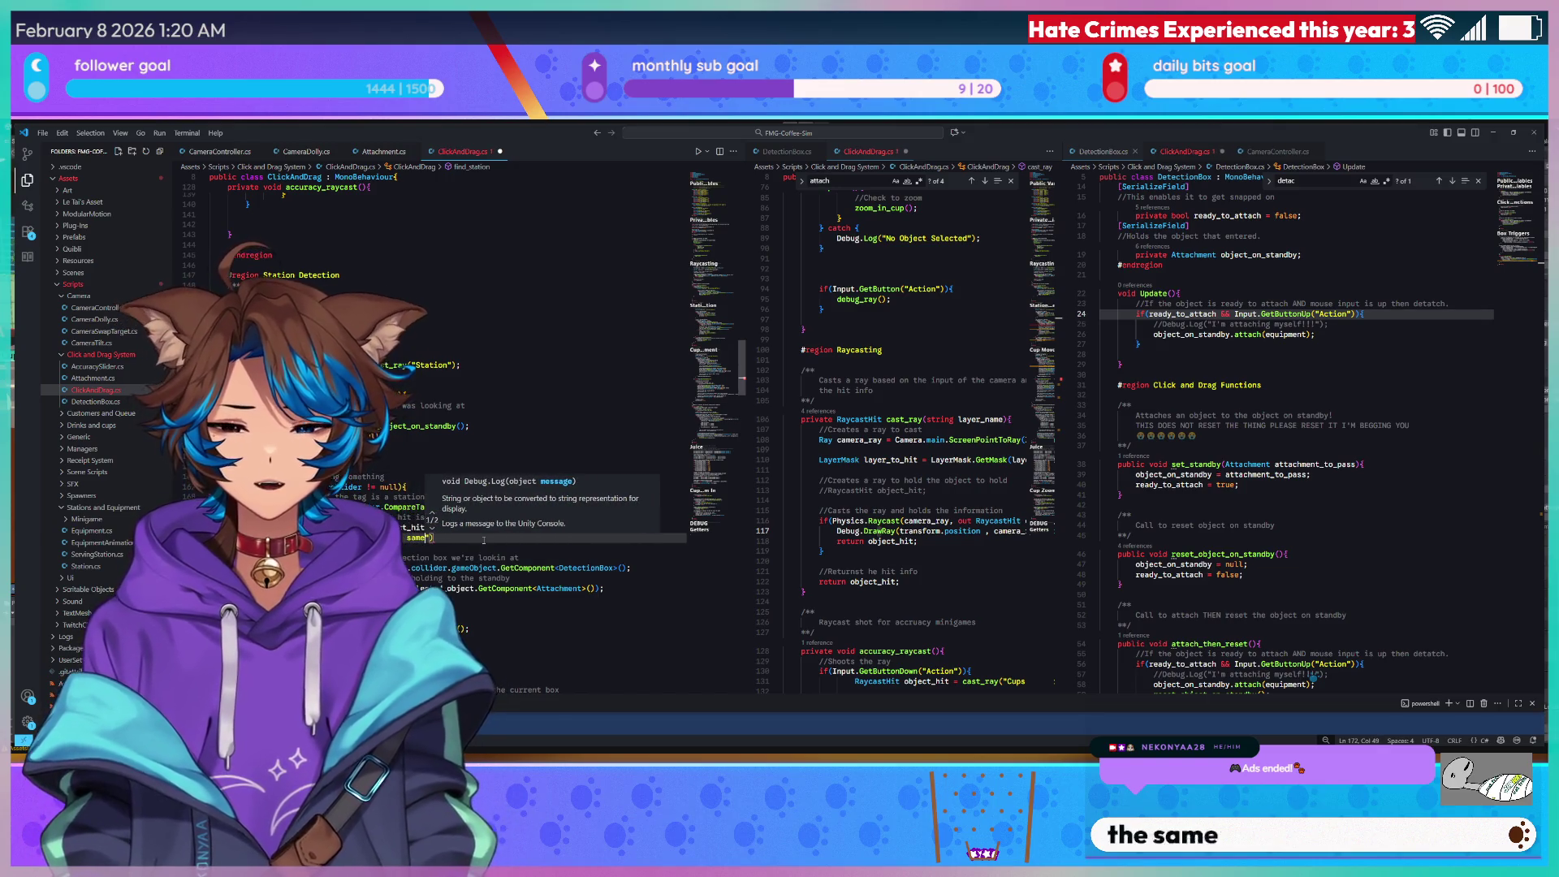
type("\")")
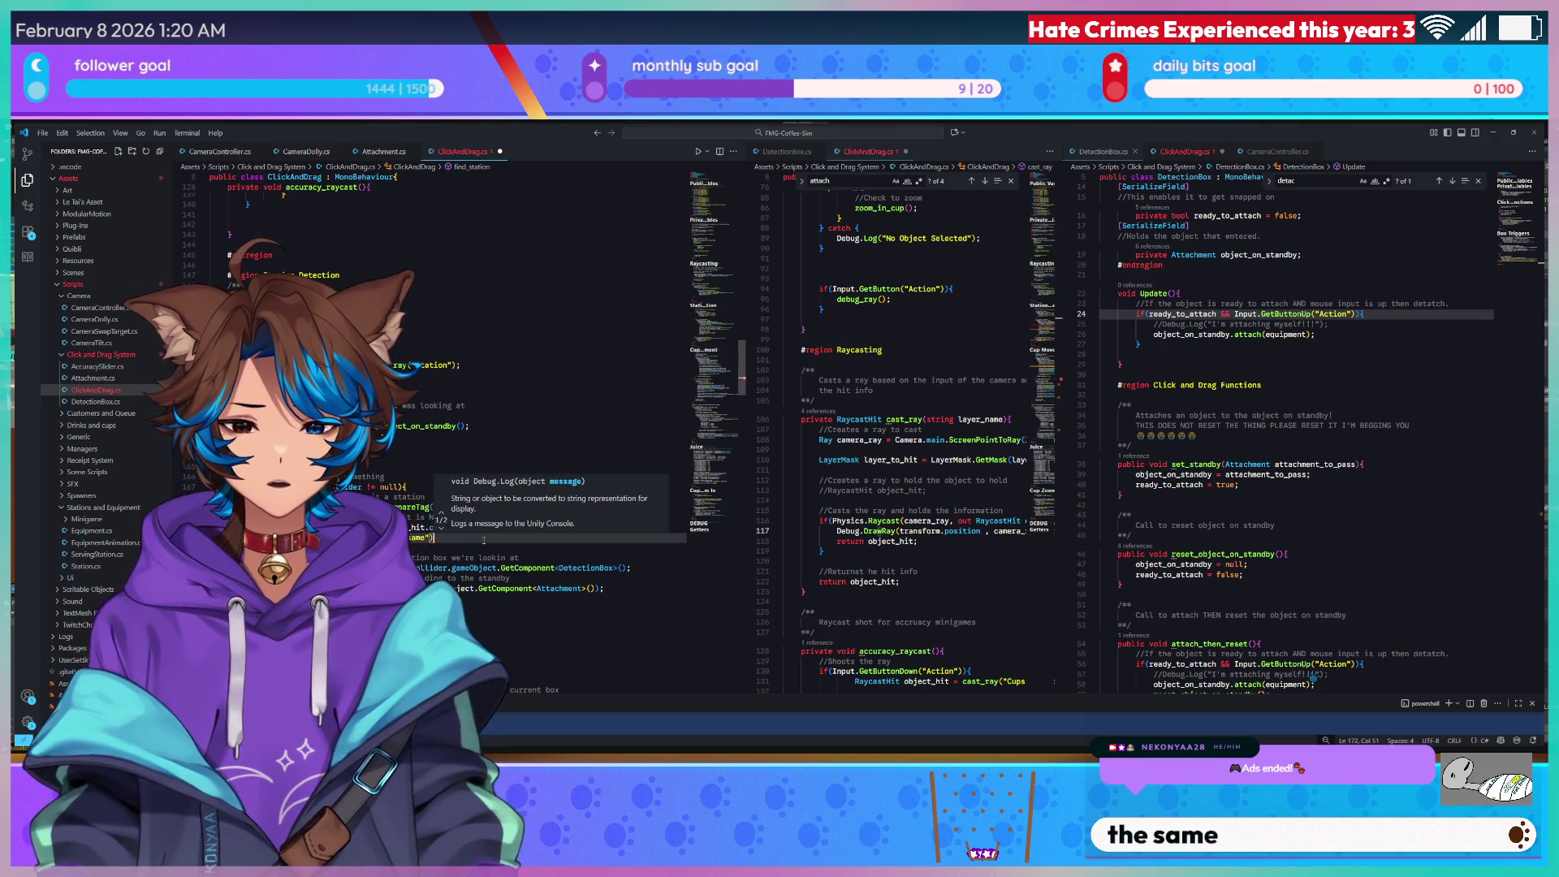
key("Escape")
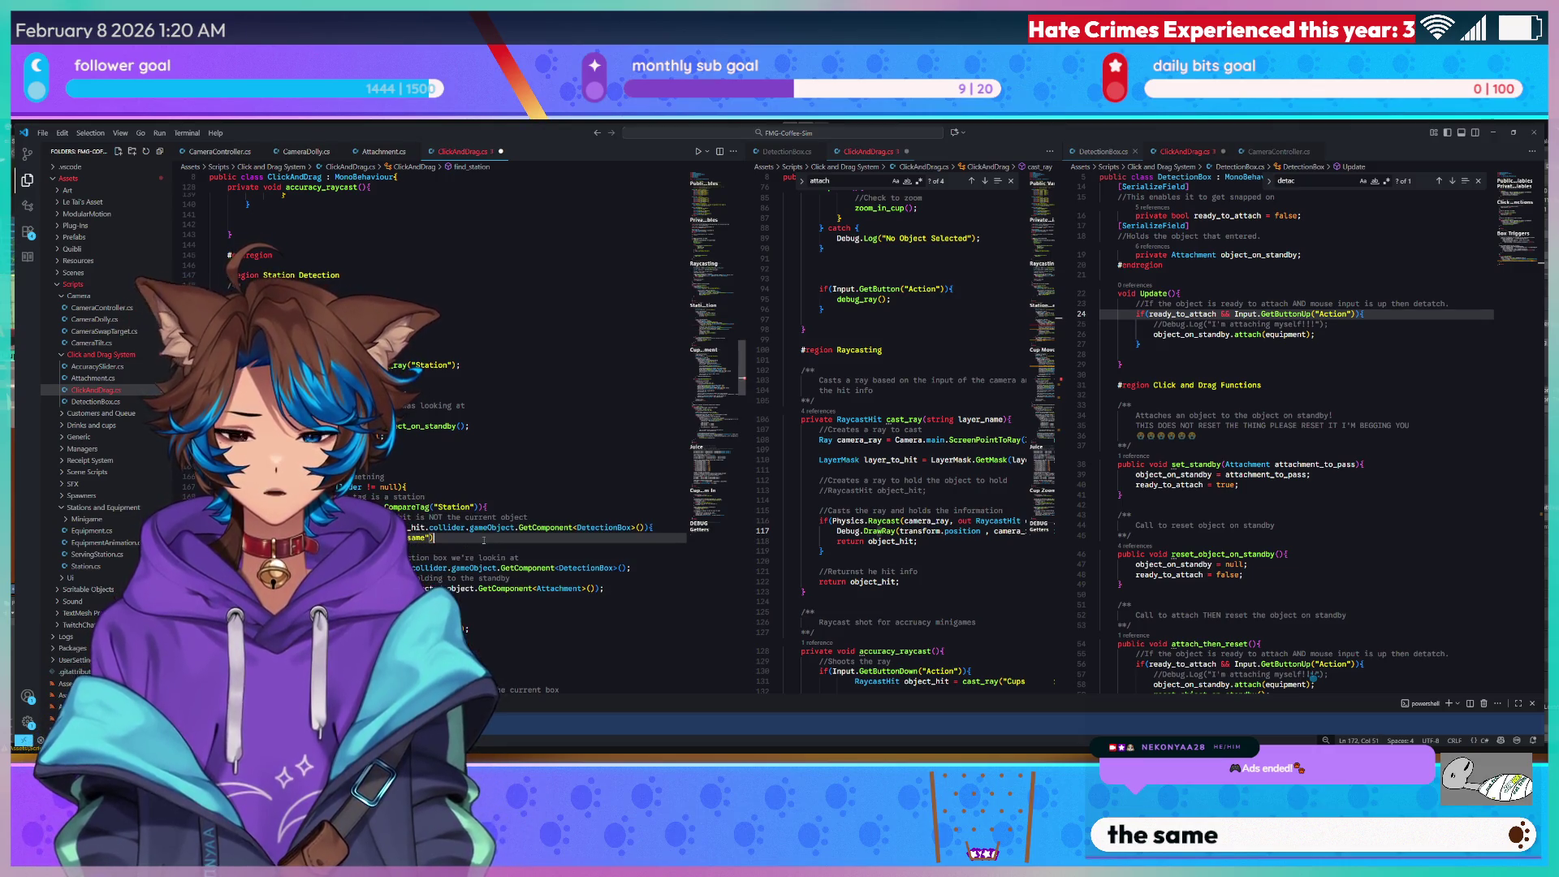
type(";")
key("Up")
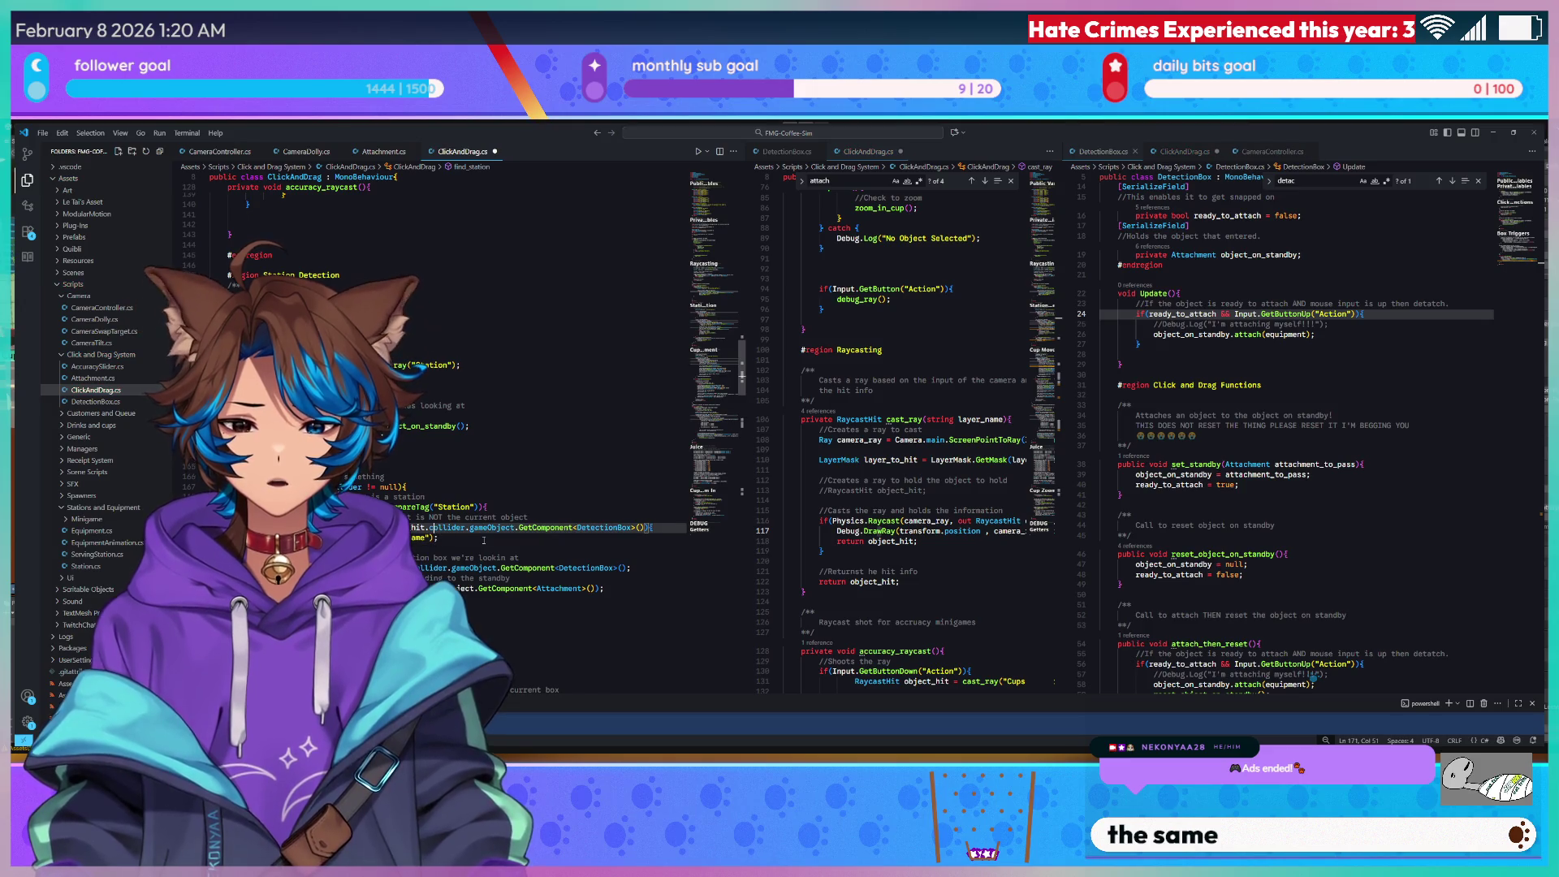
key("ctrl+s")
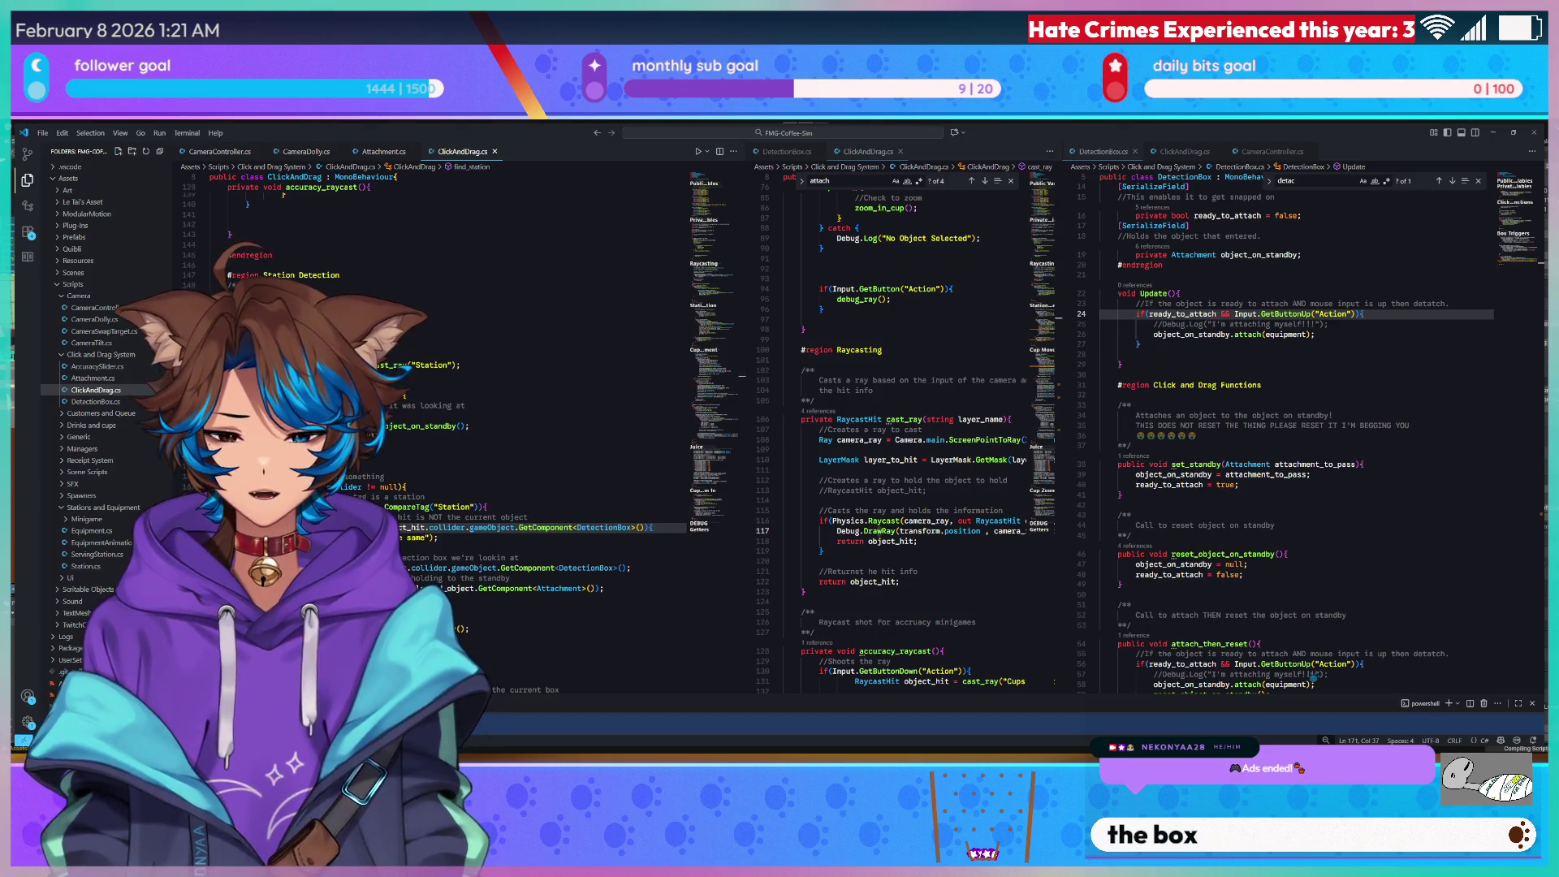
key("alt+Tab")
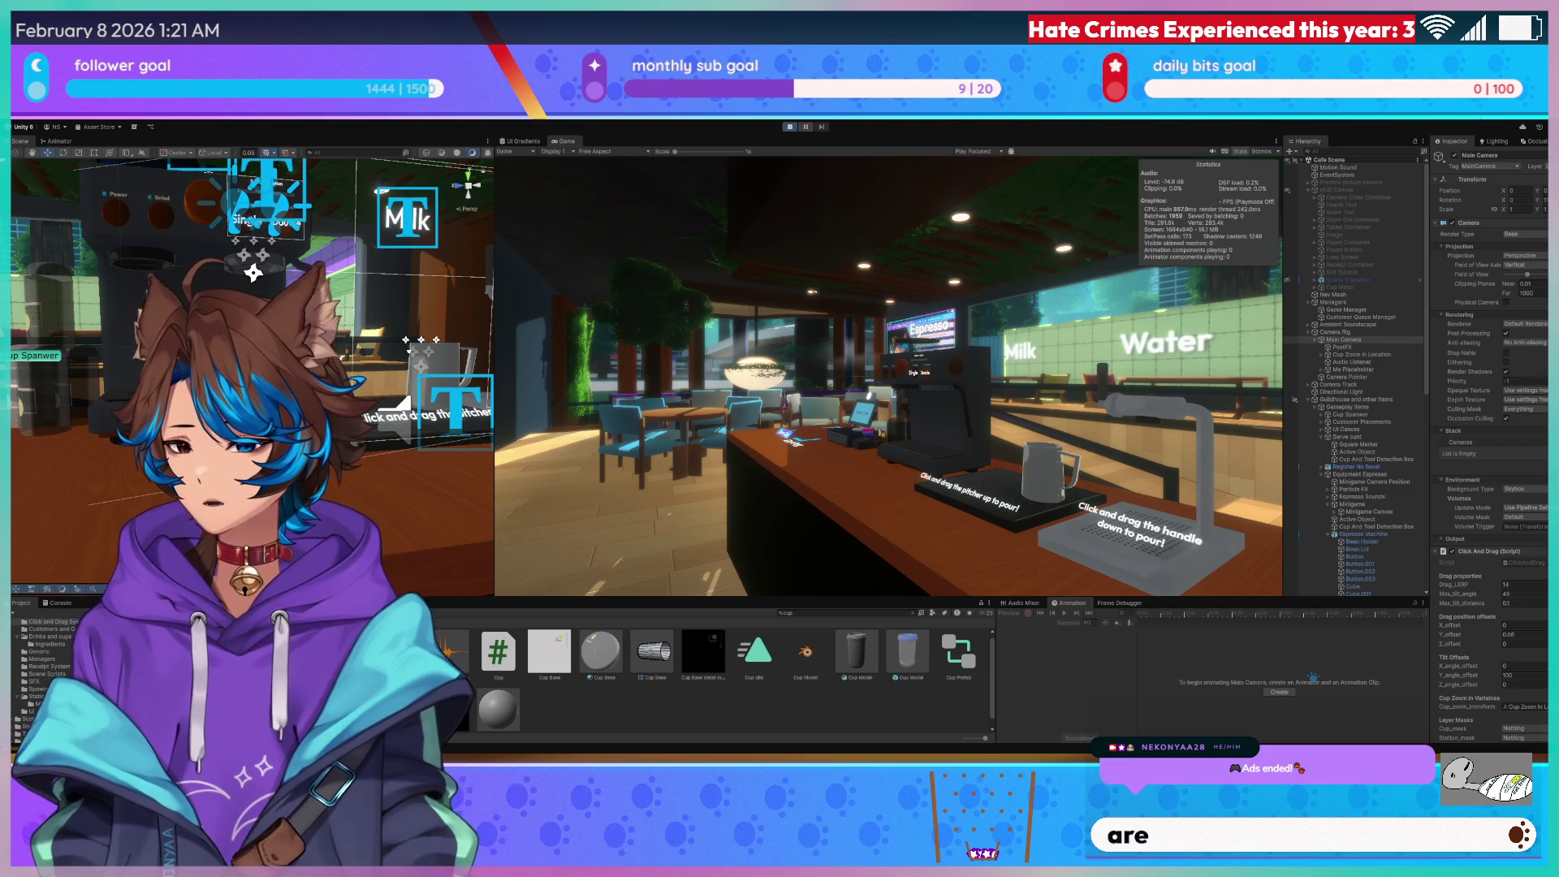
Back out of the pouring close-up to the counter where the customer waits.
key("Escape")
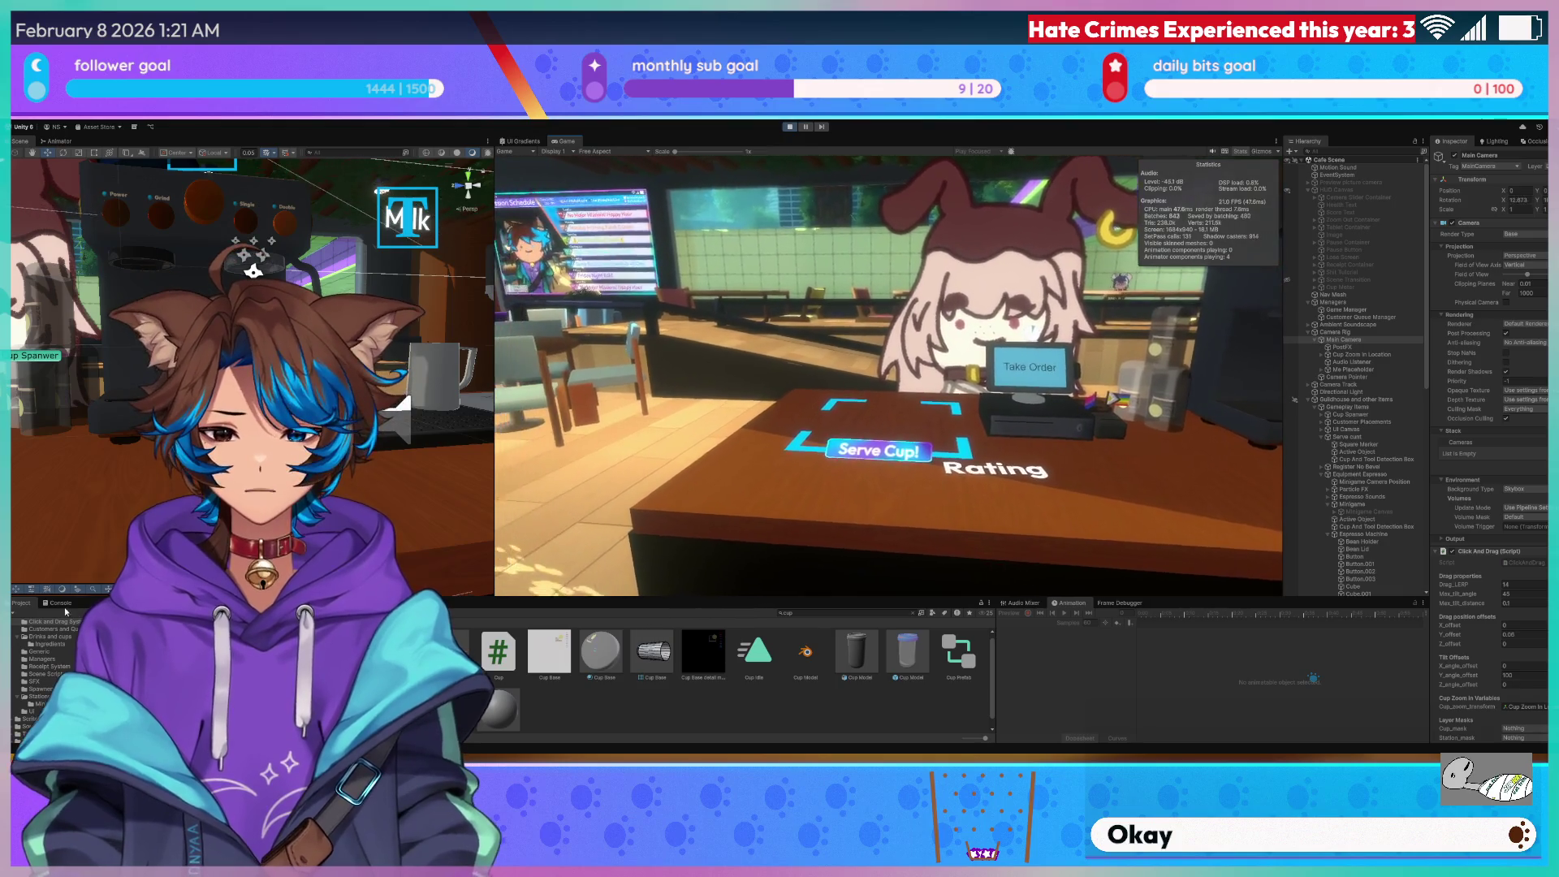
Show the Console and drag the glass cup to the espresso machine, zooming in and out.
key("ctrl+shift+c")
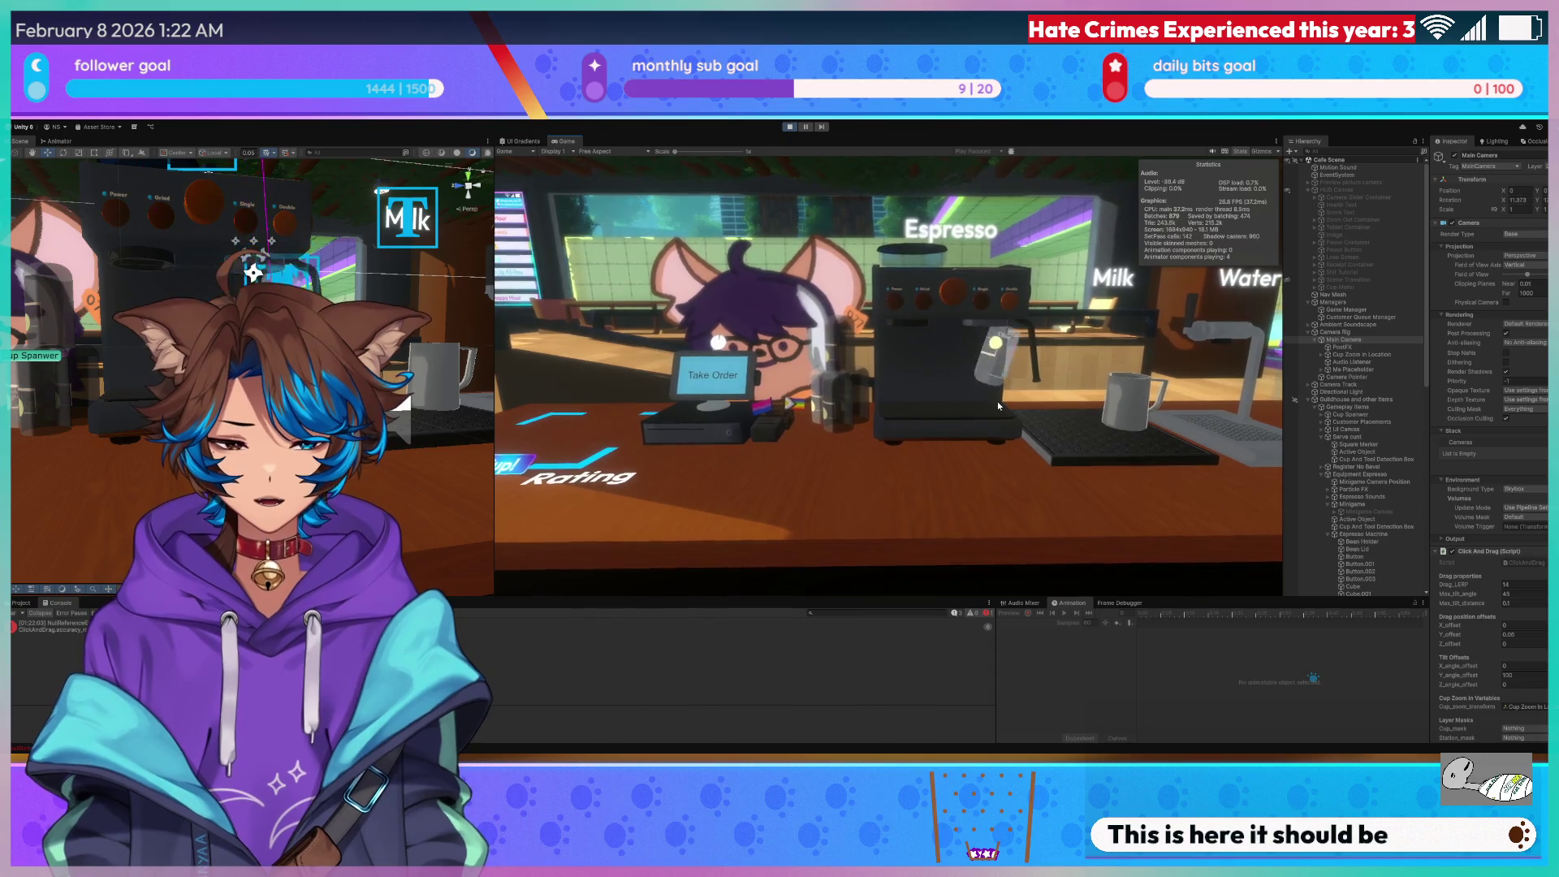
left_click(976, 397)
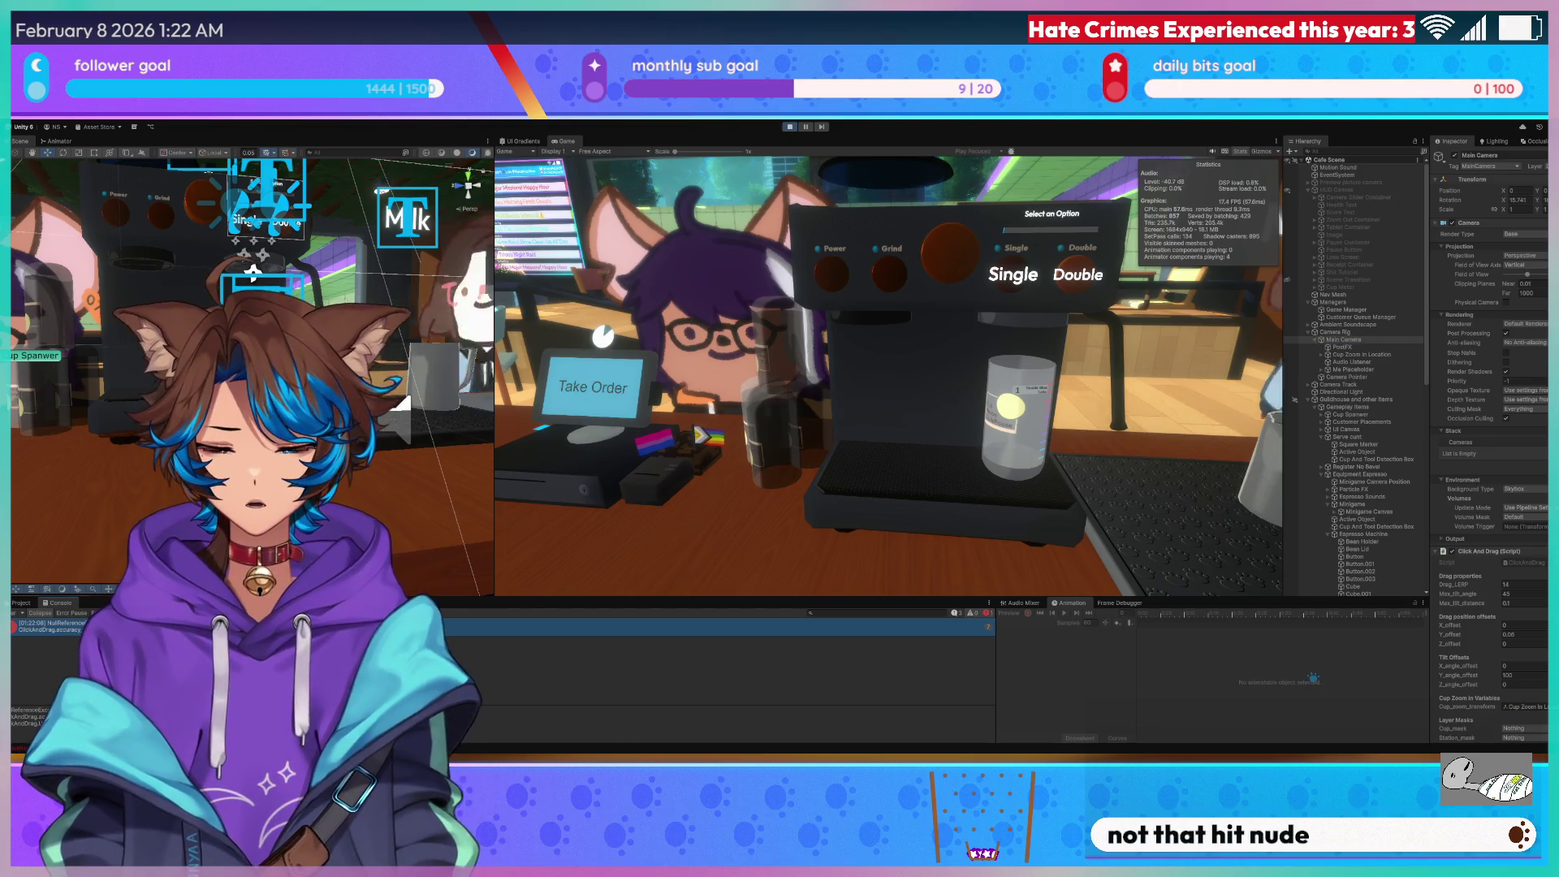
left_click_drag(962, 480, 971, 421)
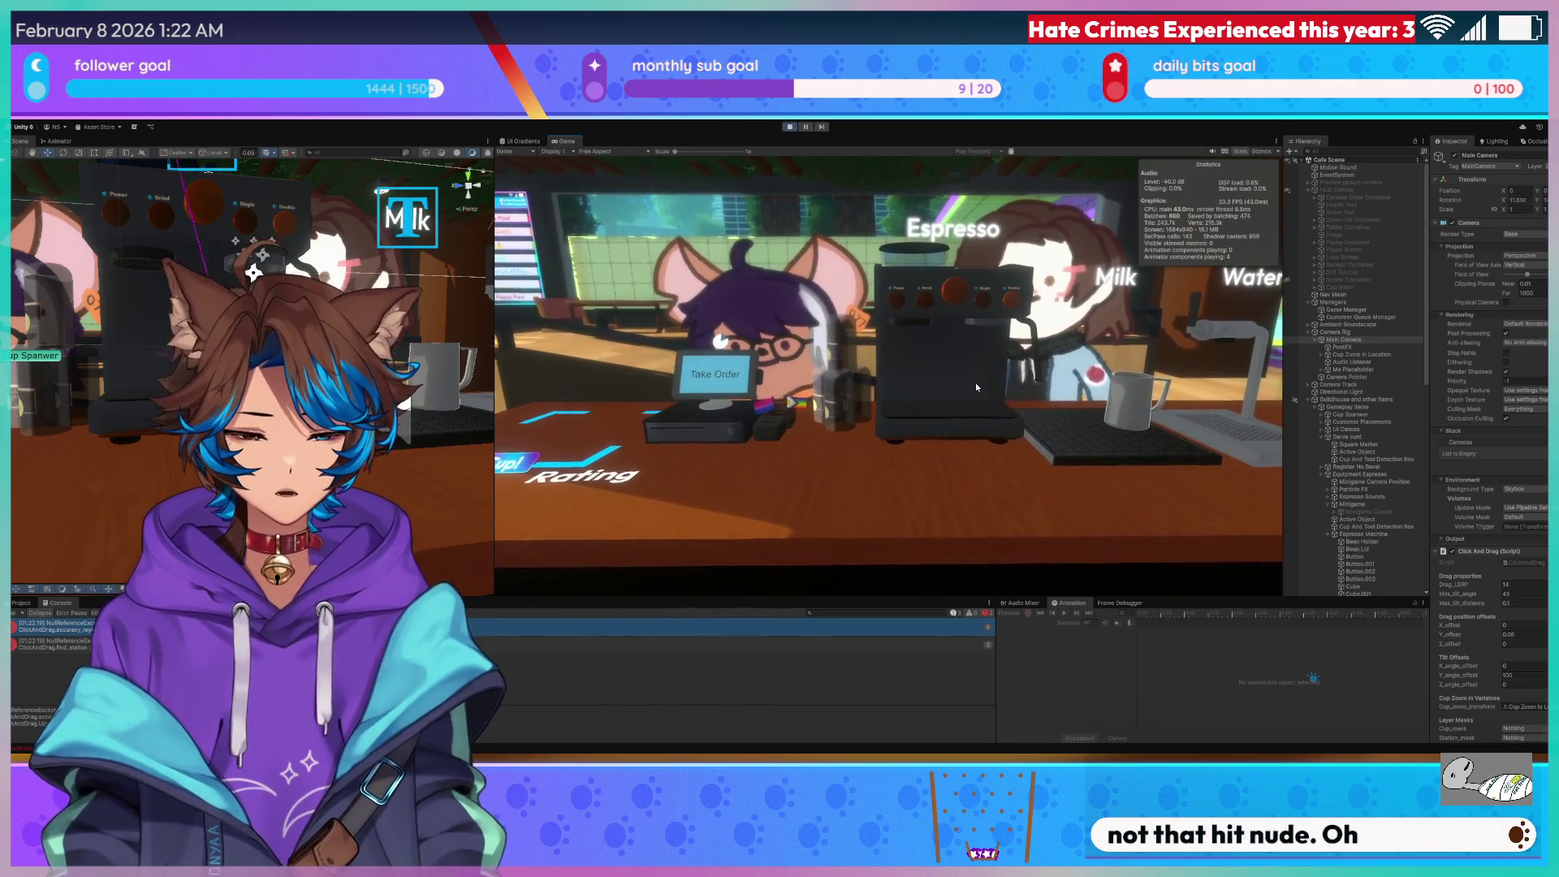
left_click(976, 382)
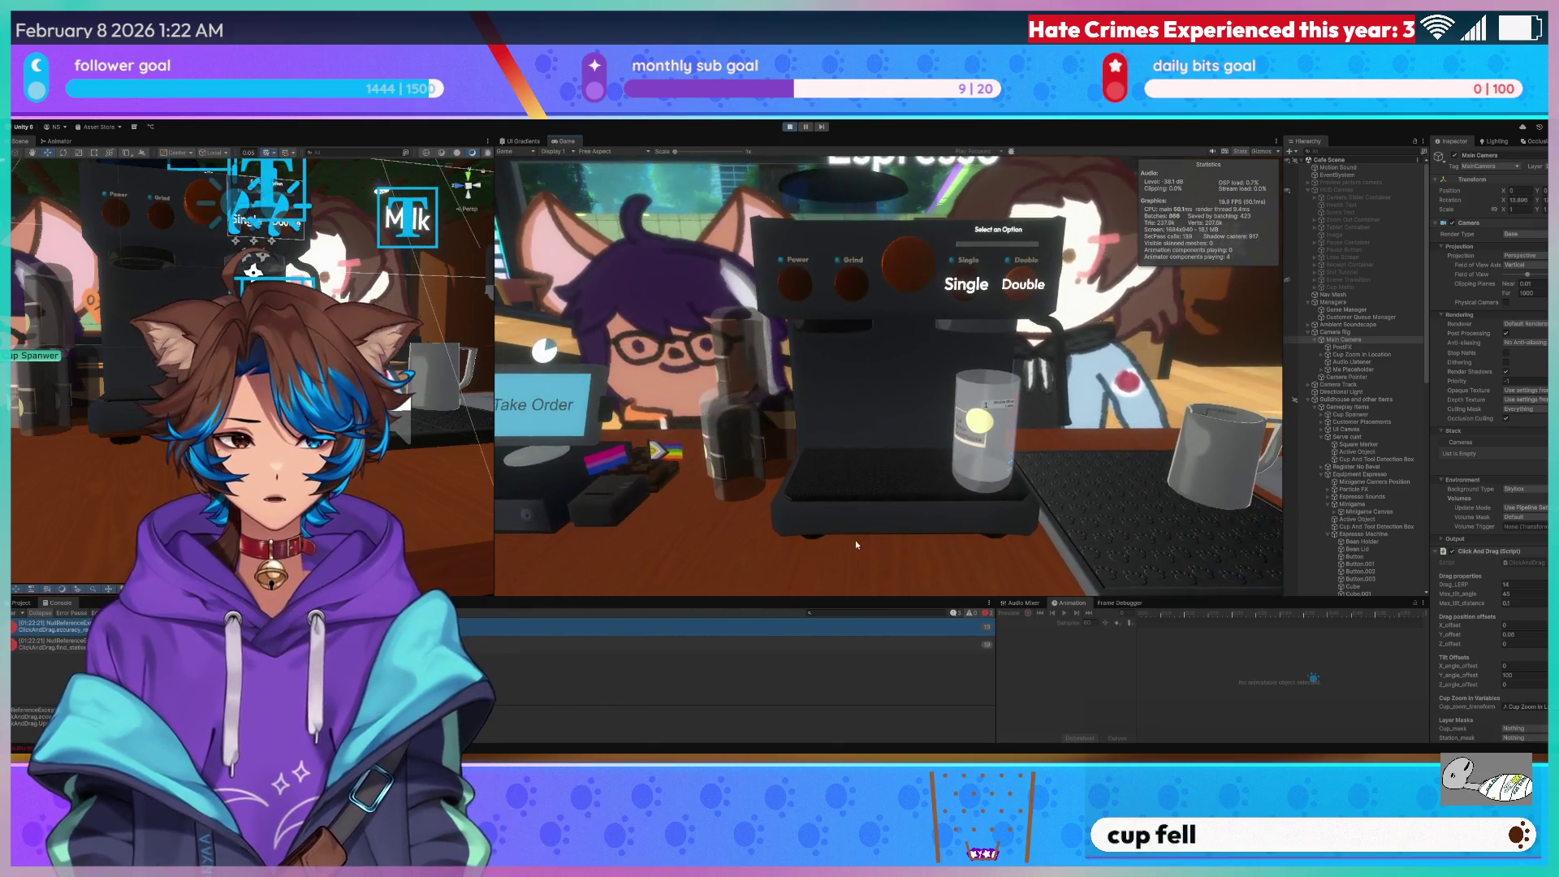
left_click(855, 539)
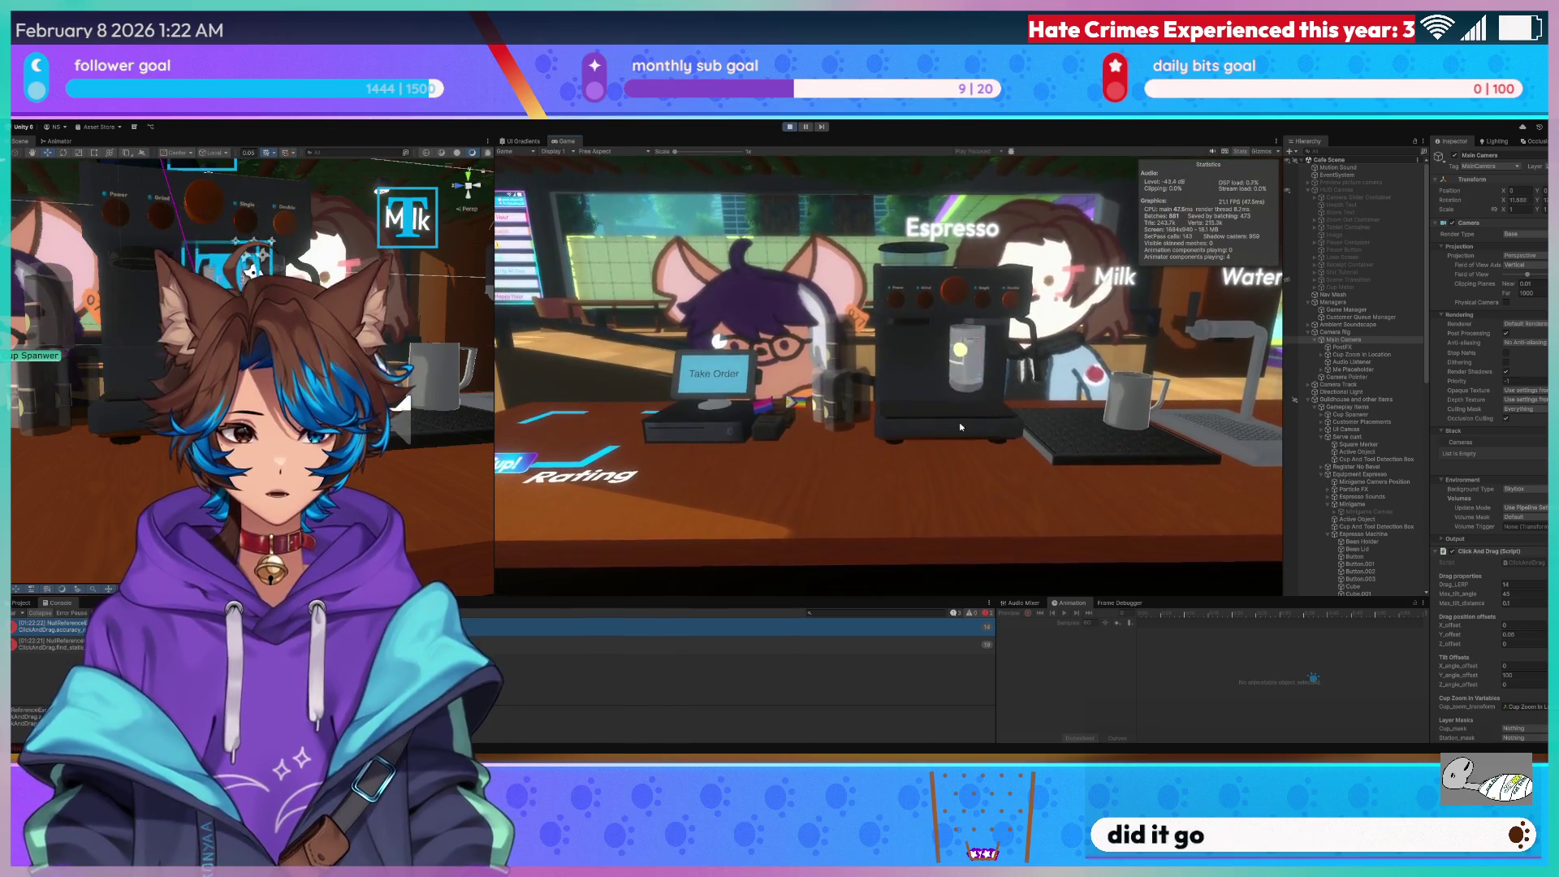
Move the glass up under the espresso spout to get the Single/Double prompt, then stop the game.
left_click(953, 451)
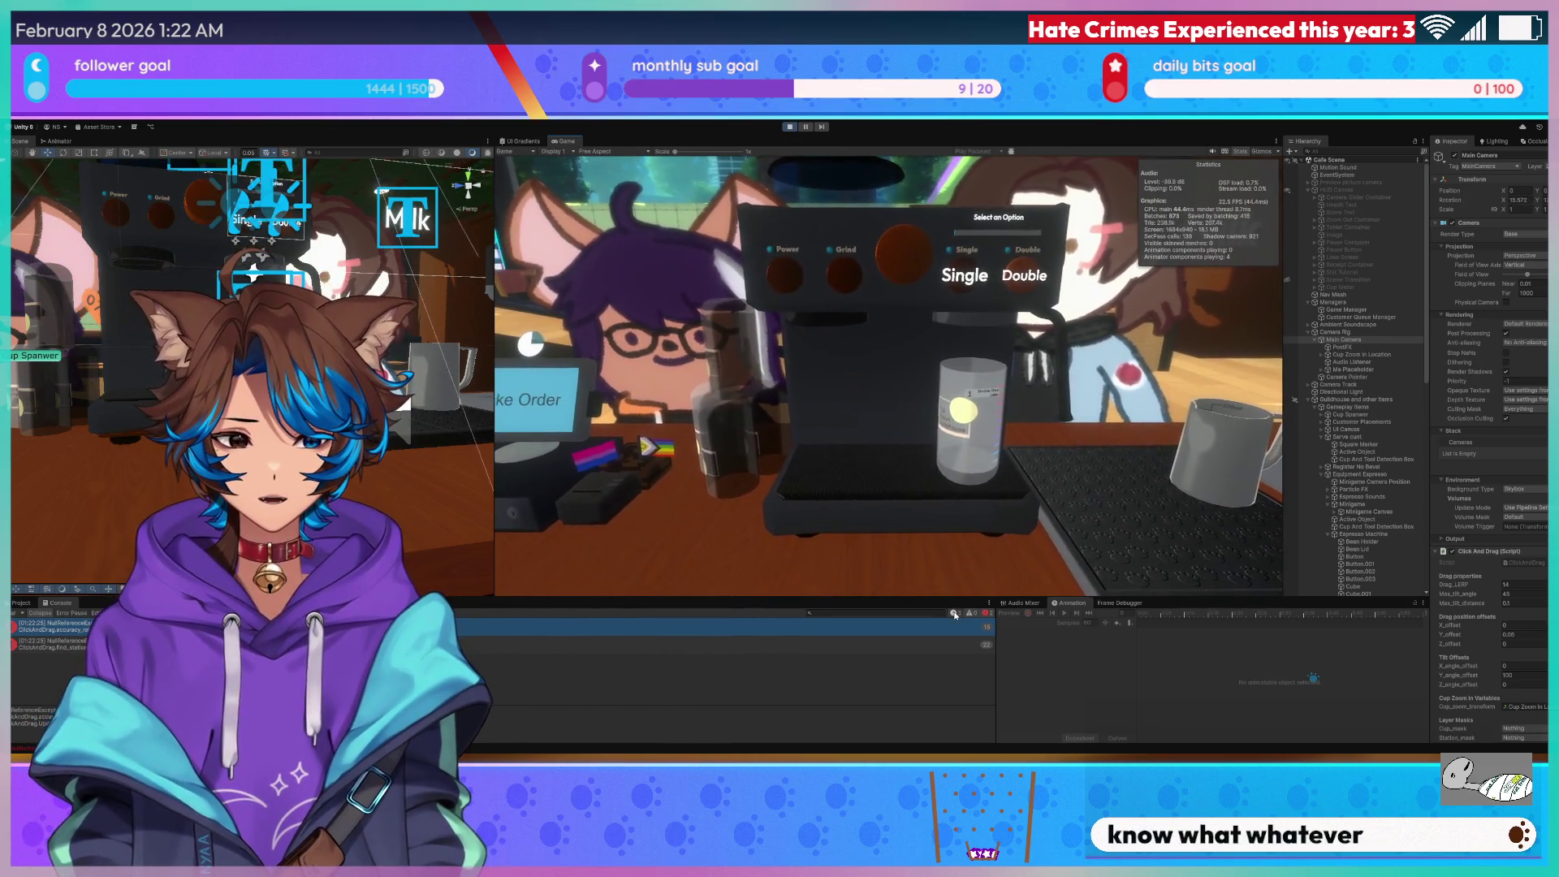
left_click(983, 478)
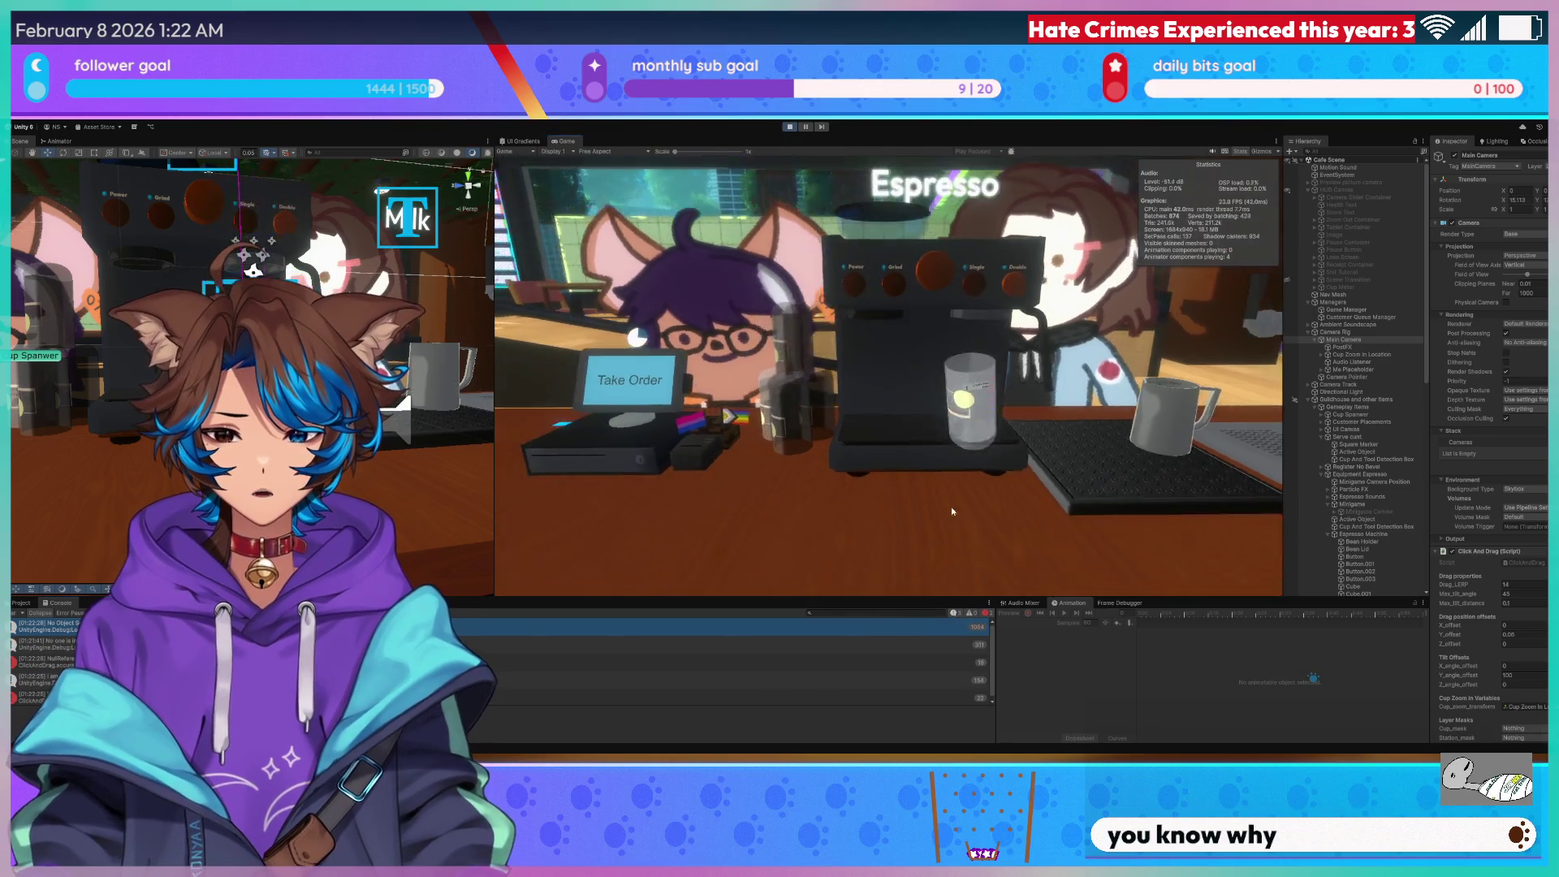
left_click_drag(939, 509, 987, 414)
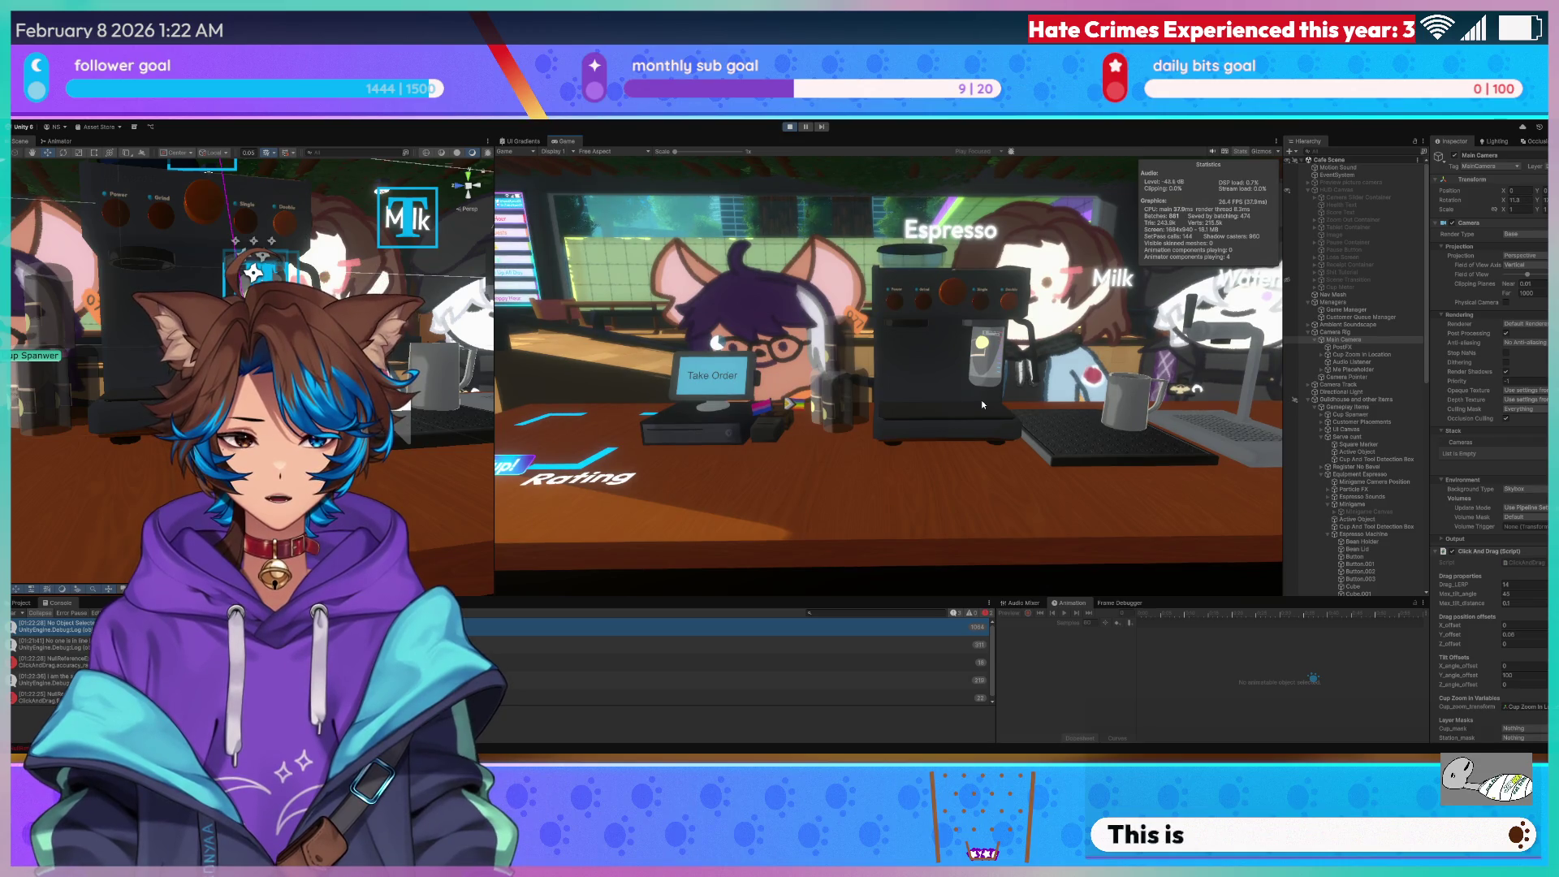
left_click(981, 400)
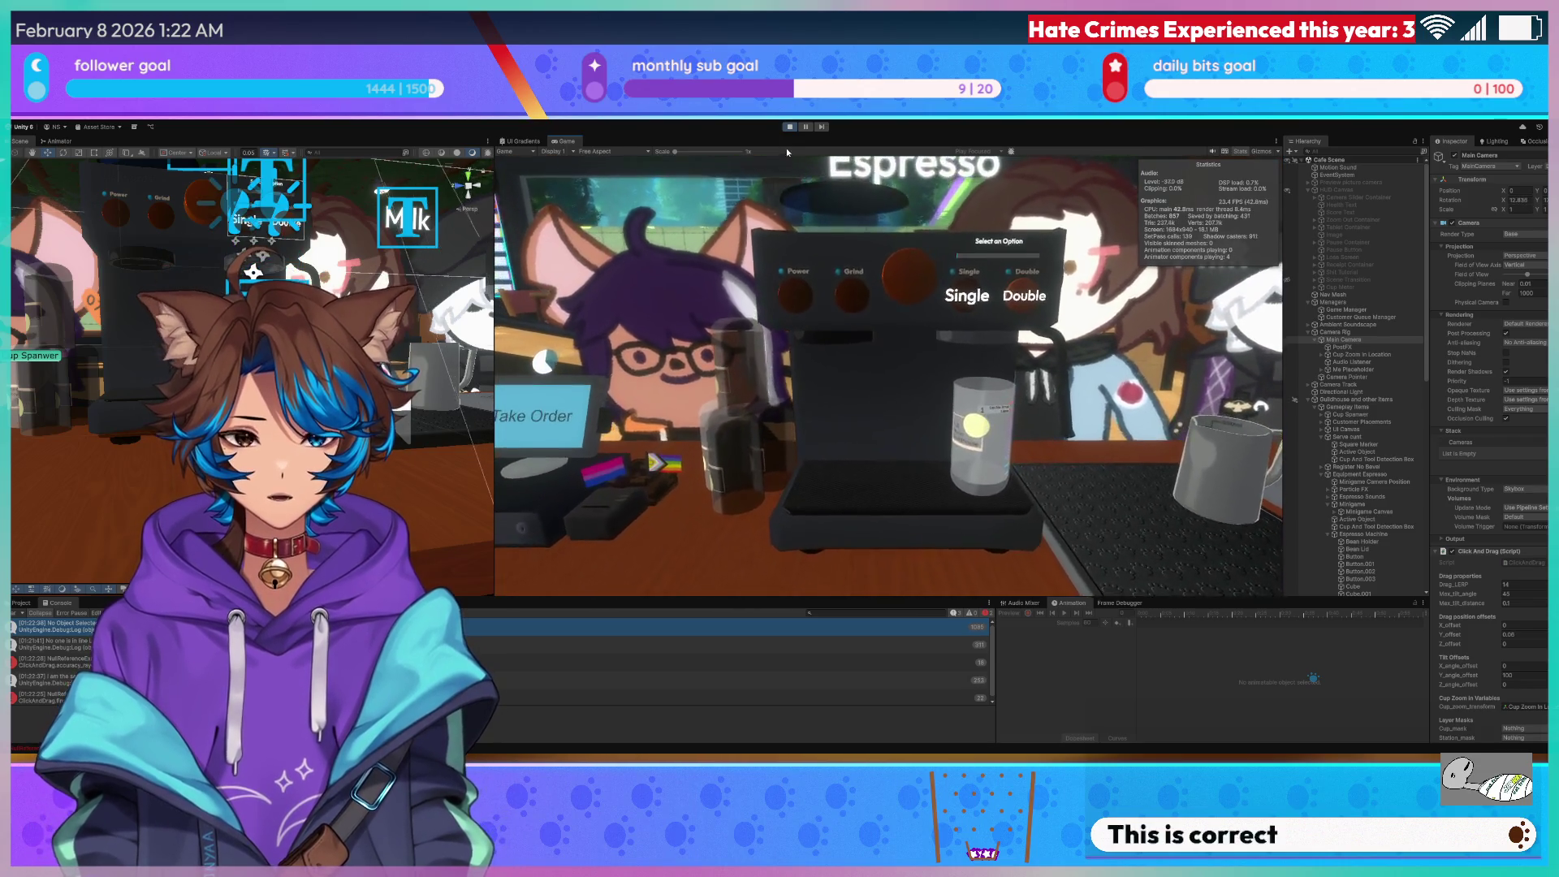
left_click(789, 127)
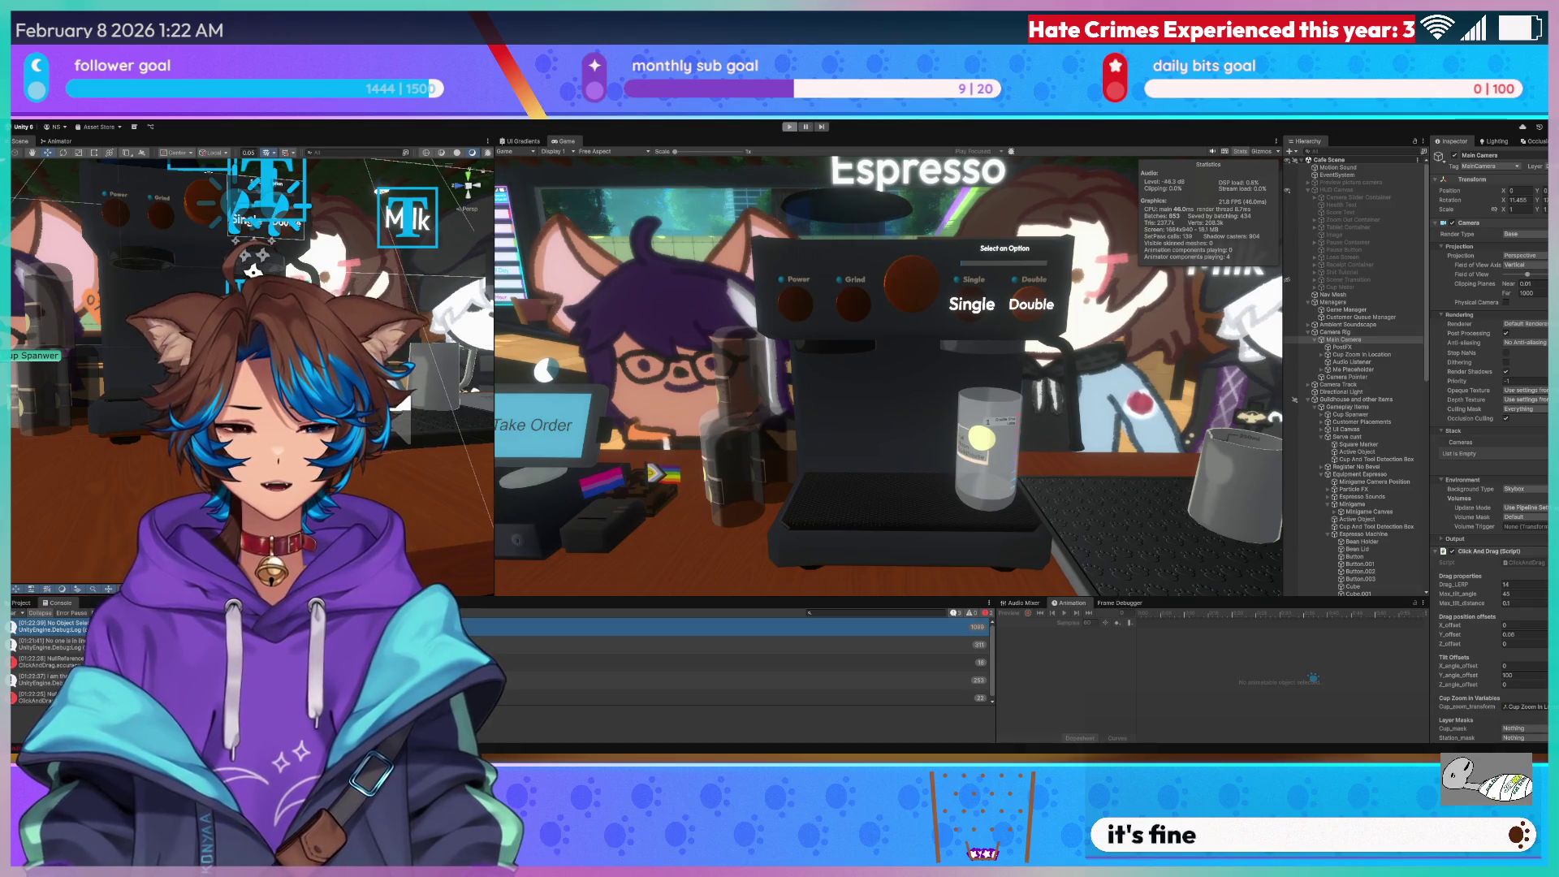
Replace the leftover text on line 172 of ClickAndDrag.cs with an early return;.
key("alt+Tab")
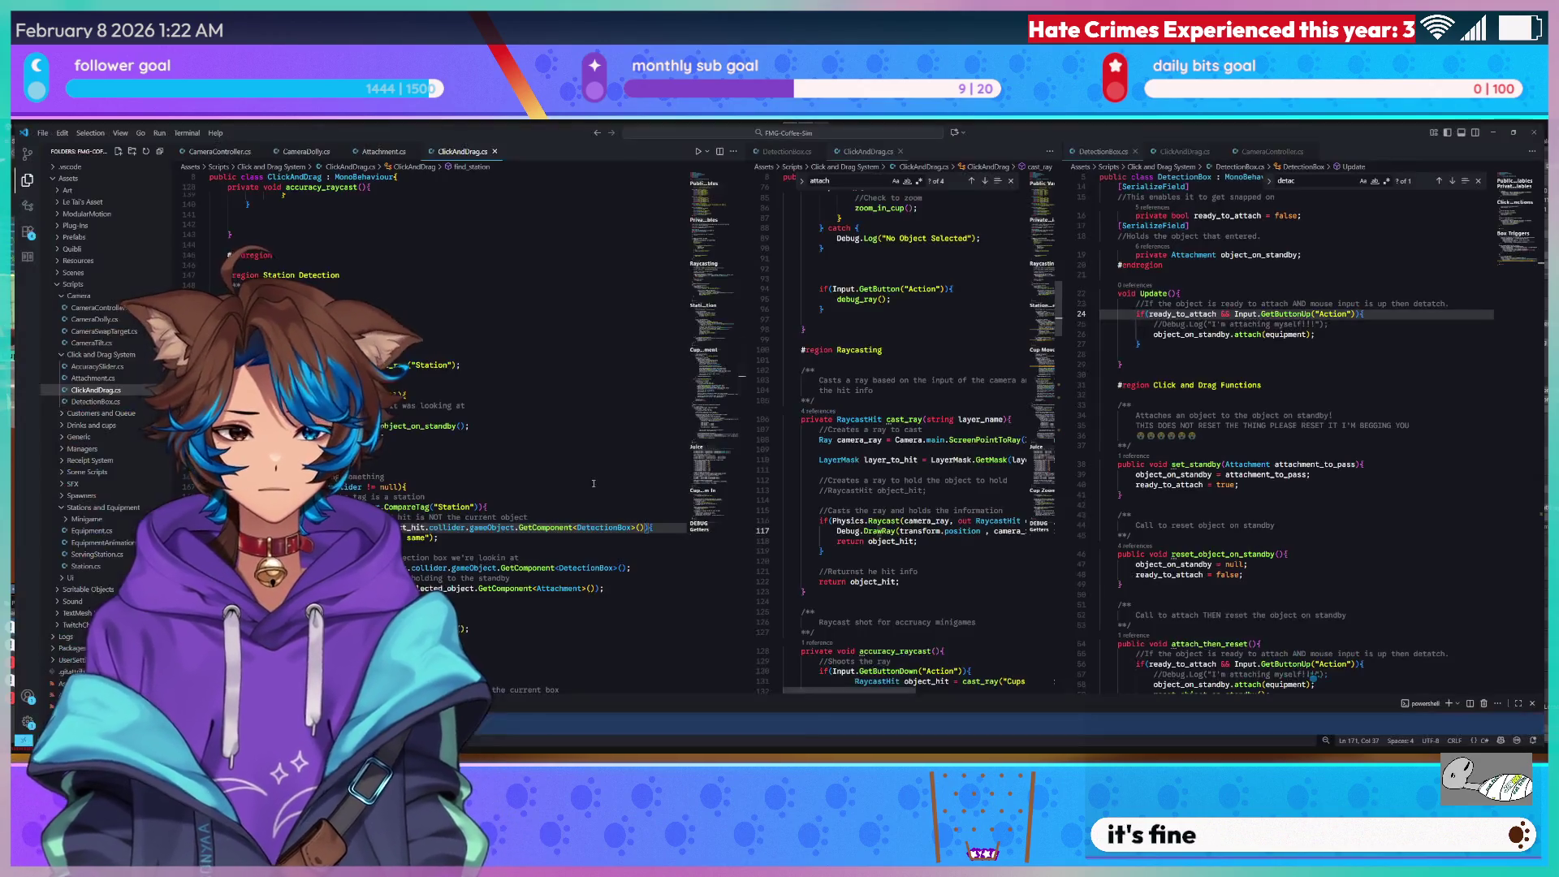
left_click(462, 536)
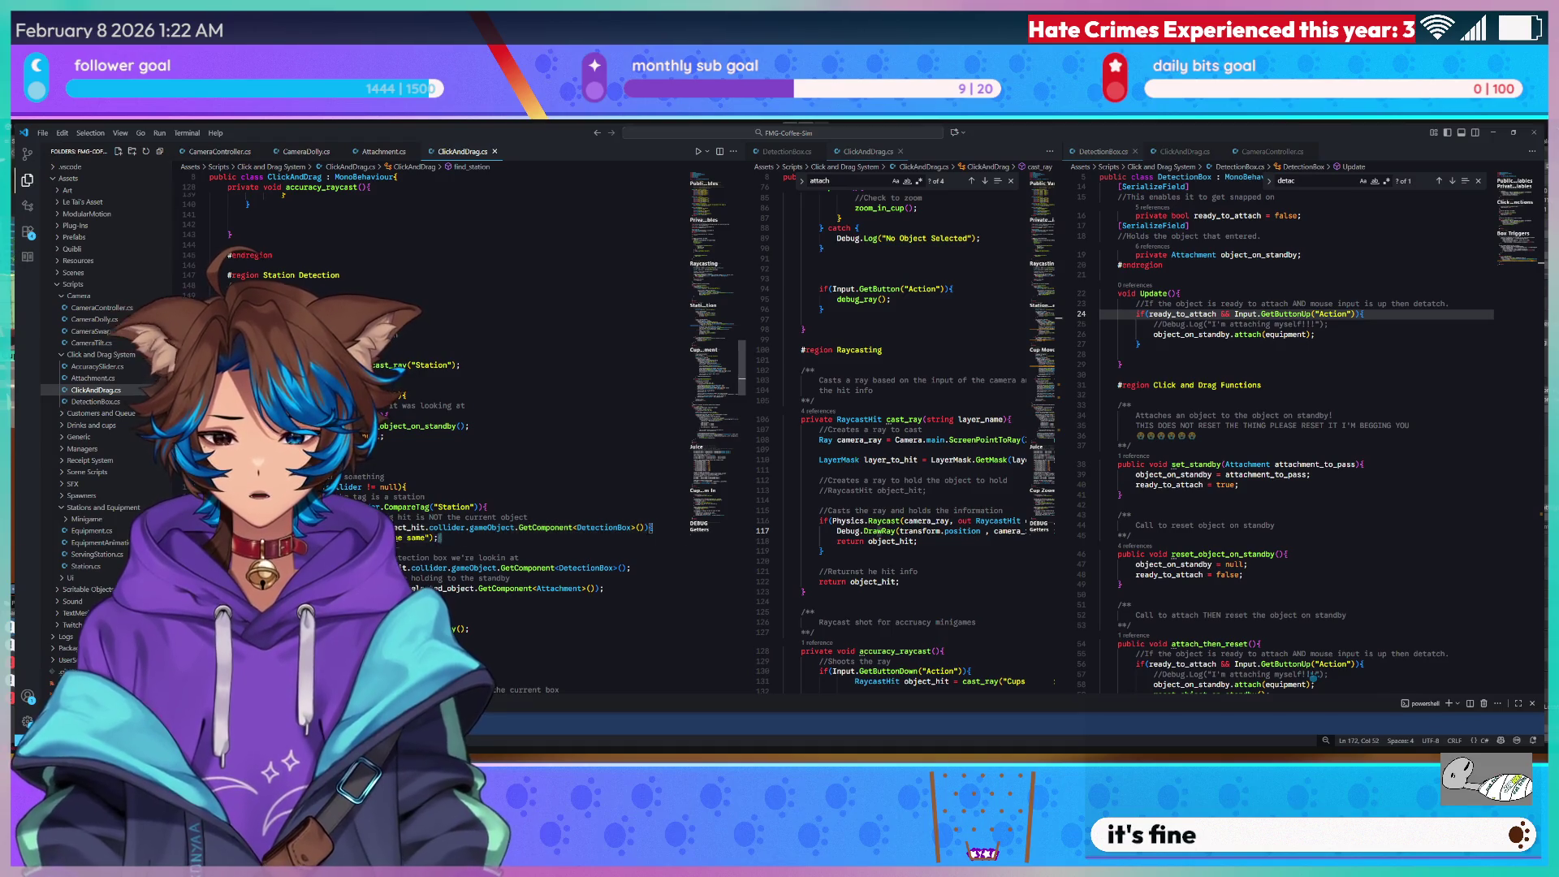
type("return;")
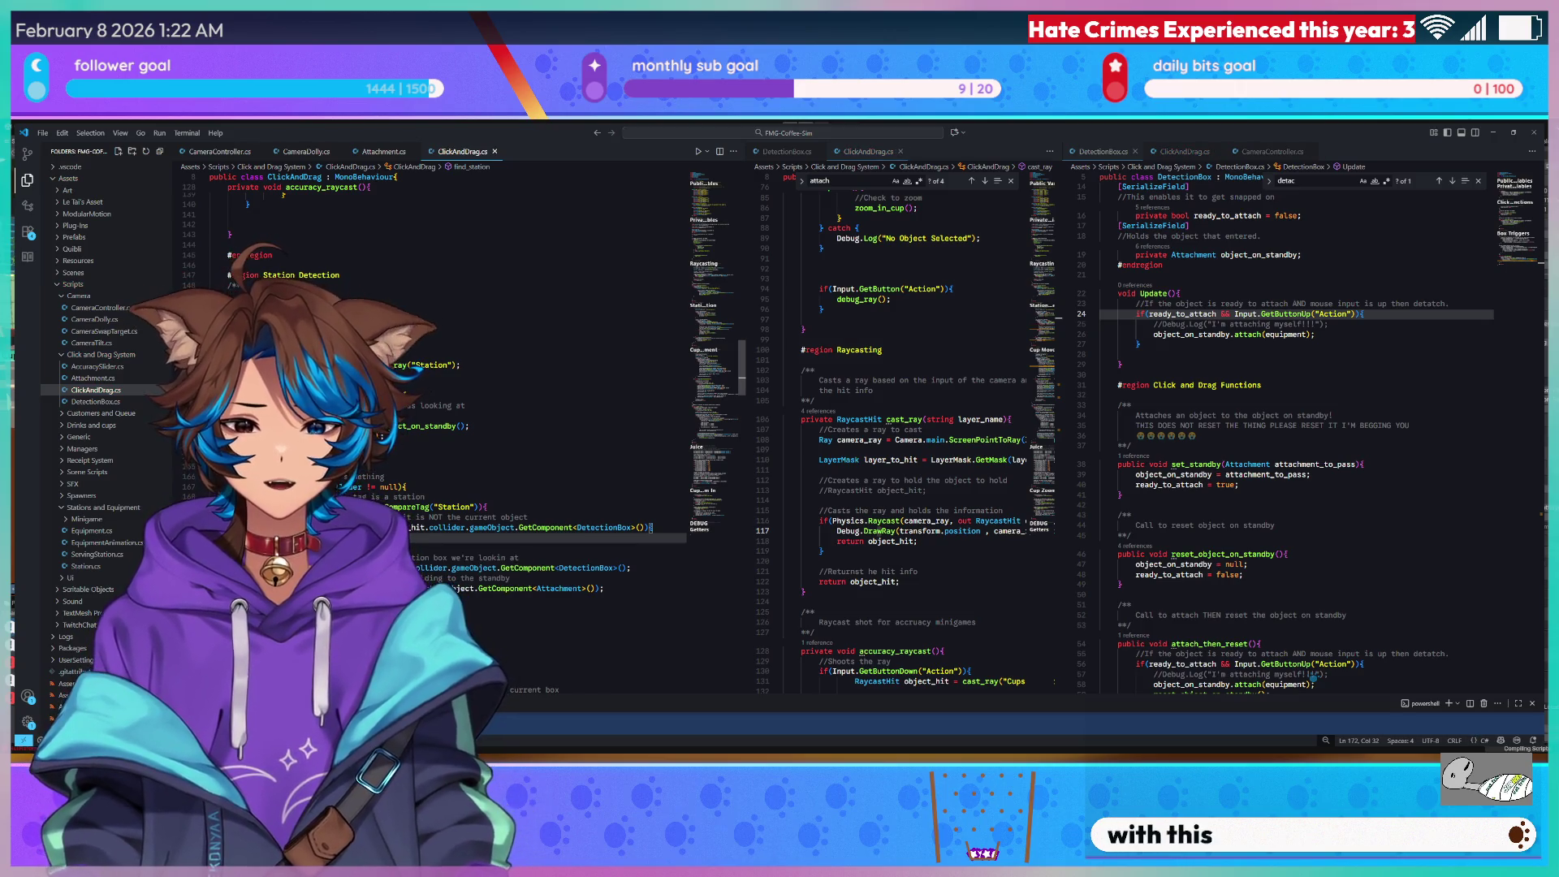
key("Down")
key("Return")
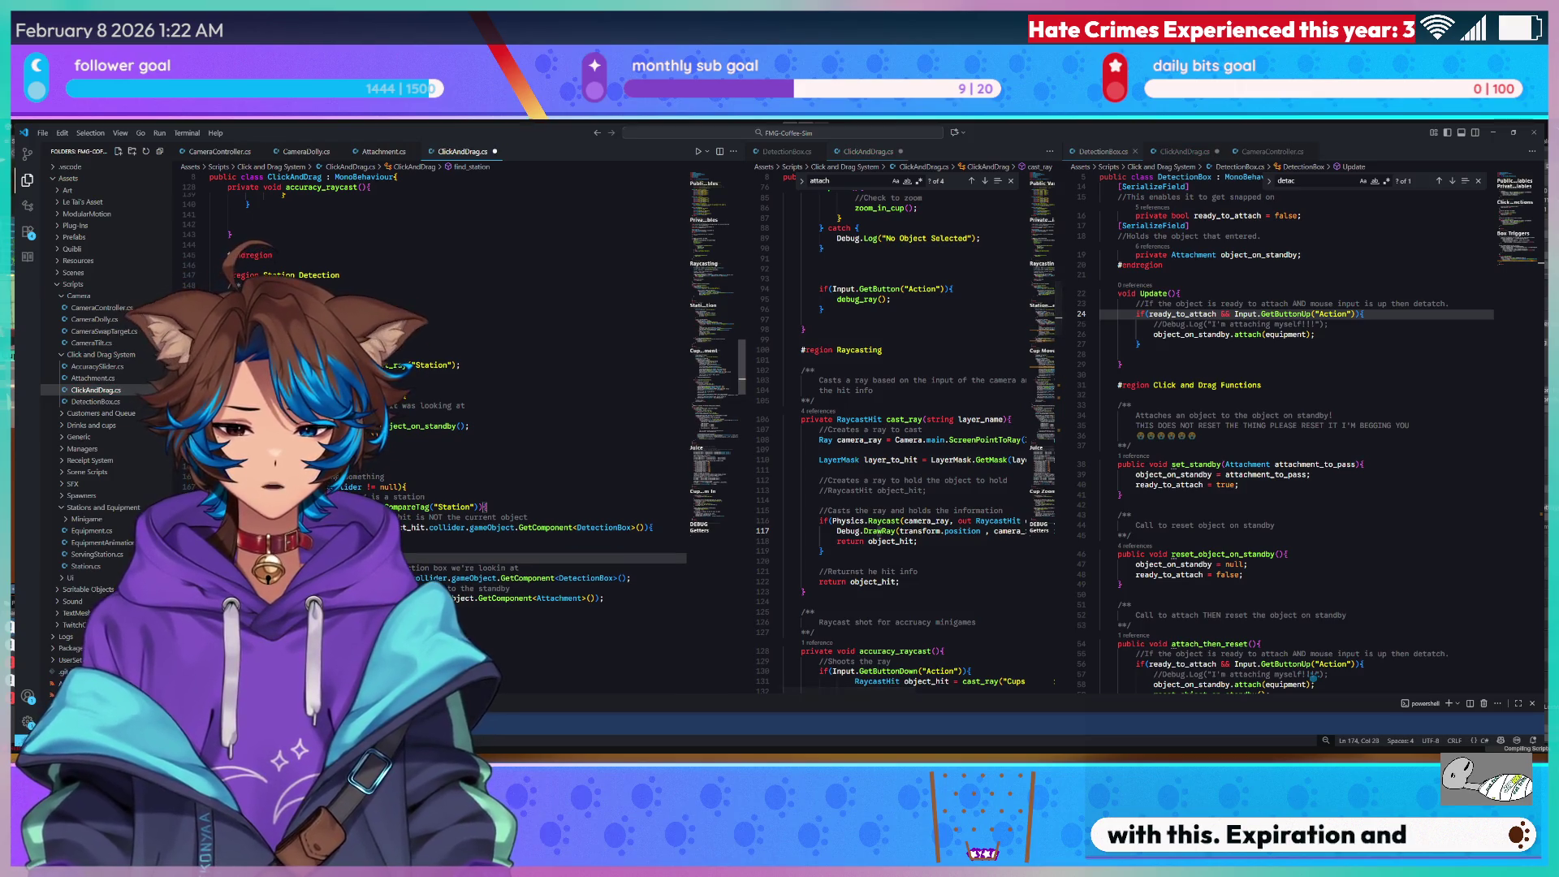
Add a comment and a reset_object_on_standby call below it, save, and reveal Unity.
type("ject.")
type(" case")
key("Return")
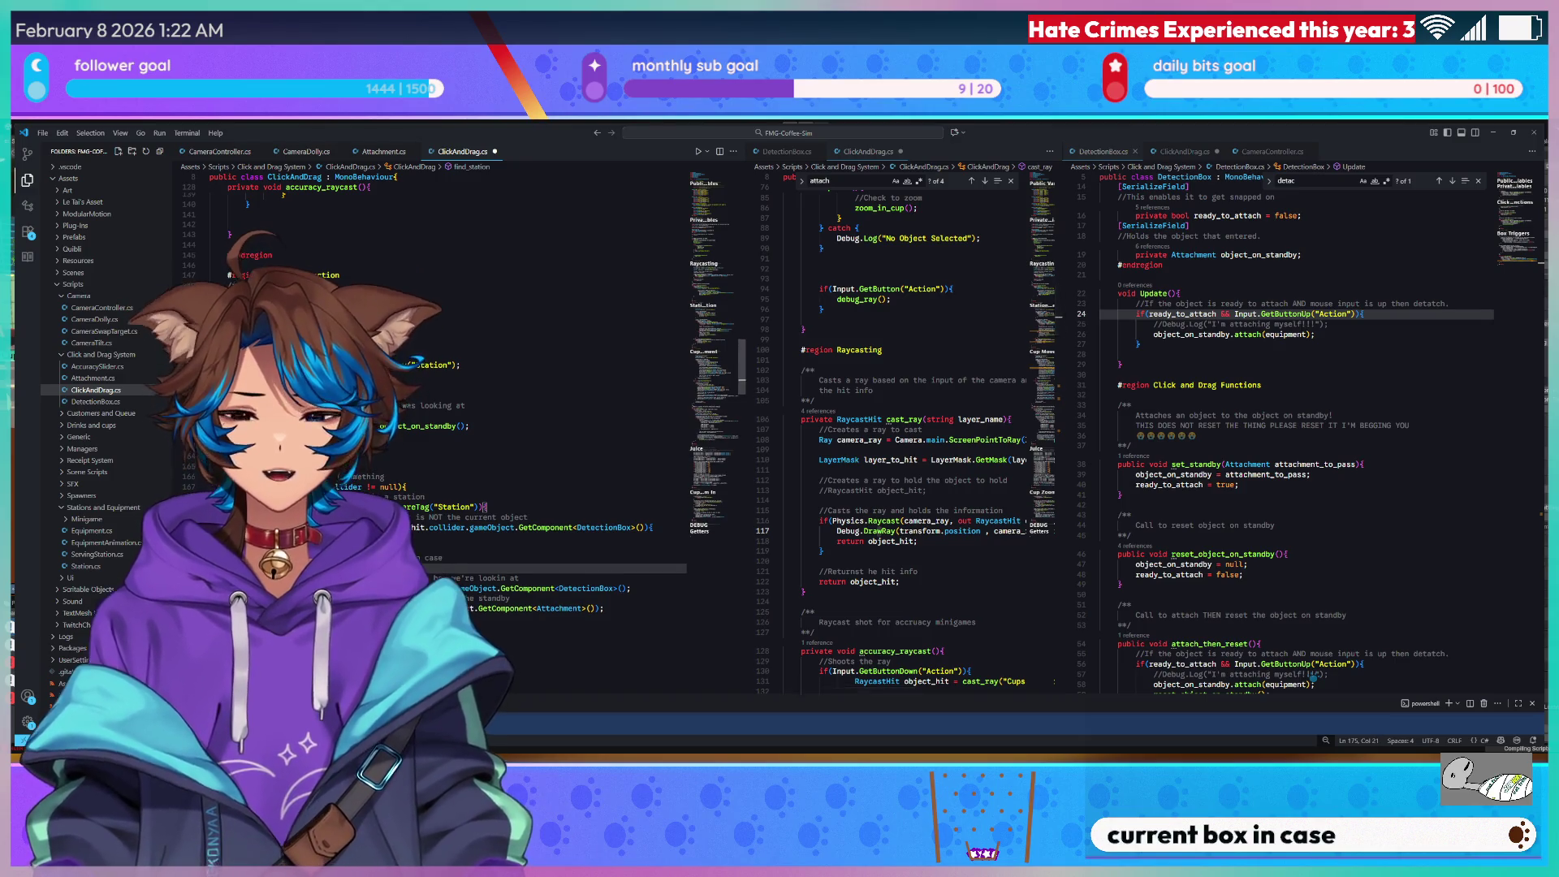
key("BackSpace")
key("BackSpace")
key("BackSpace")
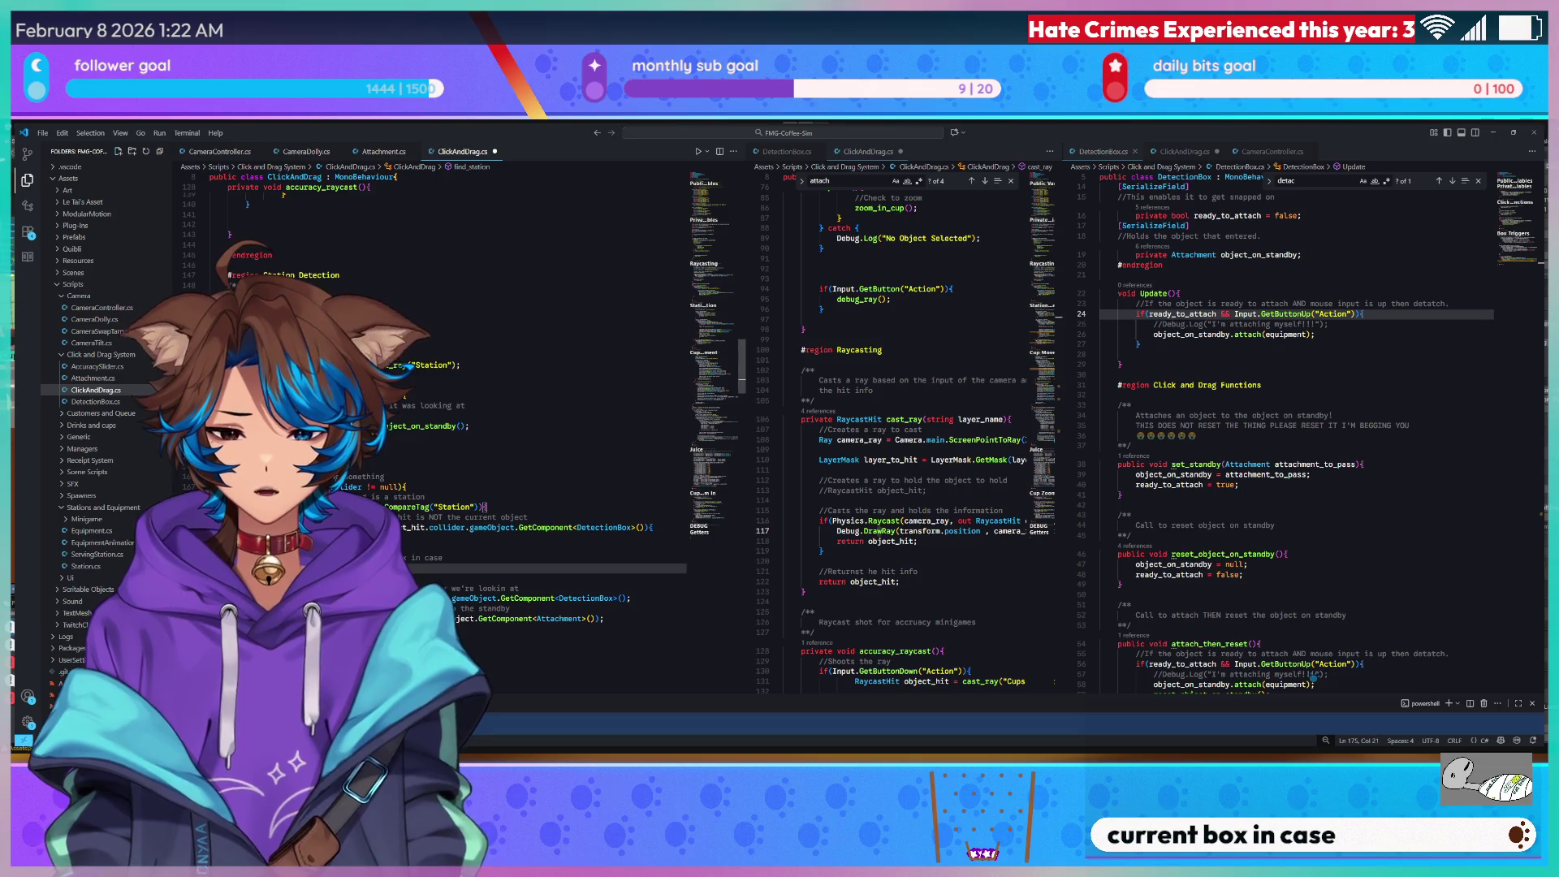
type("ct_on_standby")
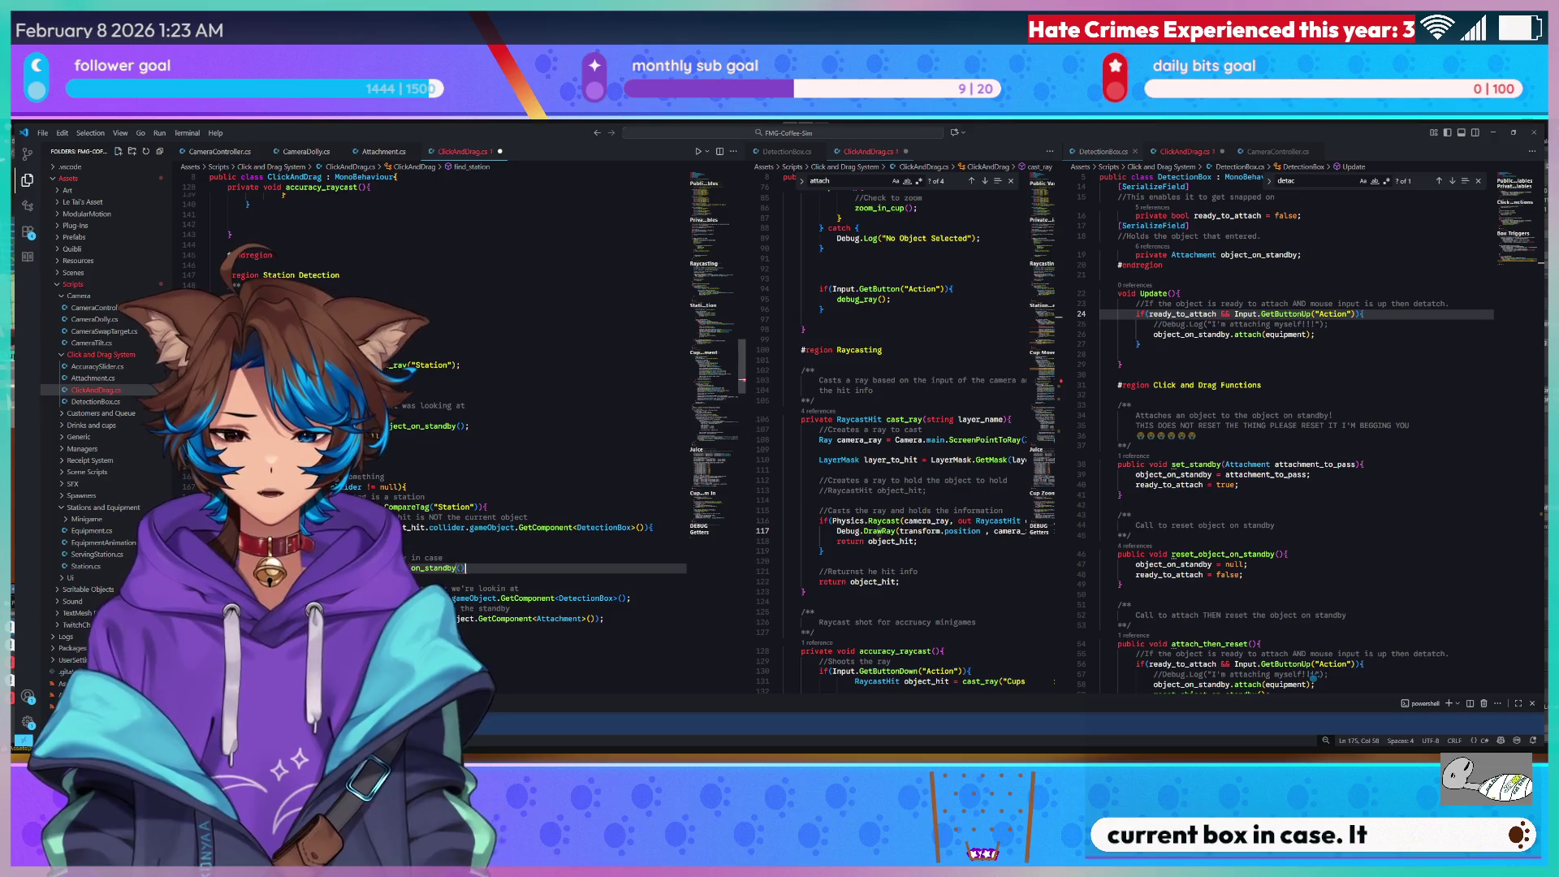
type(";")
key("ctrl+s")
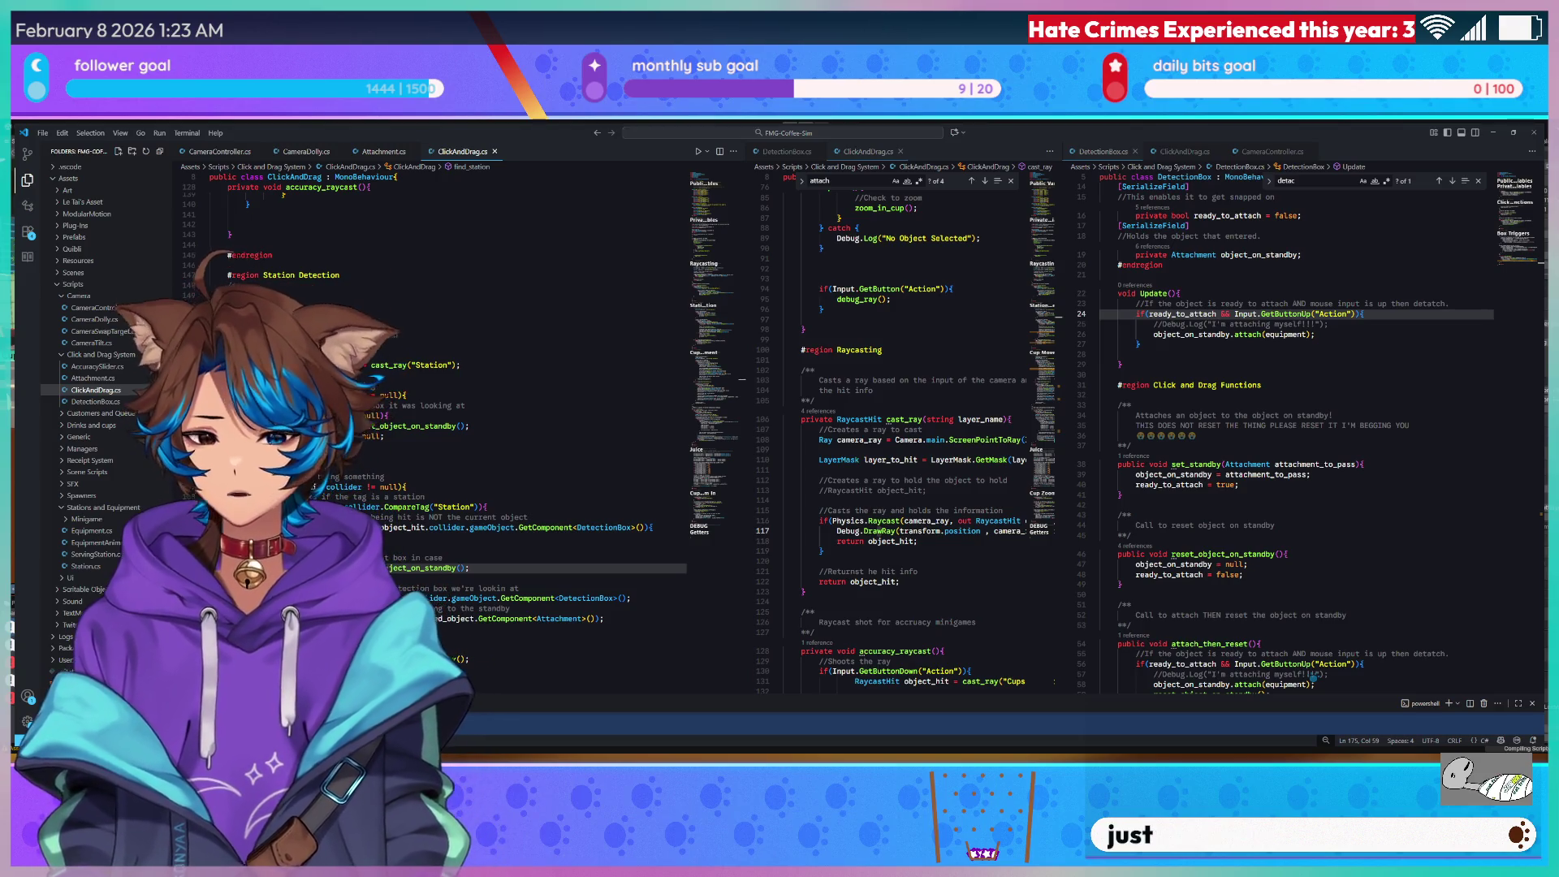
key("super+Down")
key("super+Down")
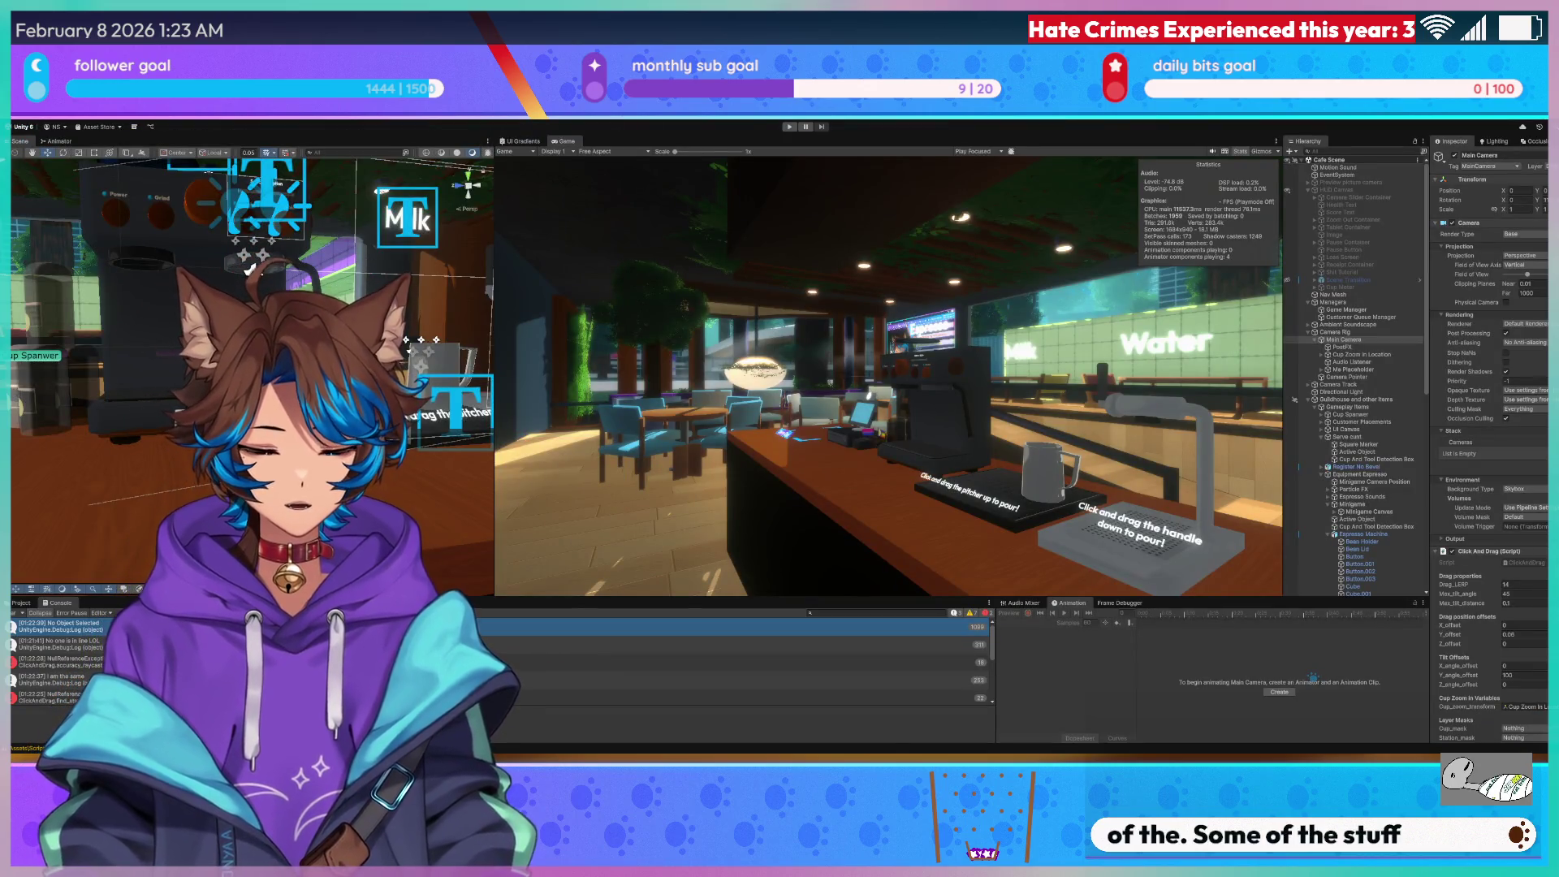
left_click(790, 128)
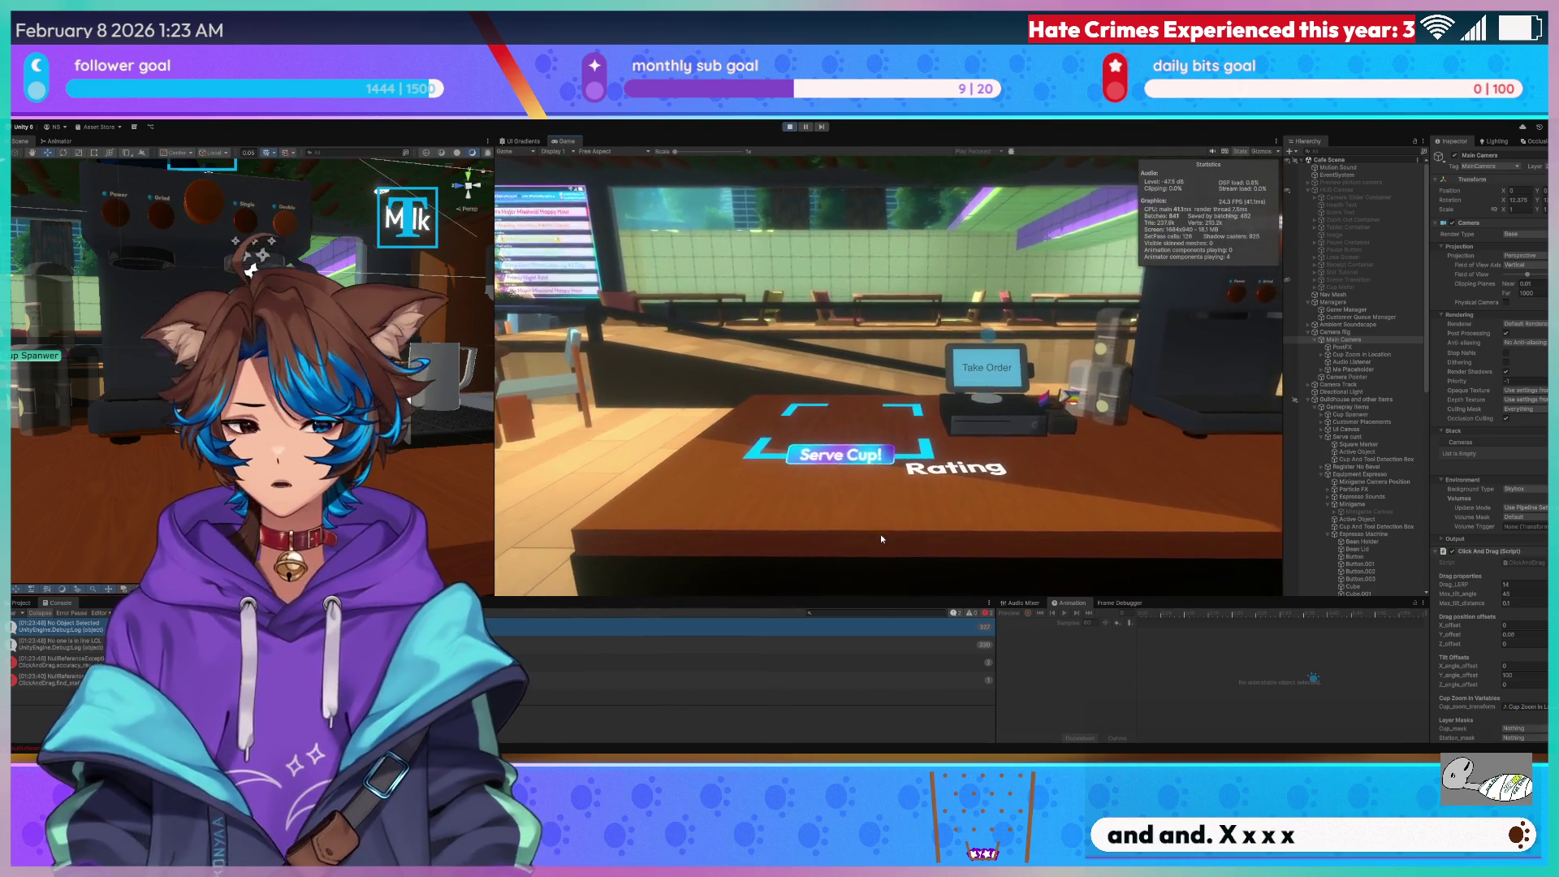
key("d")
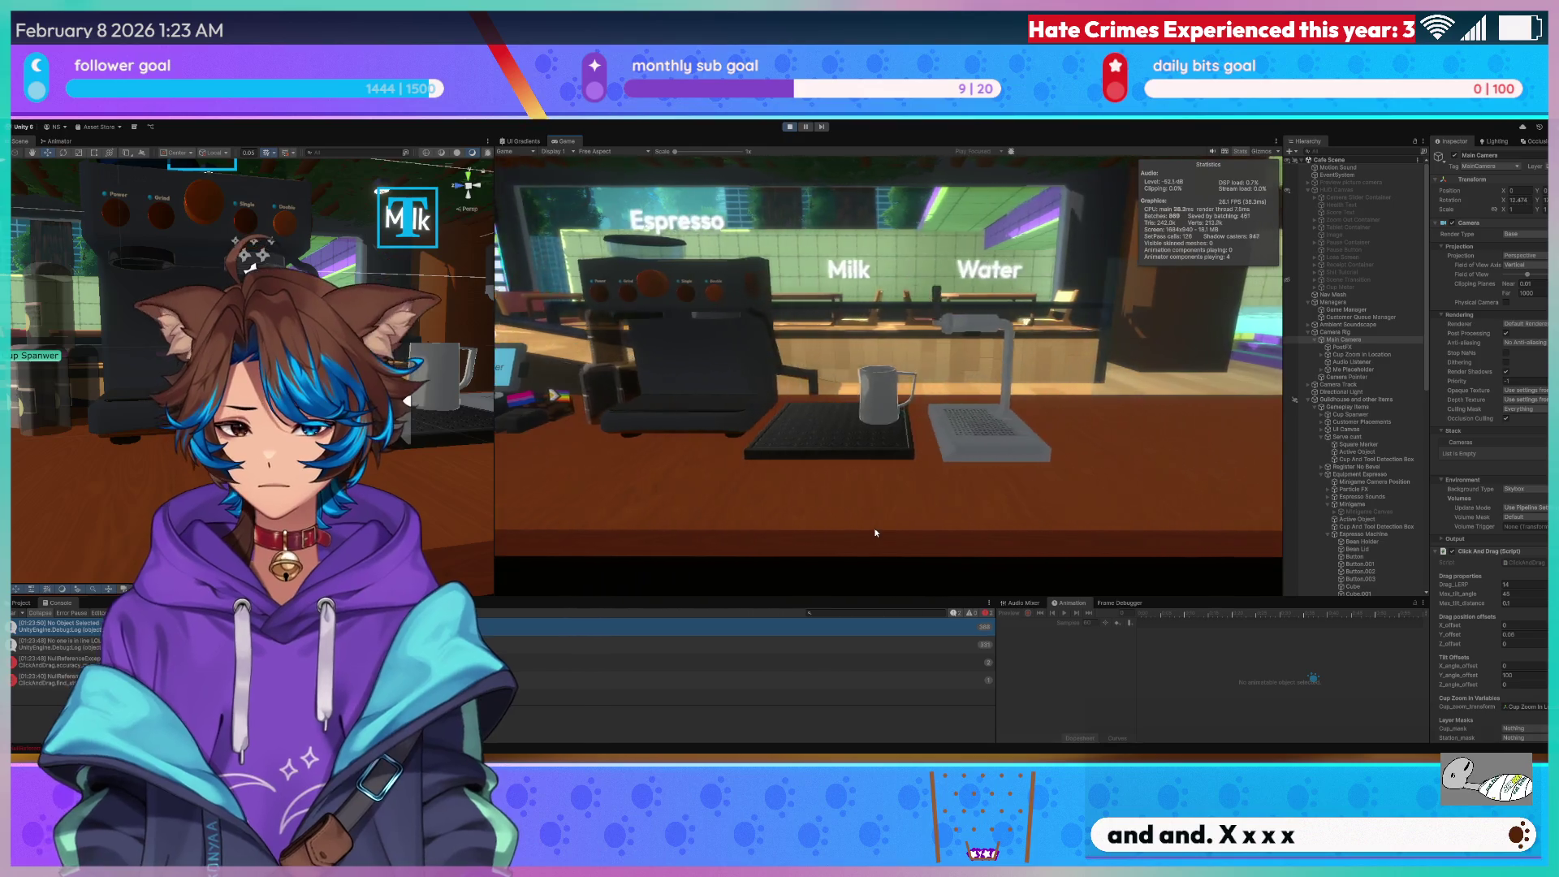
key("d")
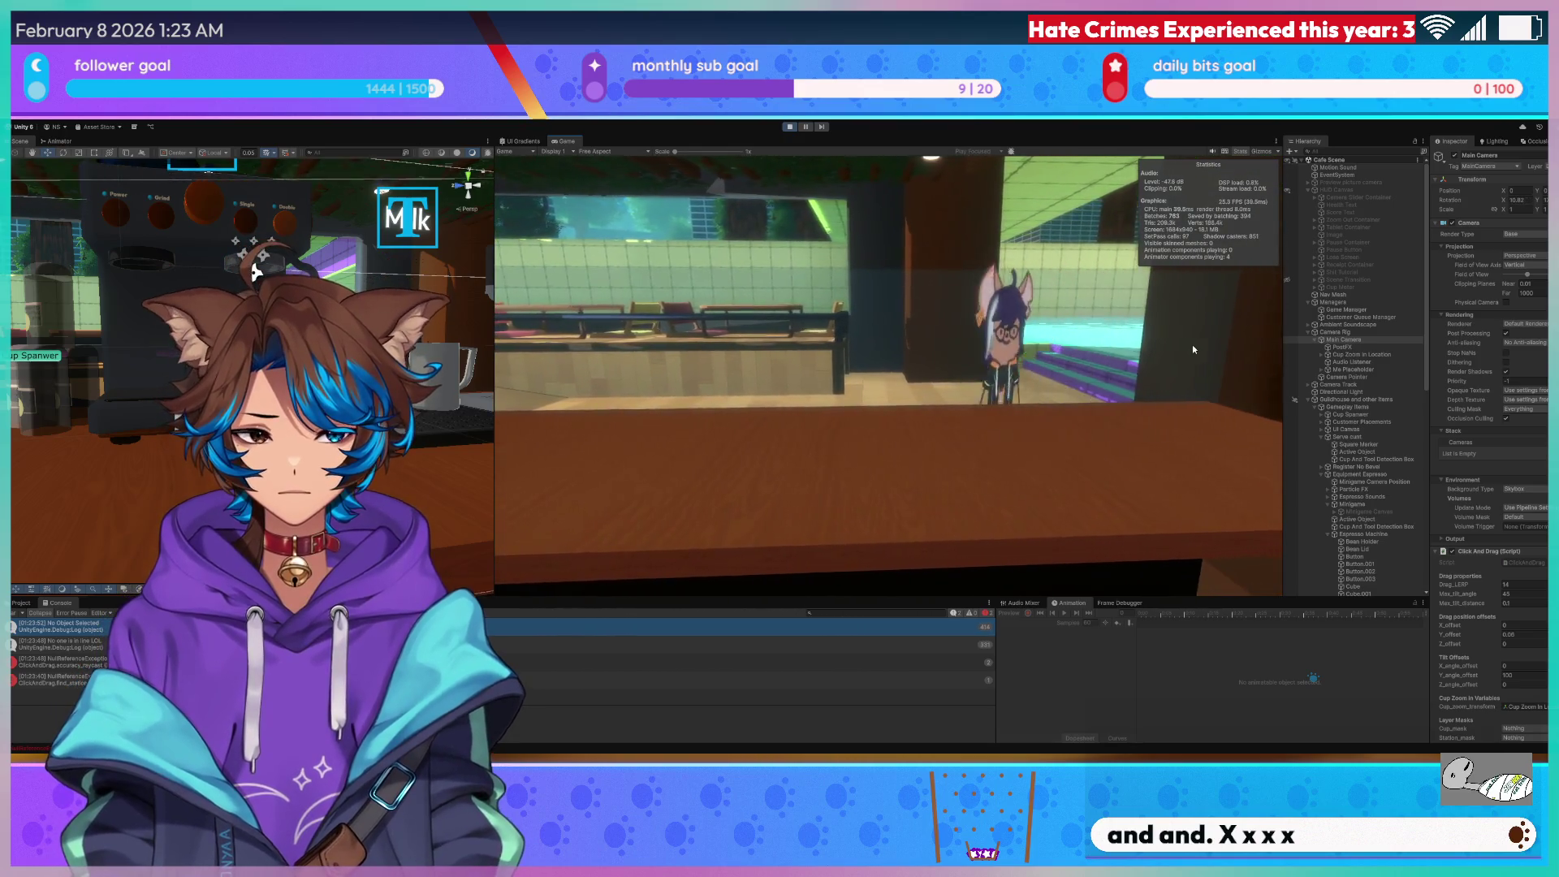
key("a")
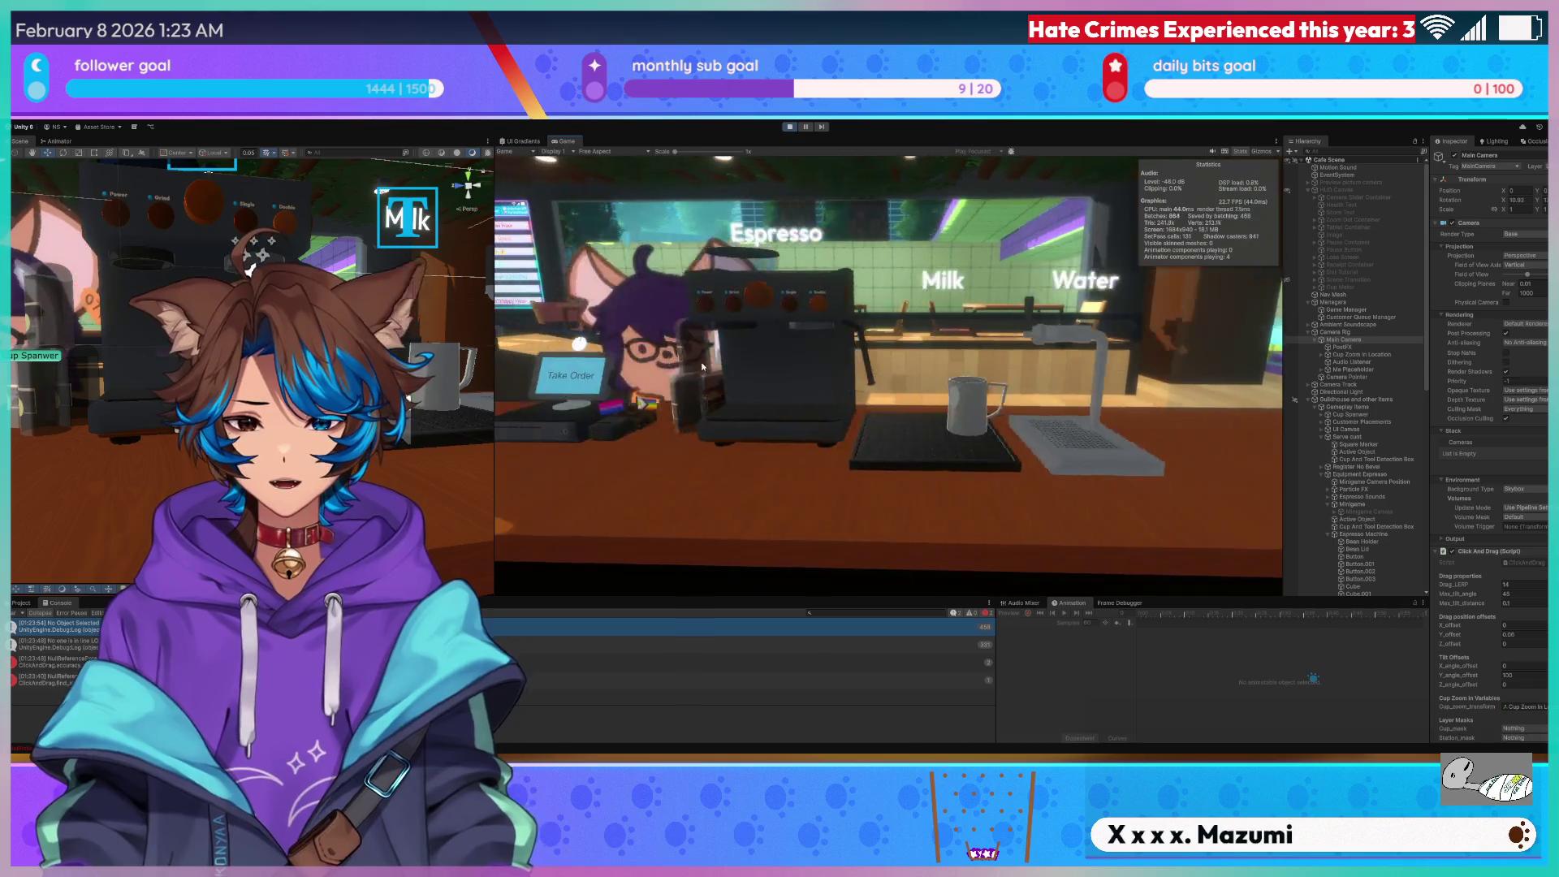
key("a")
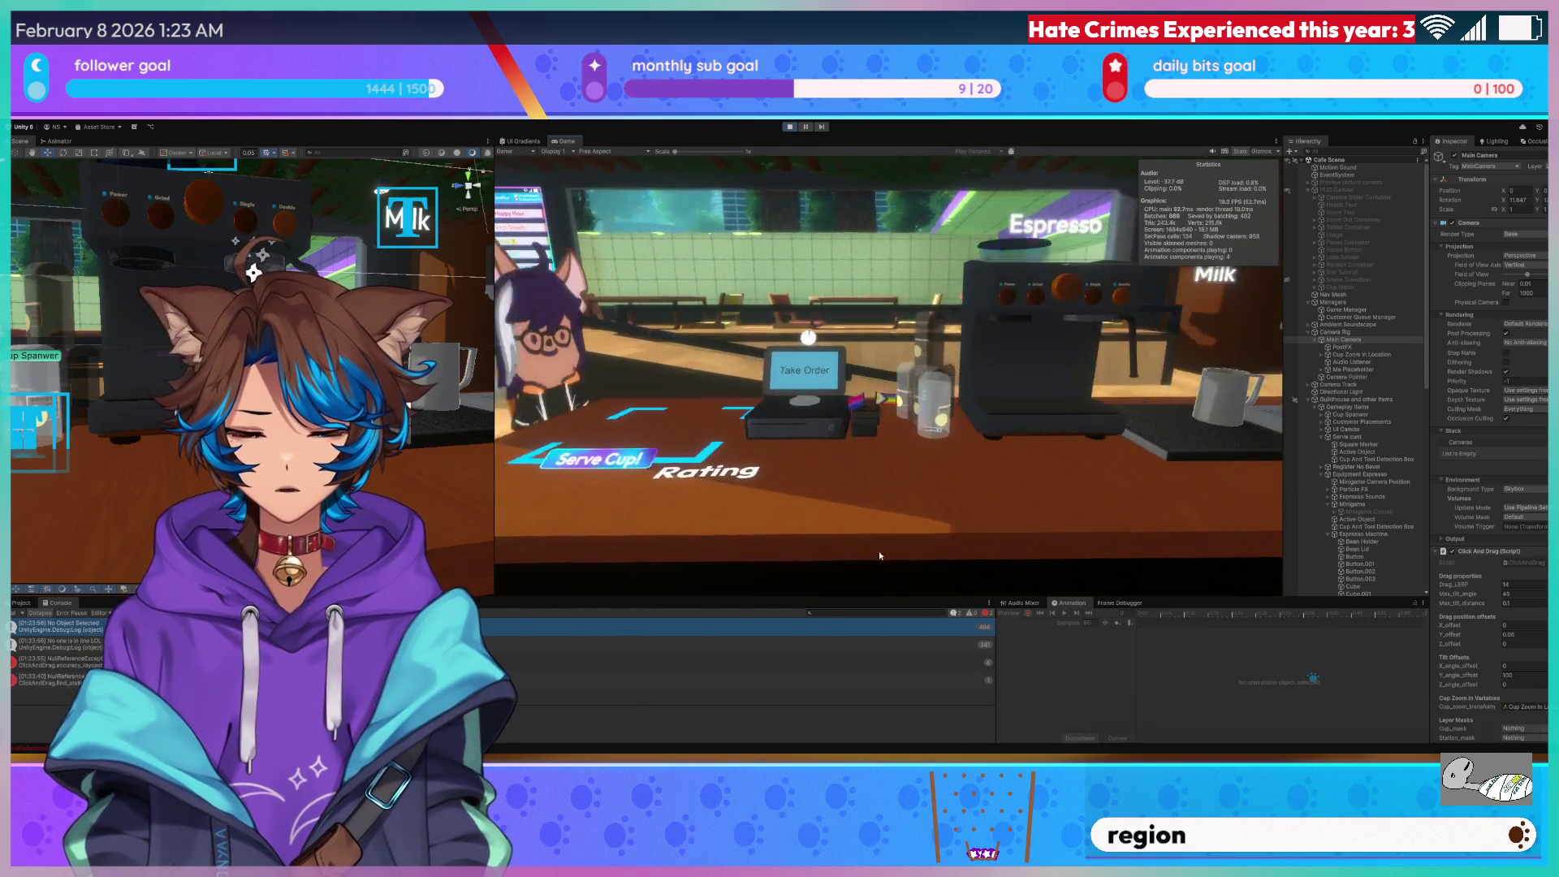
key("d")
mouse_move(826, 511)
left_mouse_down()
mouse_move(903, 450)
mouse_move(922, 404)
mouse_move(915, 415)
mouse_move(942, 406)
mouse_move(878, 489)
mouse_move(924, 404)
mouse_move(981, 434)
mouse_move(942, 414)
left_mouse_up()
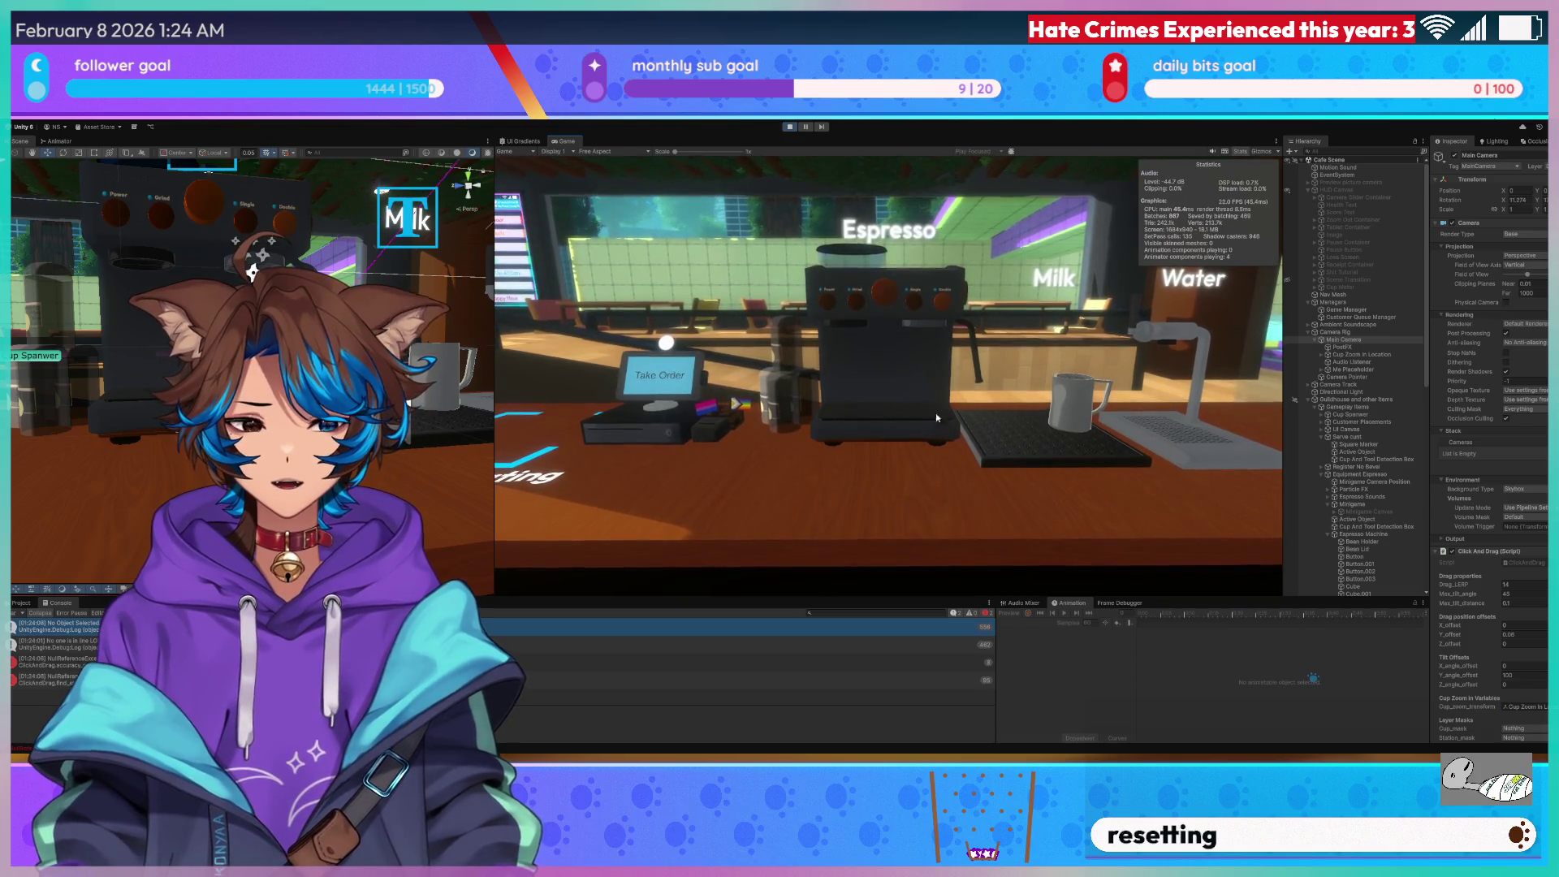
key("ctrl+p")
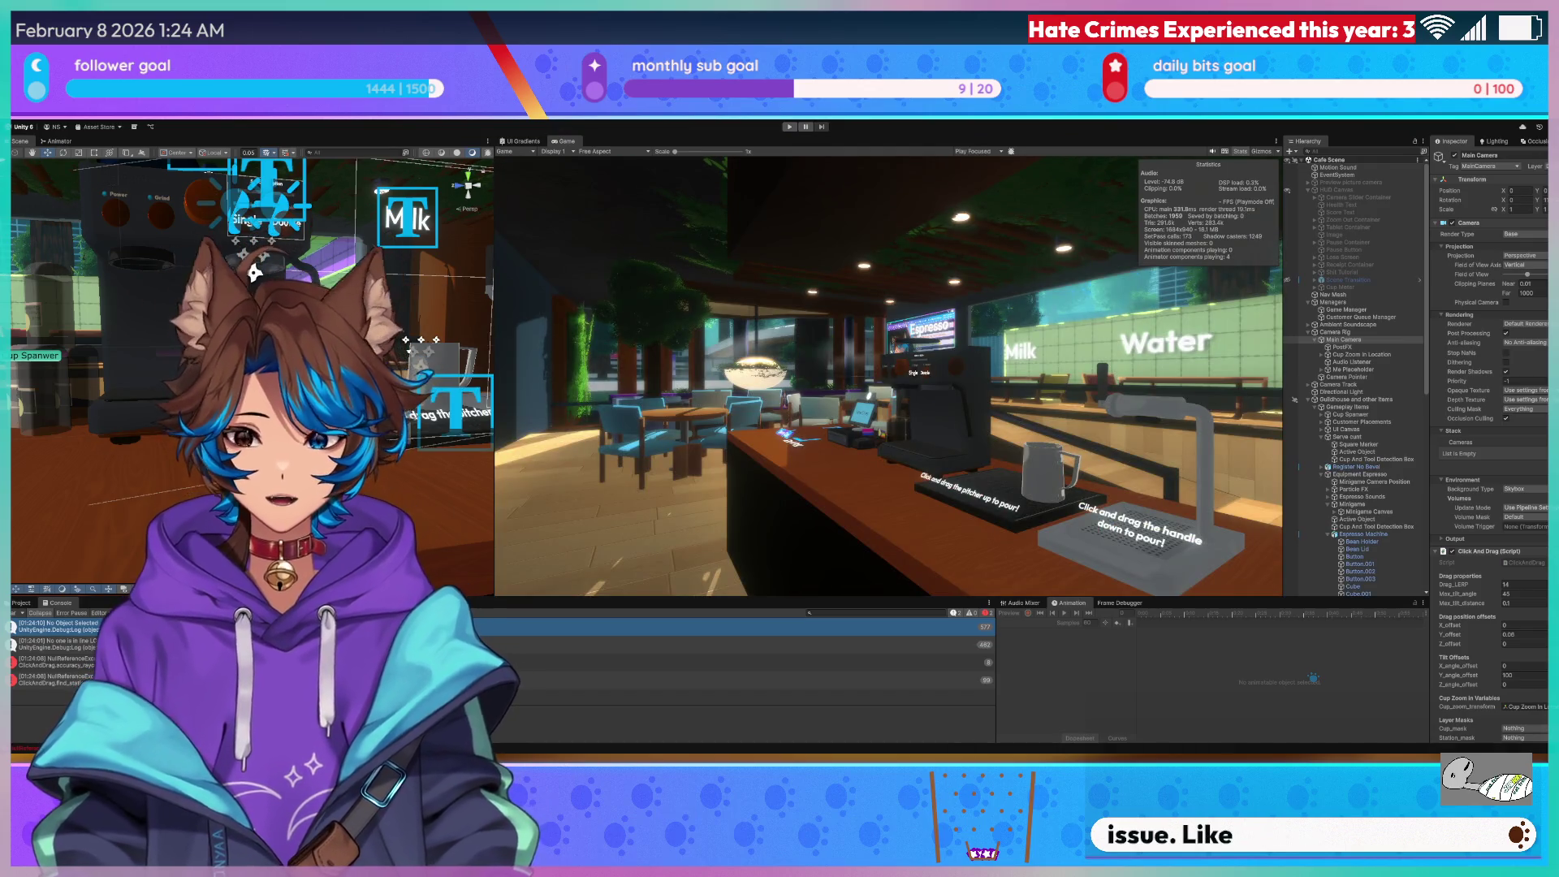
Maximize VS Code and open DetectionBox.cs beside ClickAndDrag.cs, marking reset_object_on_standby's two lines.
key("alt+Tab")
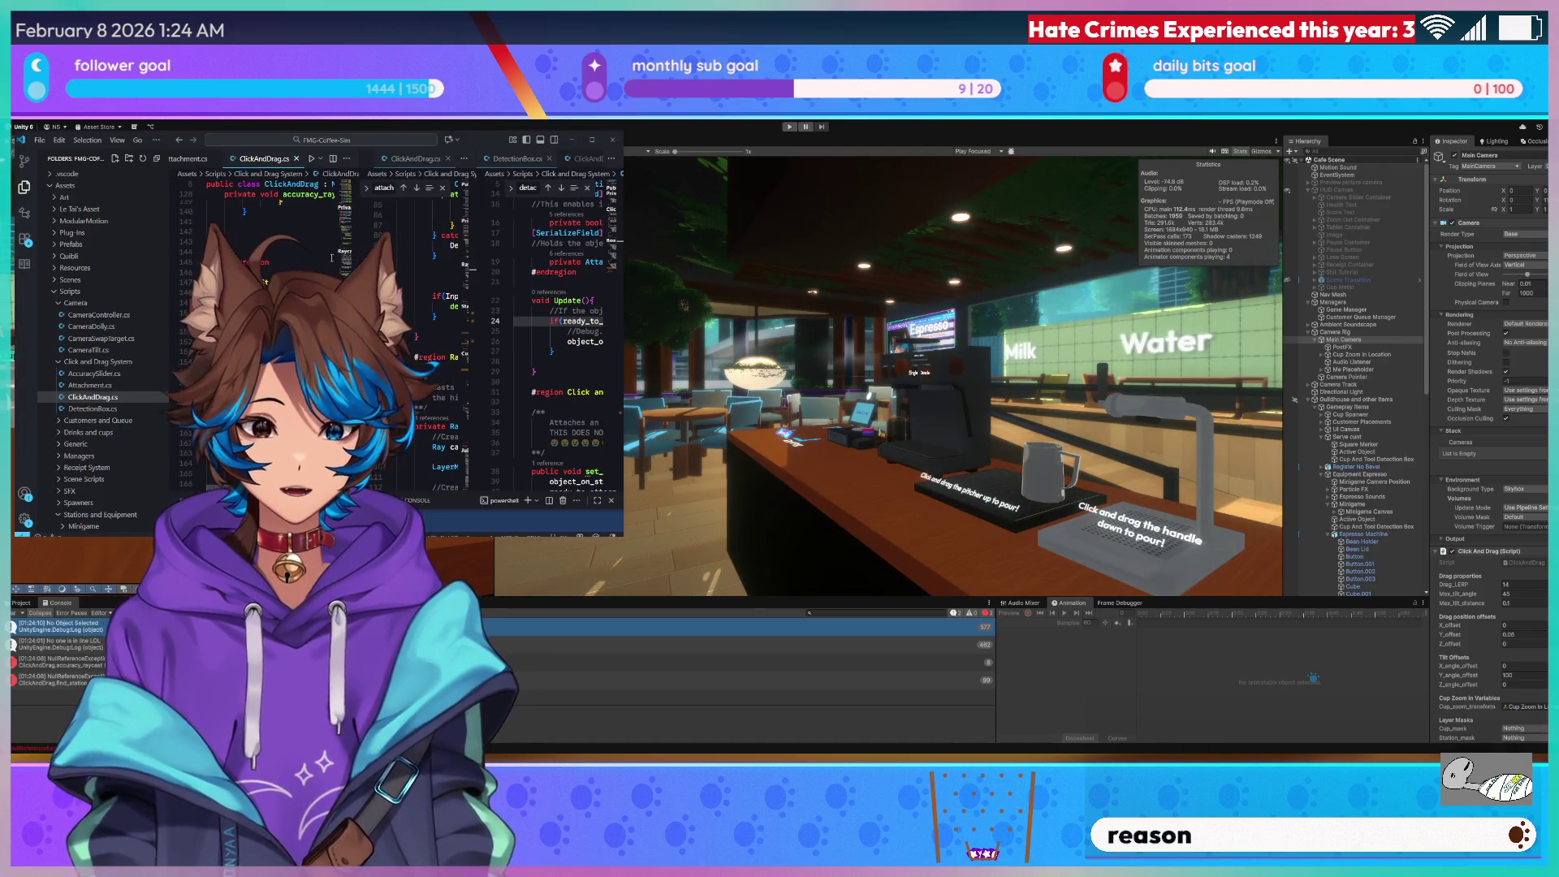
key("super+Up")
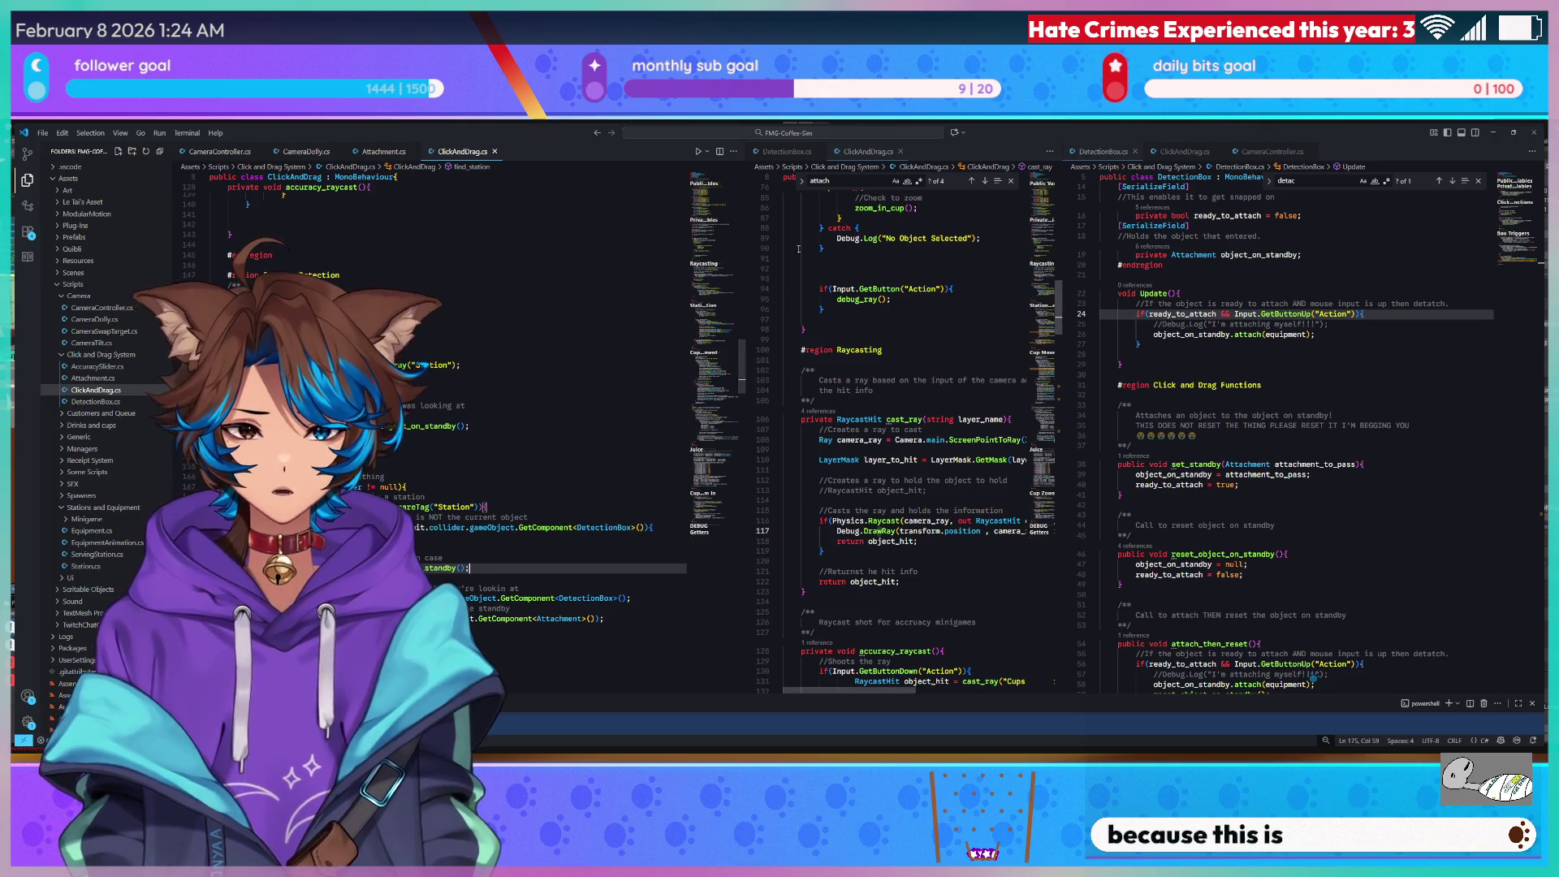
mouse_move(745, 268)
left_mouse_down()
mouse_move(605, 275)
mouse_move(631, 276)
left_mouse_up()
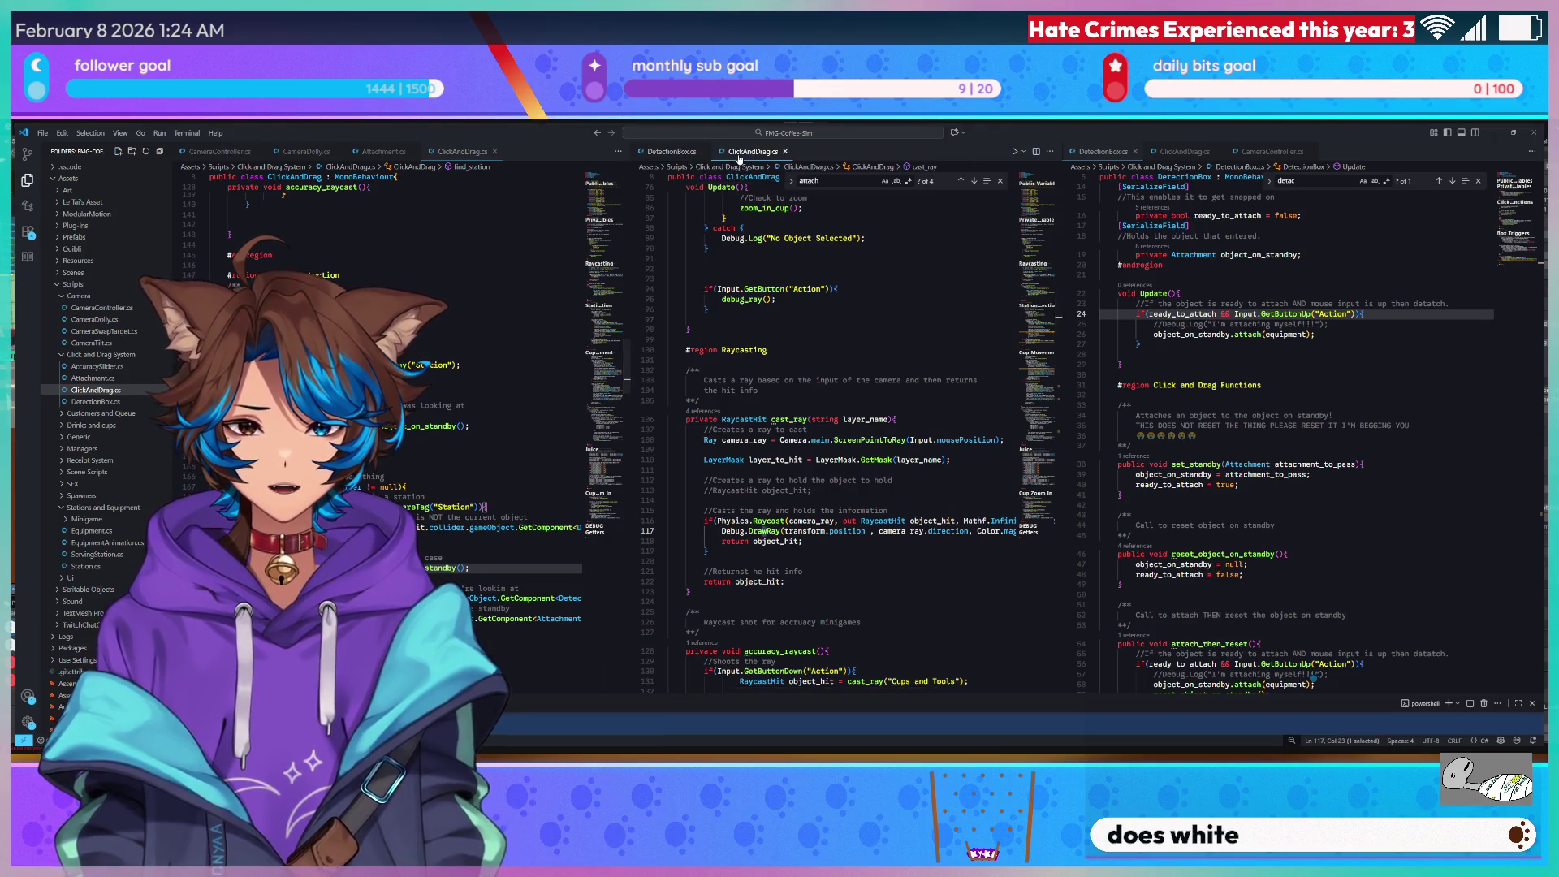
left_click(689, 156)
scroll(893, 447, "up", 10)
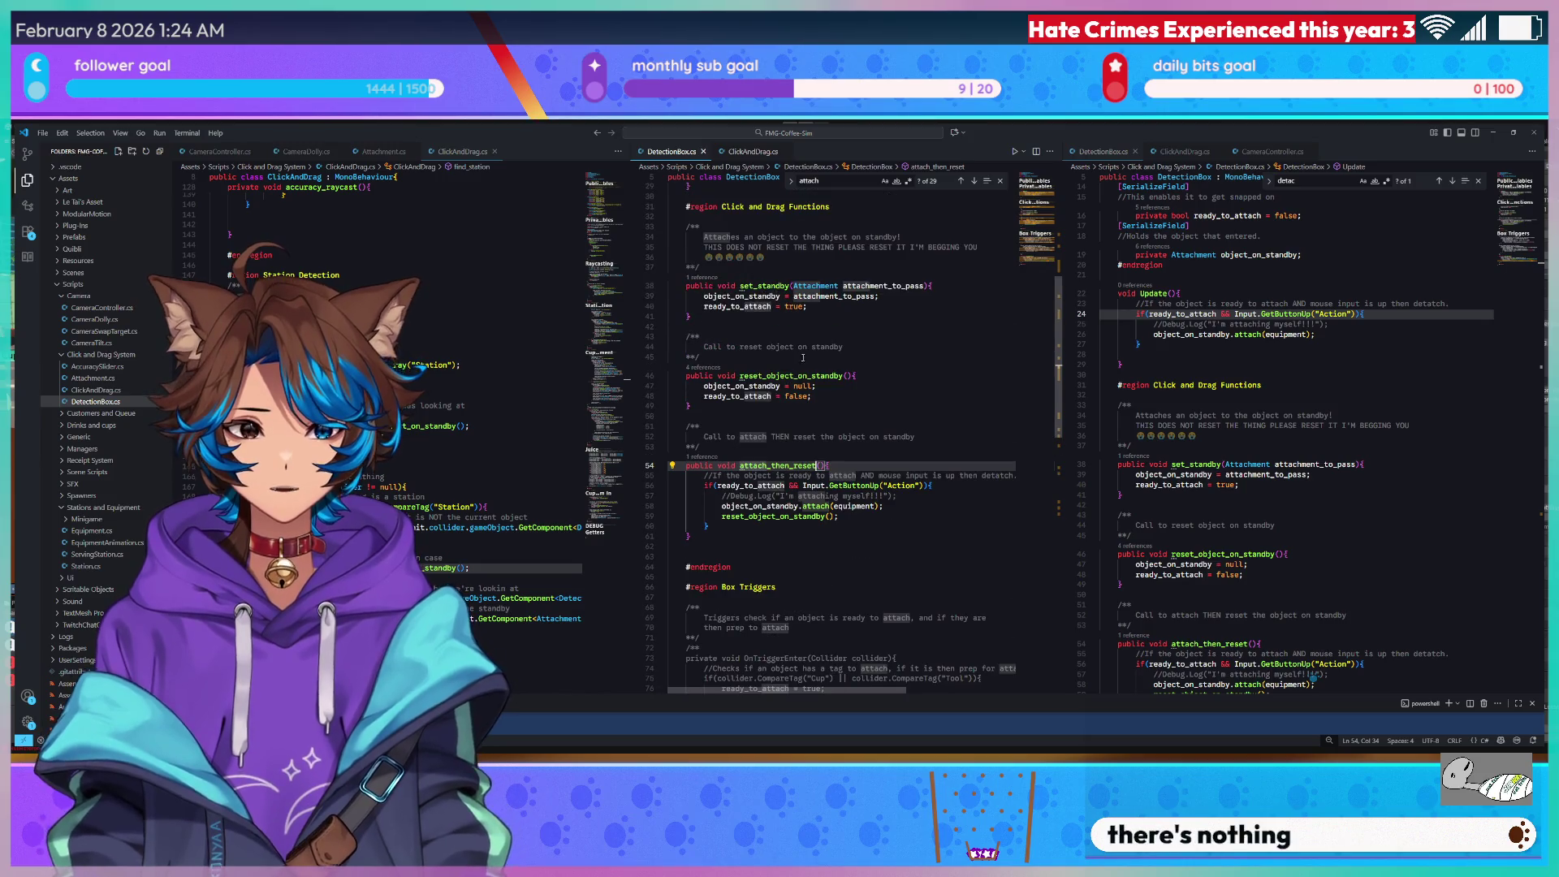
left_click_drag(690, 406, 657, 380)
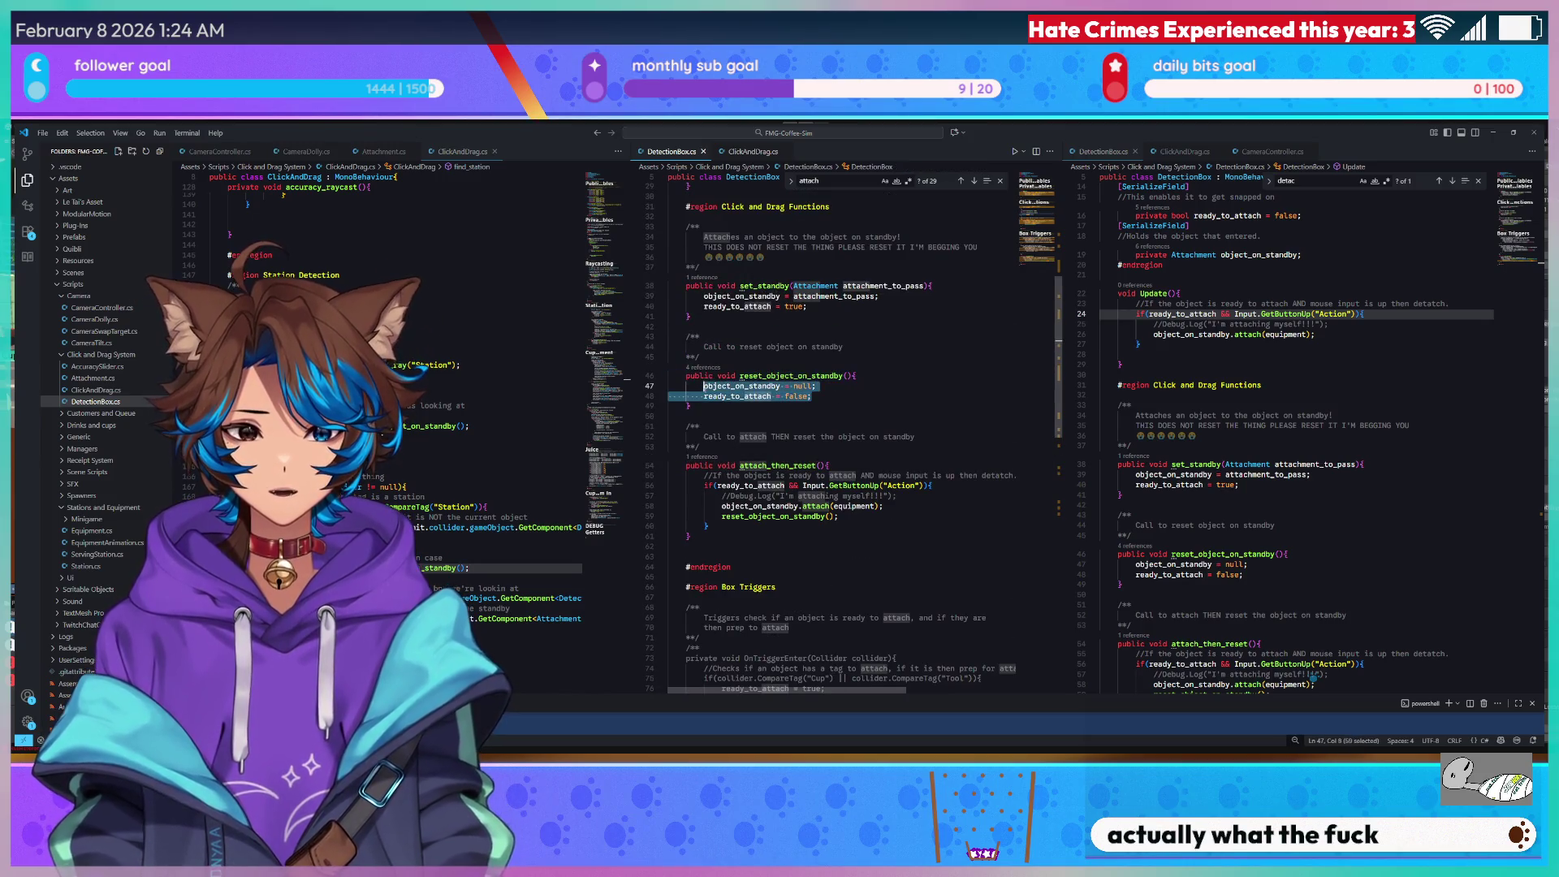
Delete the added comment, reset call and blank line from ClickAndDrag.cs.
left_click(505, 569)
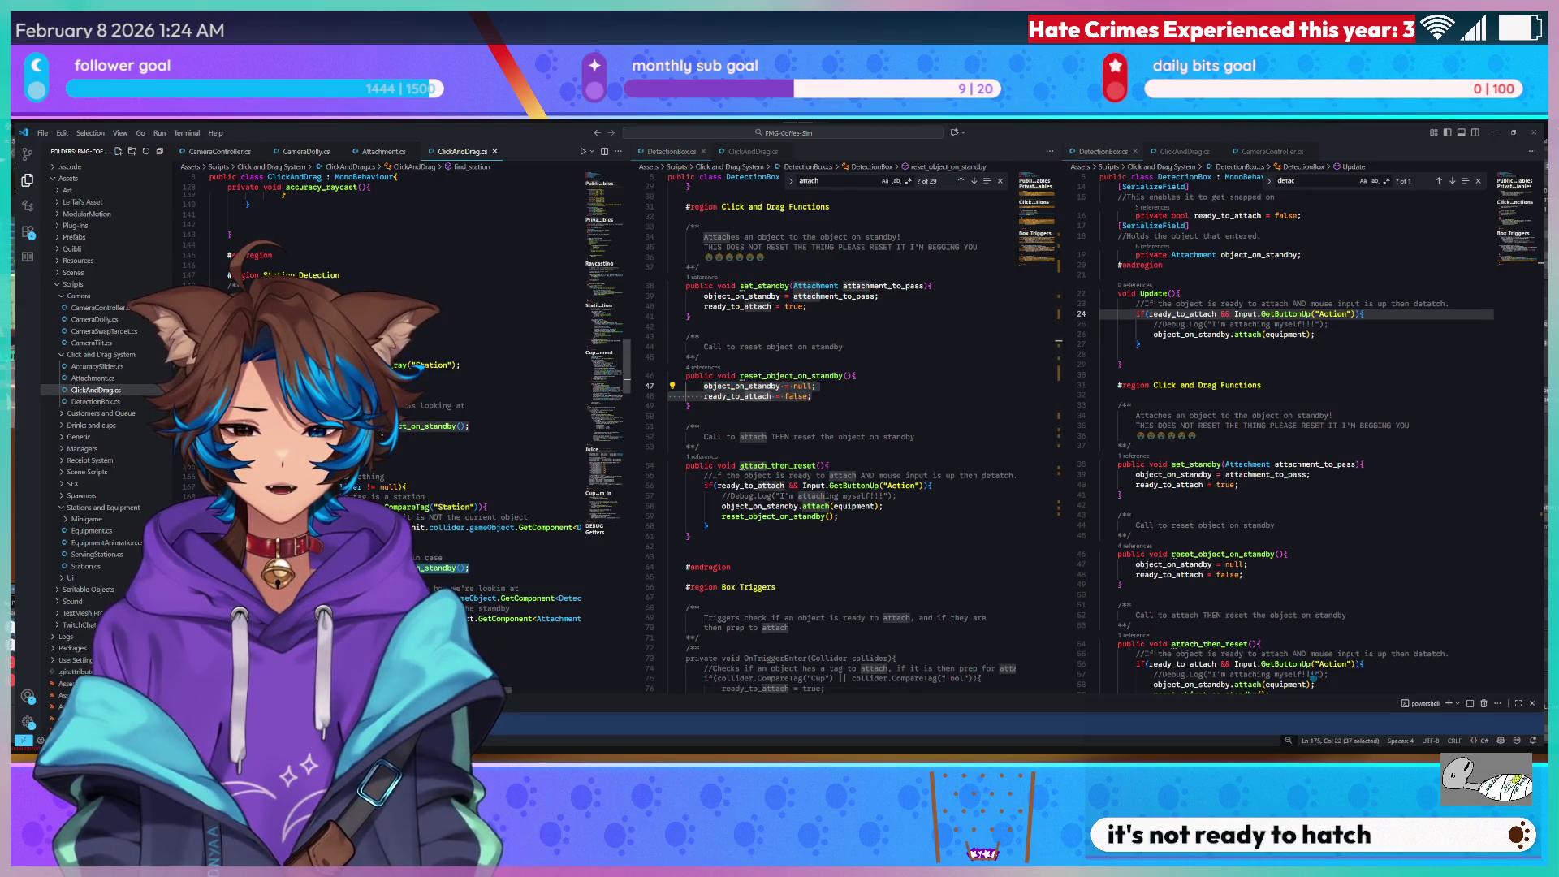
key("BackSpace")
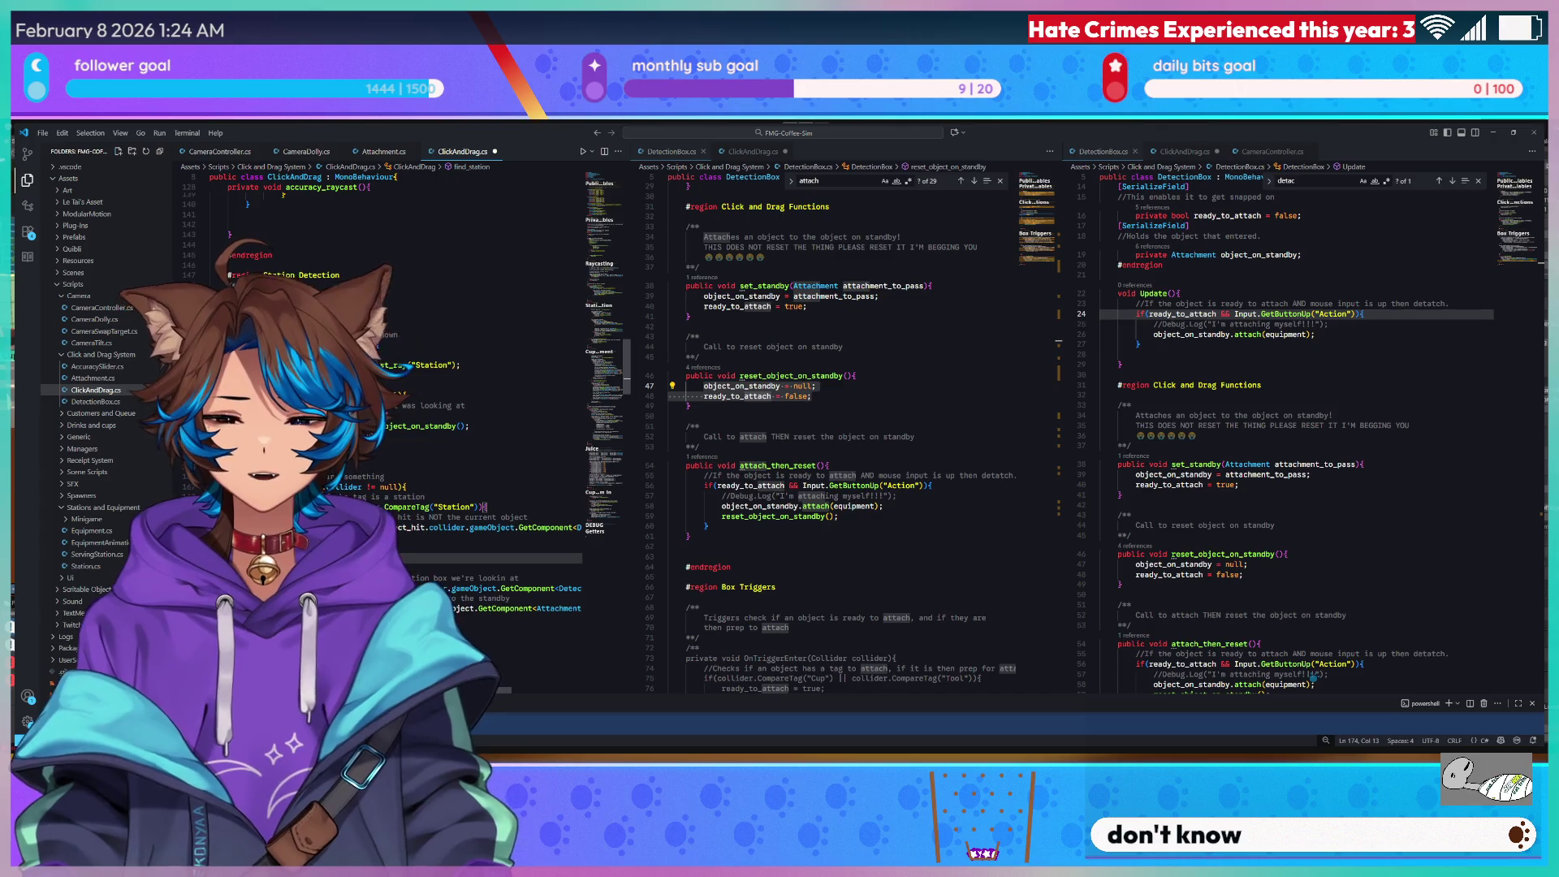
key("BackSpace")
key("BackSpace")
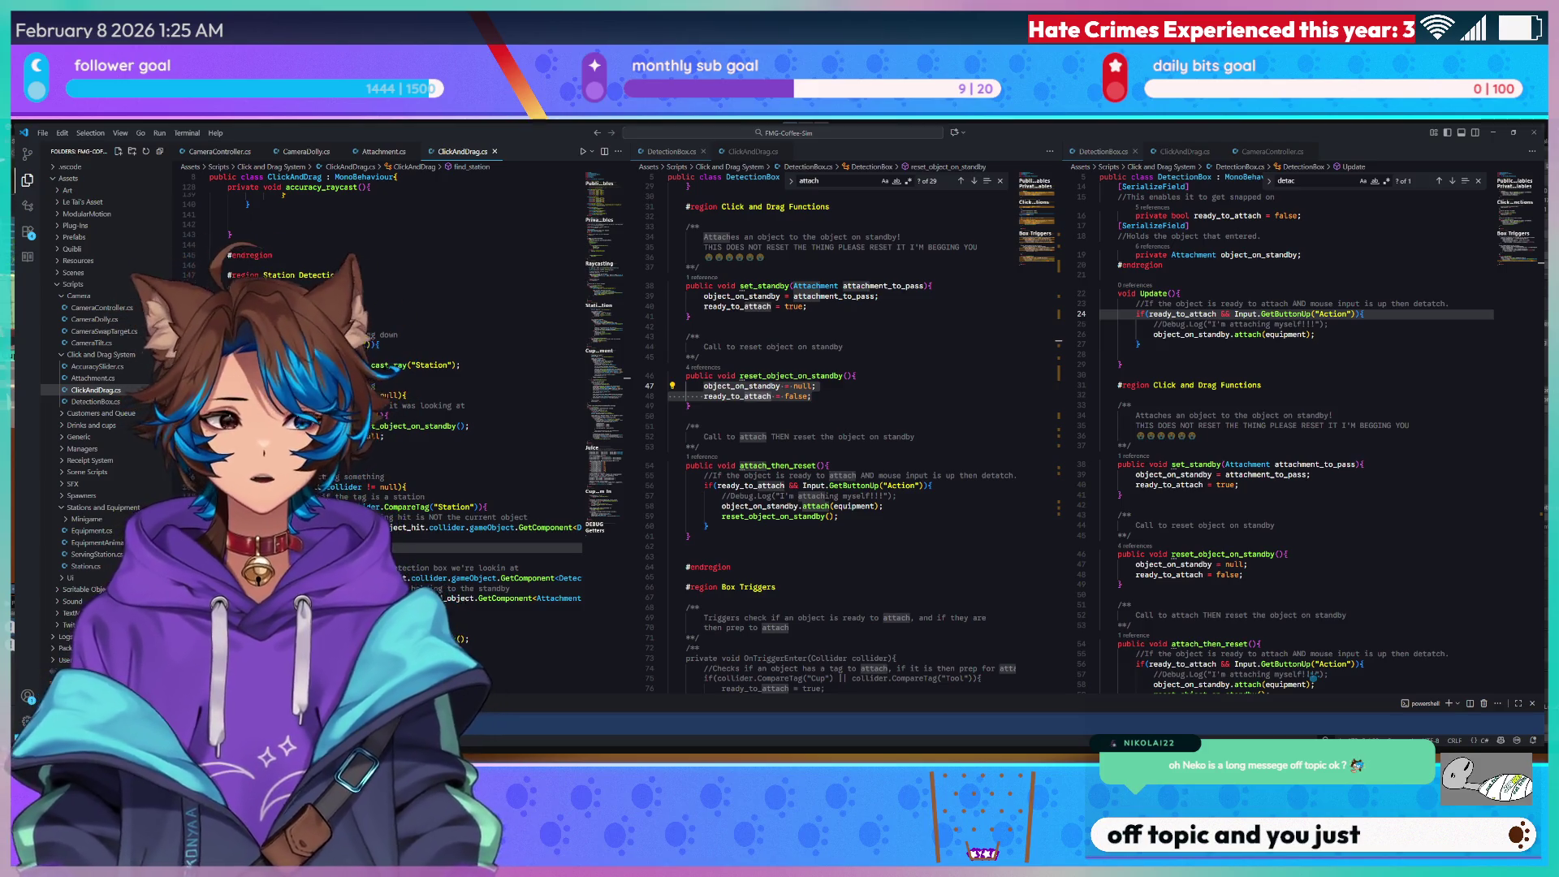
key("alt+Tab")
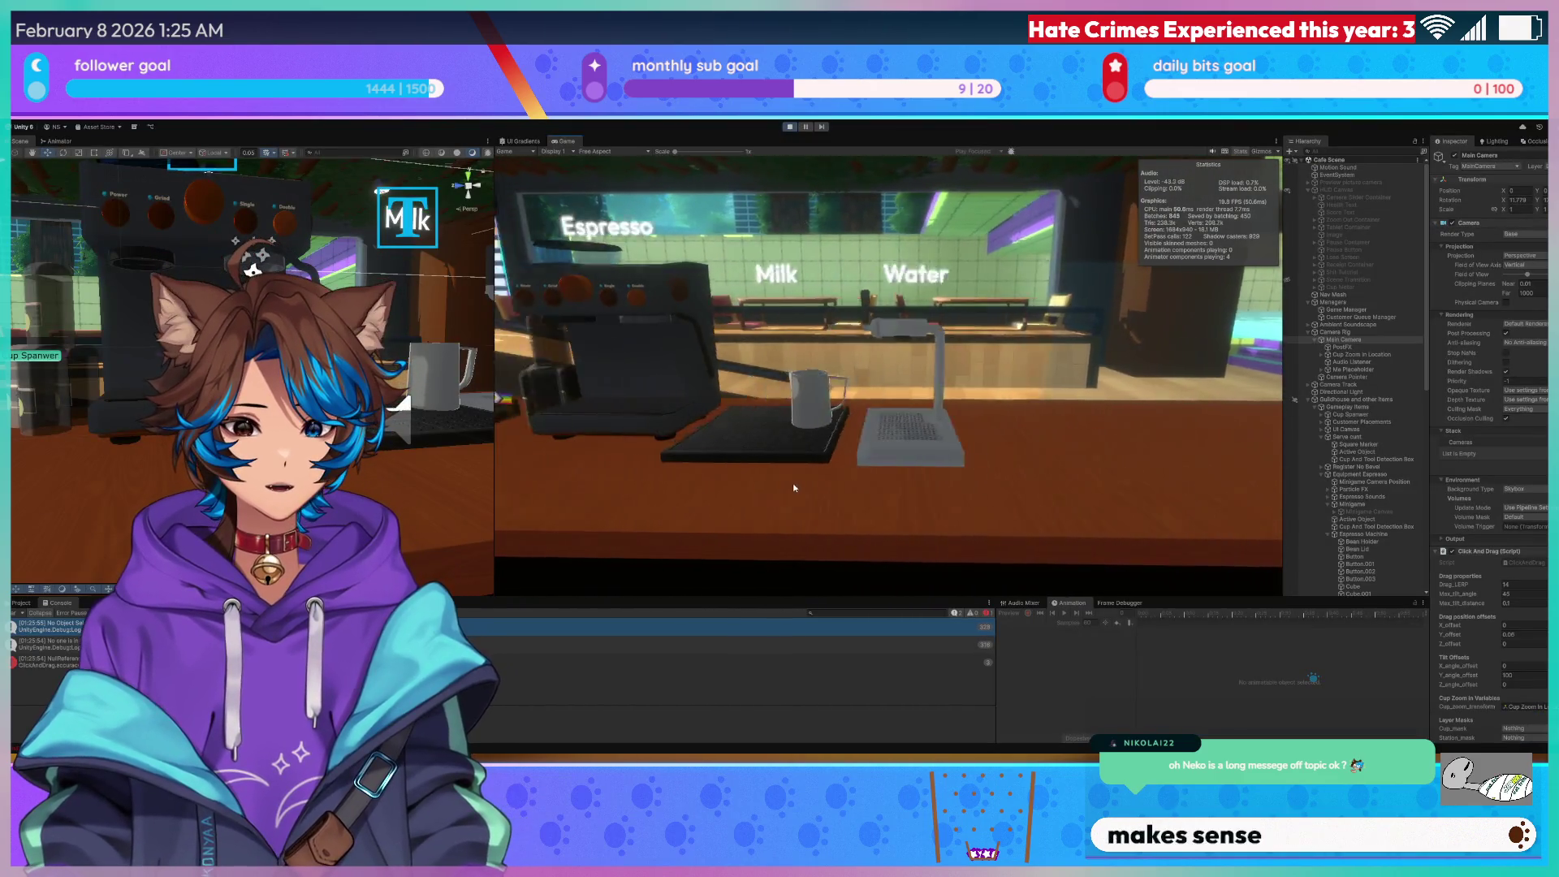
Snap the glass under the espresso spout, then drag it over to the water station.
left_click(794, 487)
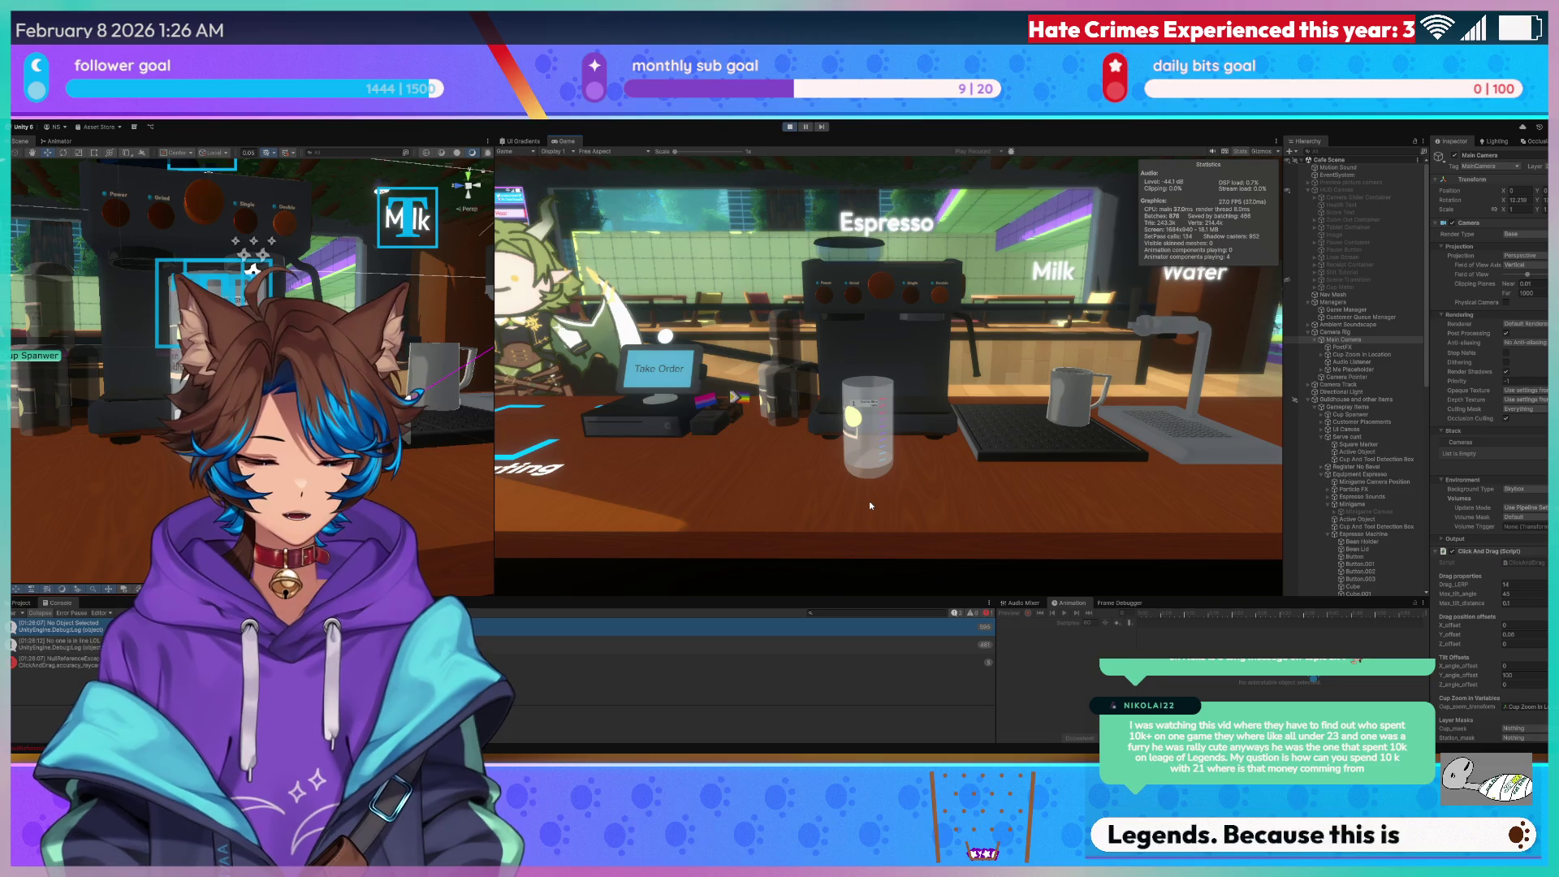
mouse_move(871, 504)
left_mouse_down()
mouse_move(896, 418)
mouse_move(823, 470)
left_mouse_up()
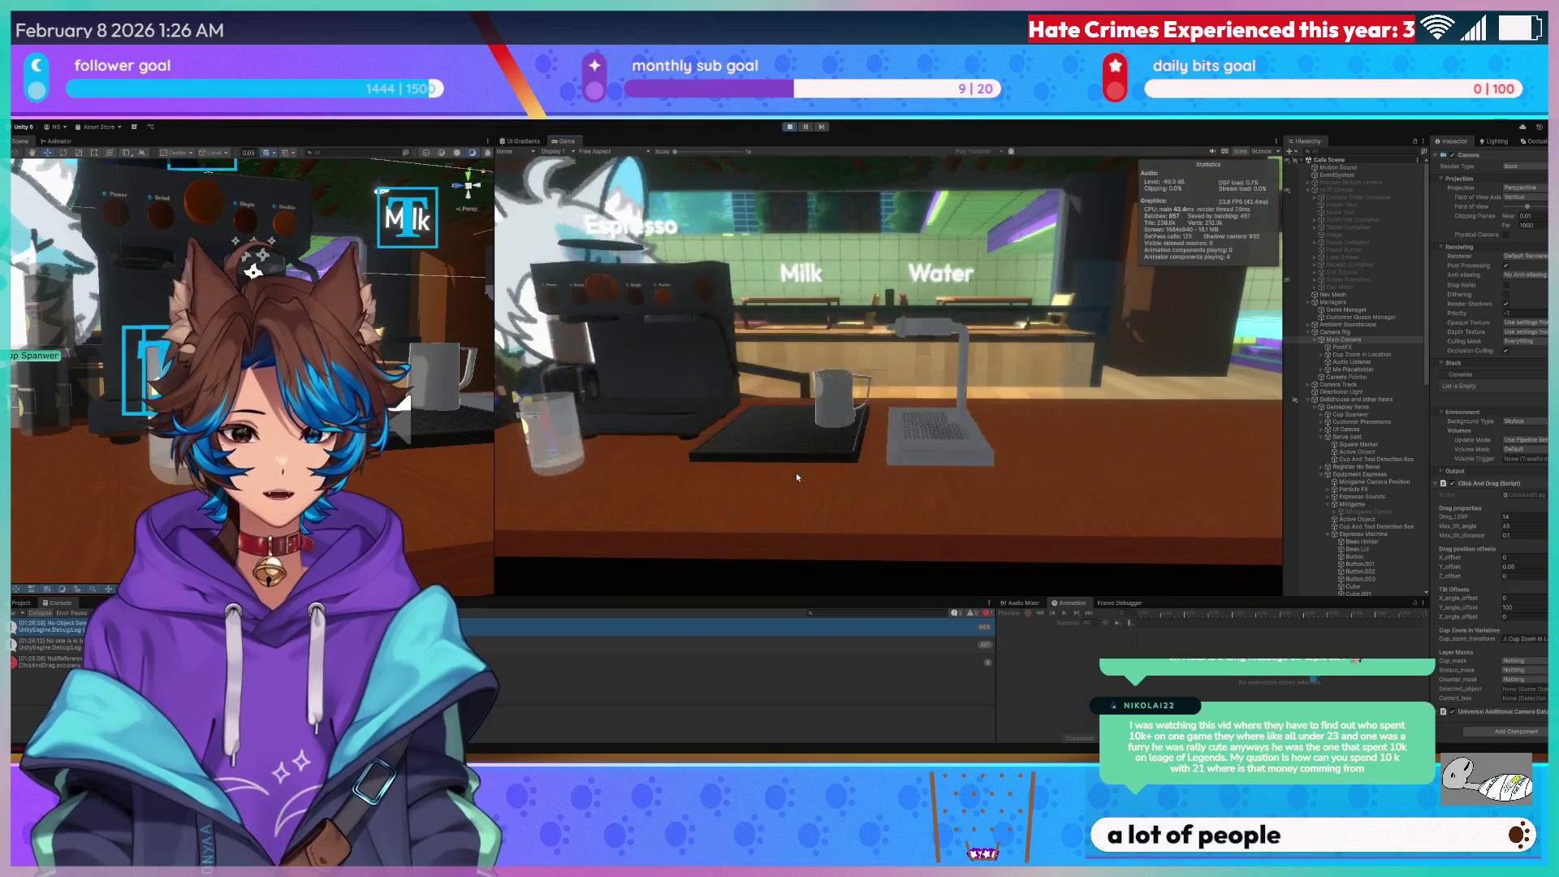
left_click(887, 392)
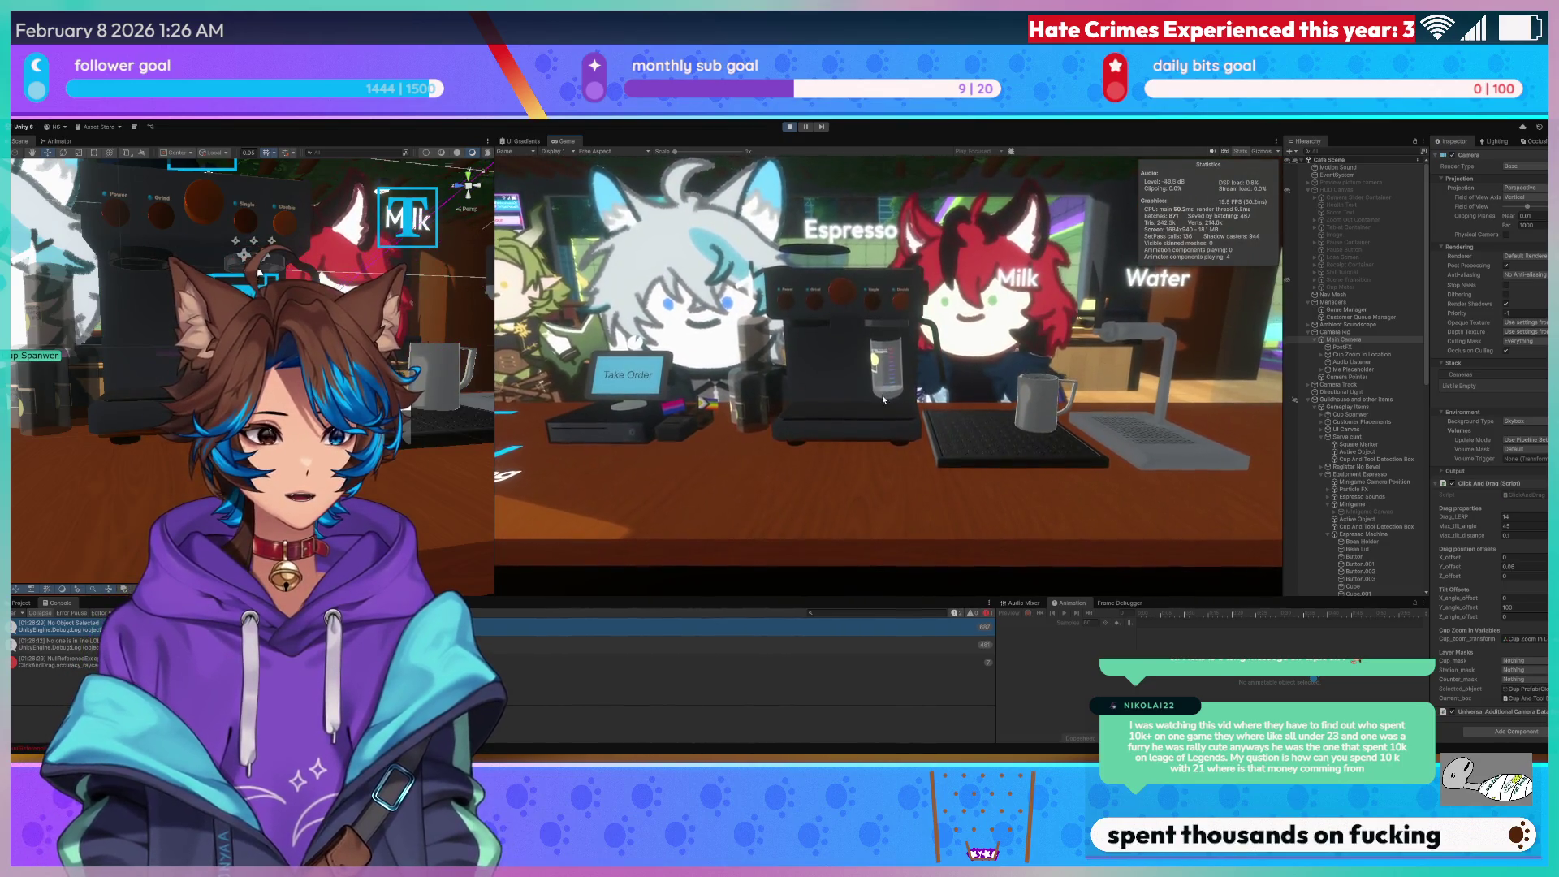
mouse_move(880, 416)
left_mouse_down()
mouse_move(953, 480)
mouse_move(913, 467)
mouse_move(875, 402)
mouse_move(1114, 435)
left_mouse_up()
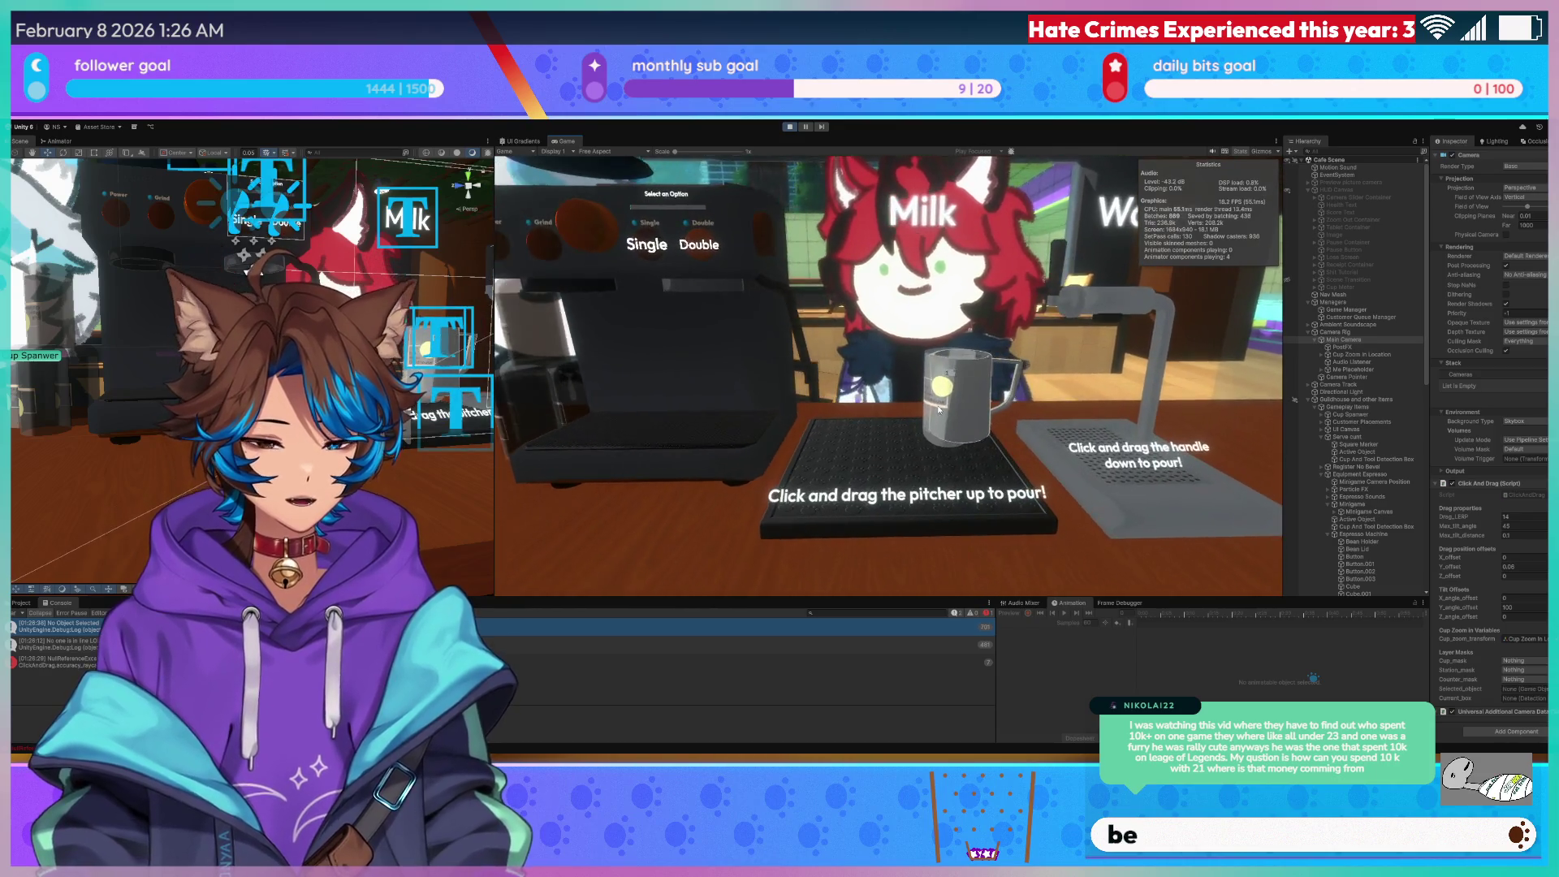
mouse_move(939, 410)
left_mouse_down()
mouse_move(1015, 282)
mouse_move(1015, 168)
left_mouse_up()
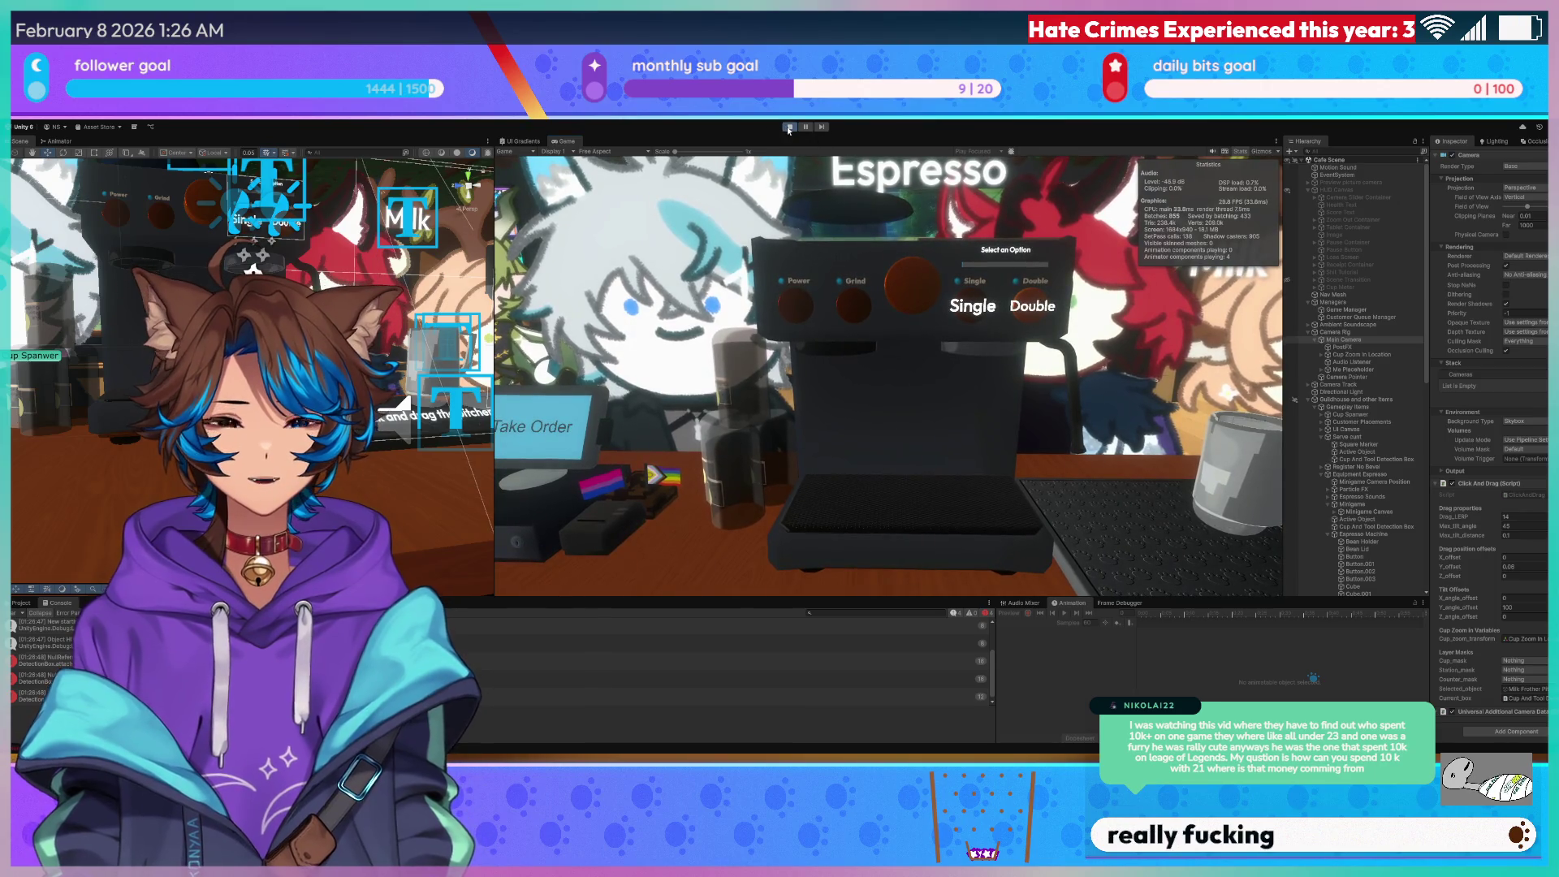
left_click(789, 128)
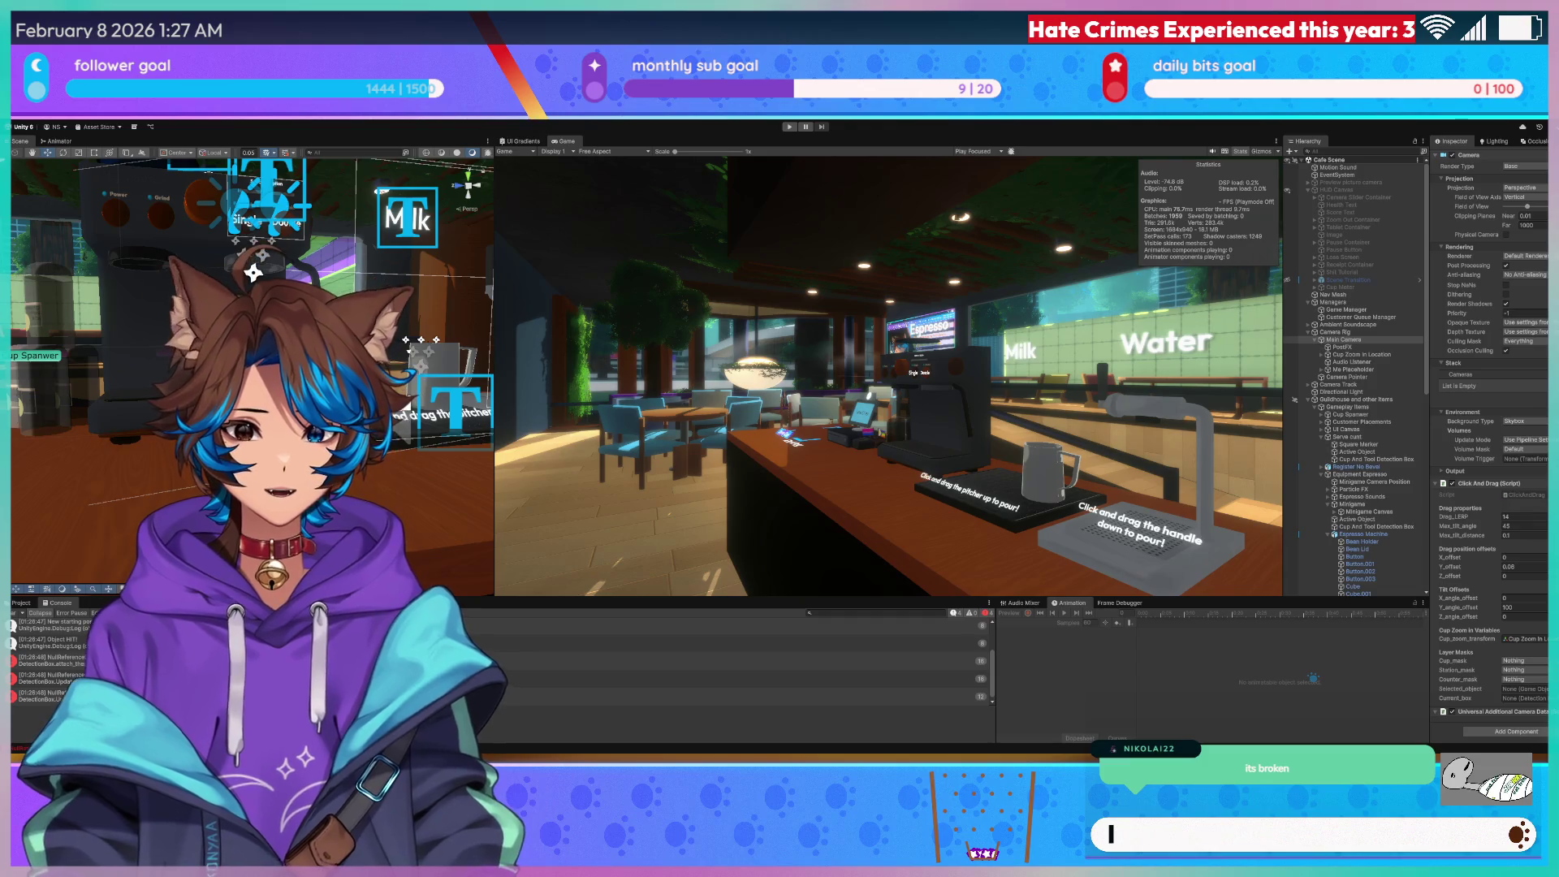
key("ctrl+p")
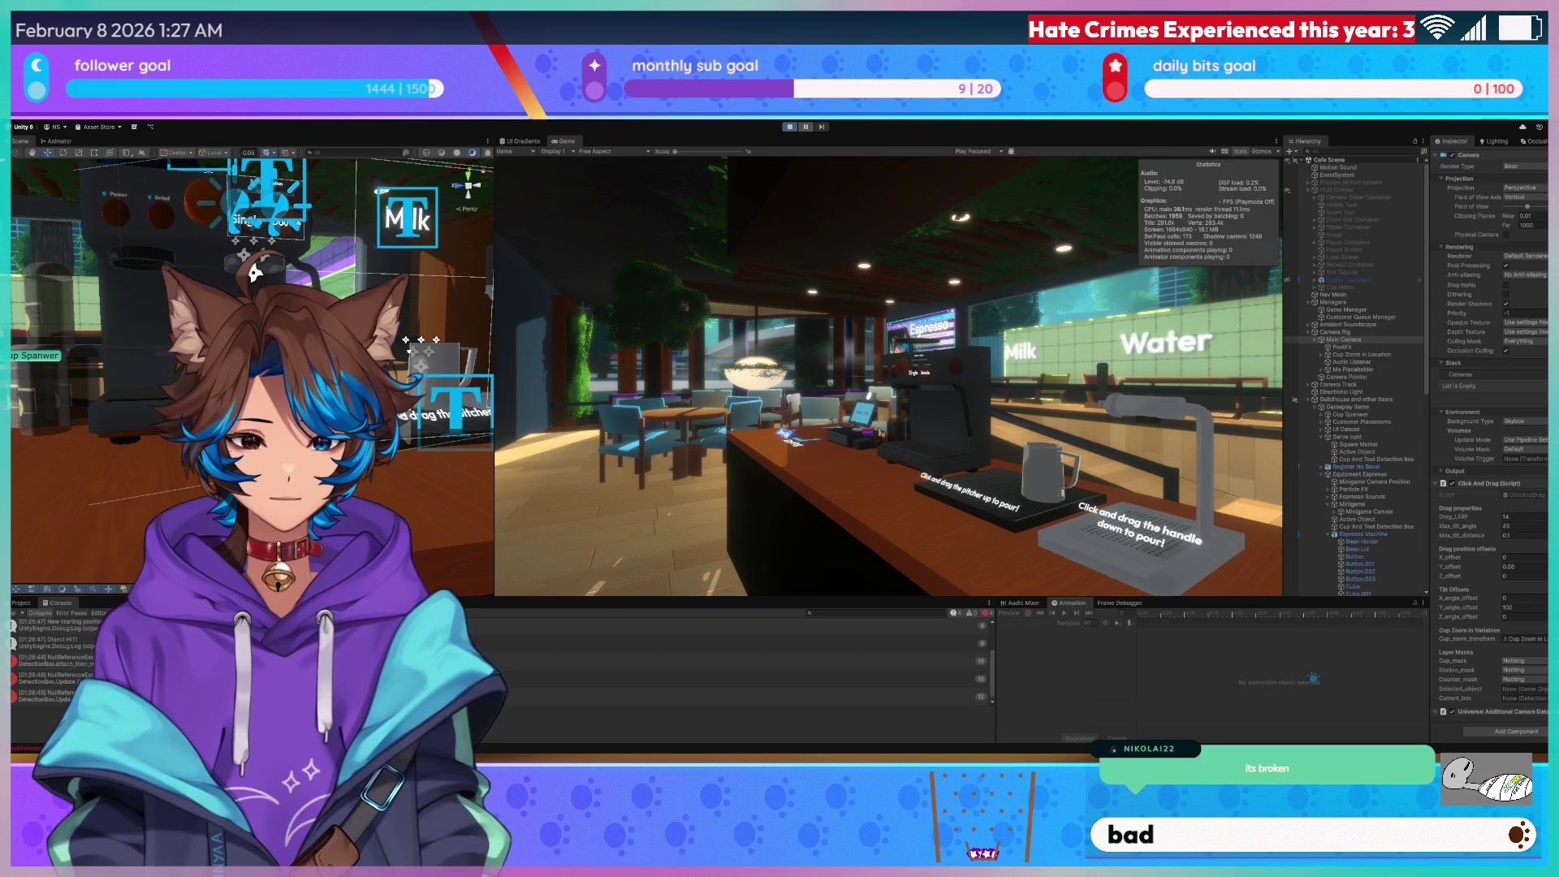
key("alt+Tab")
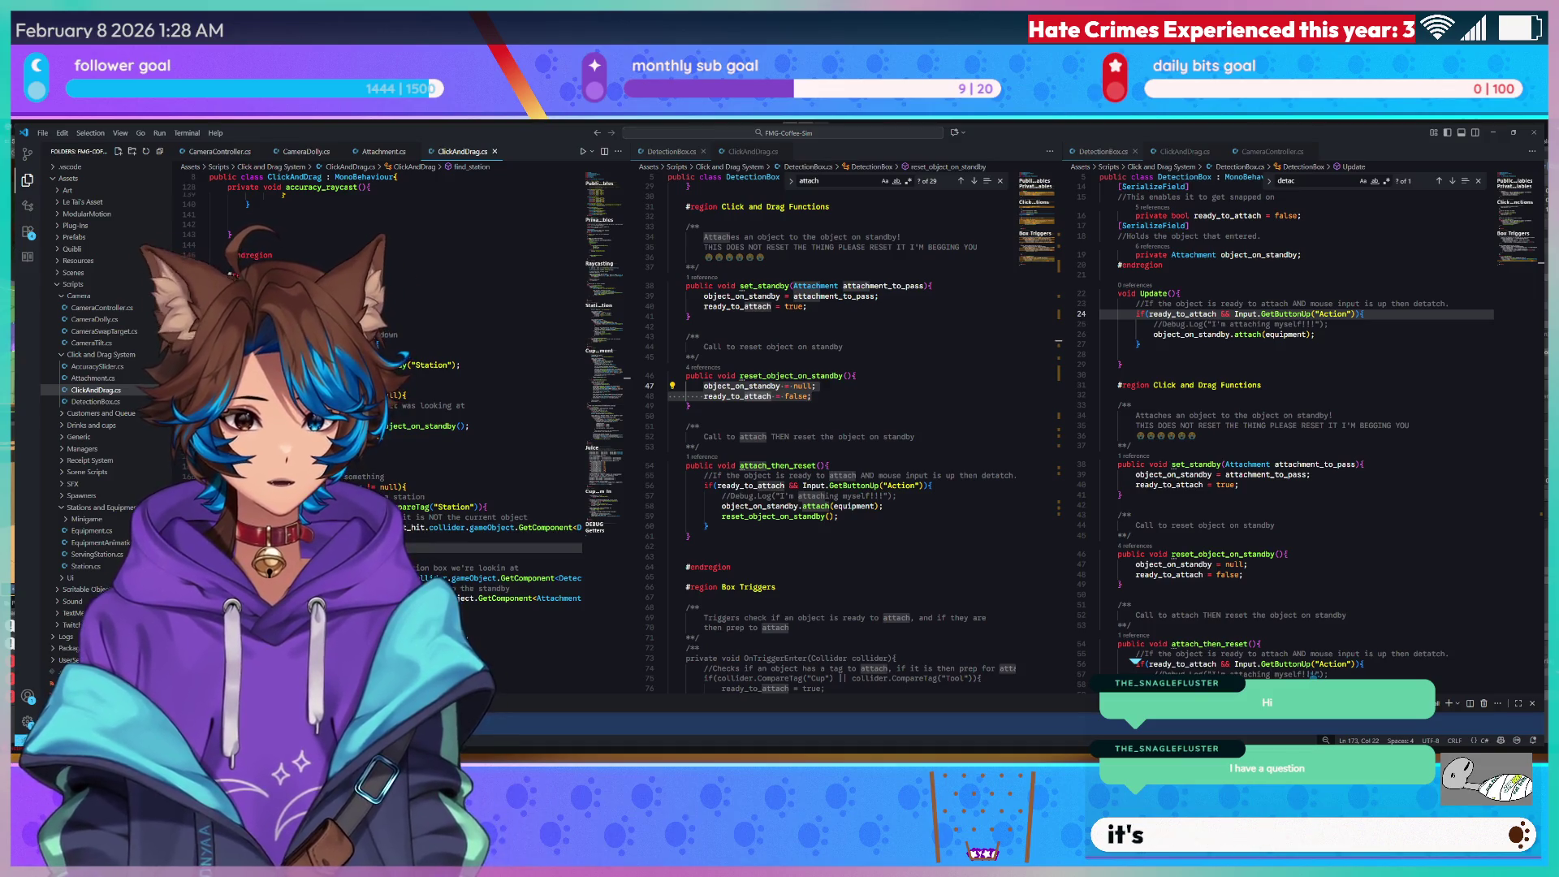
key("alt+Tab")
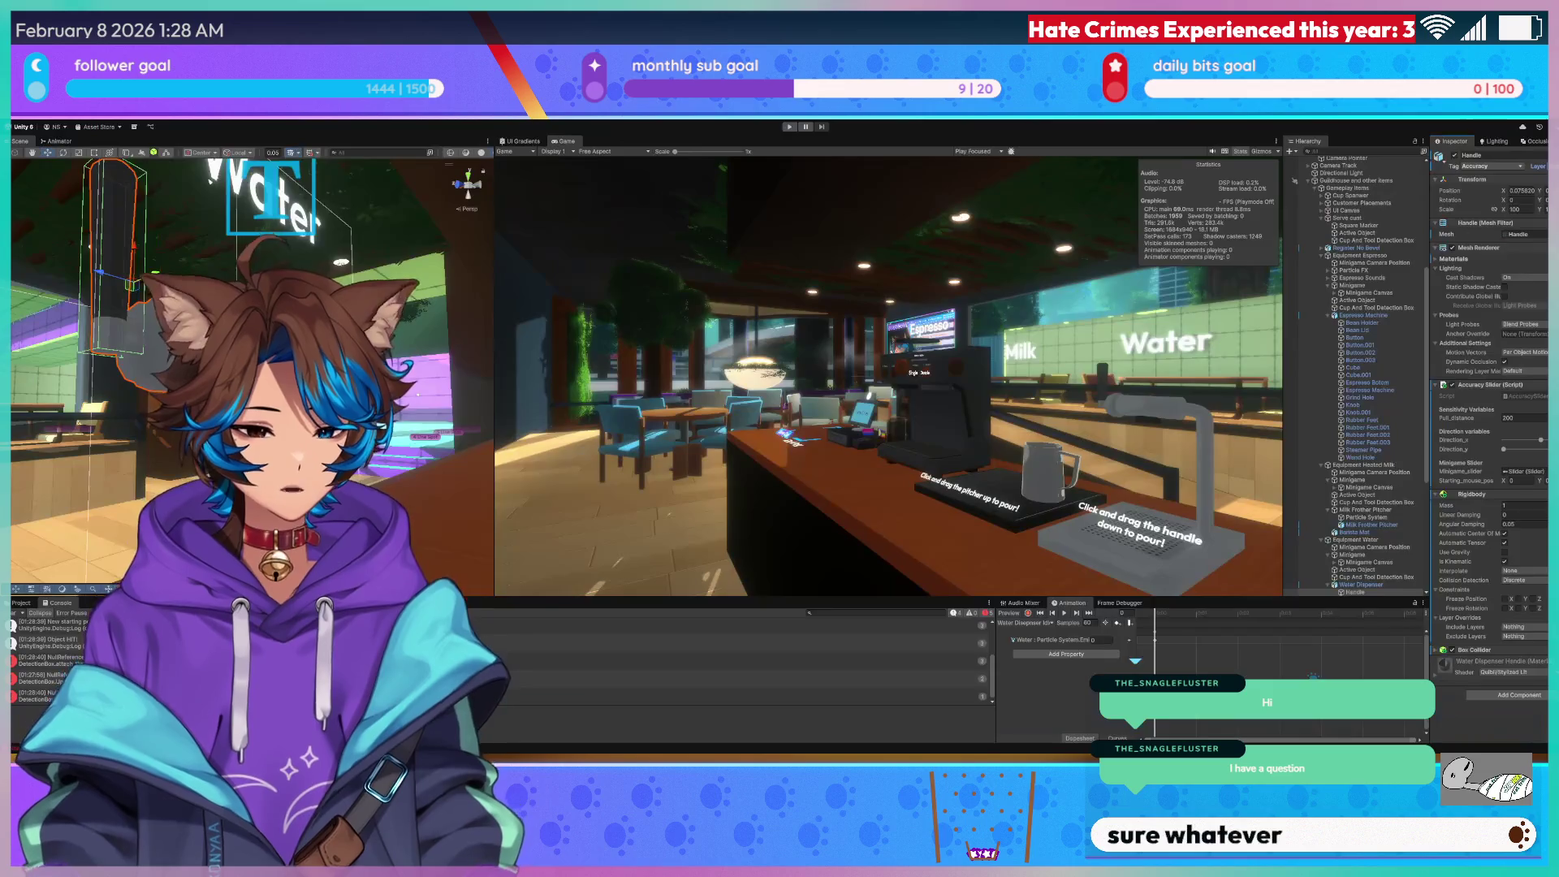
scroll(252, 373, "up", 3)
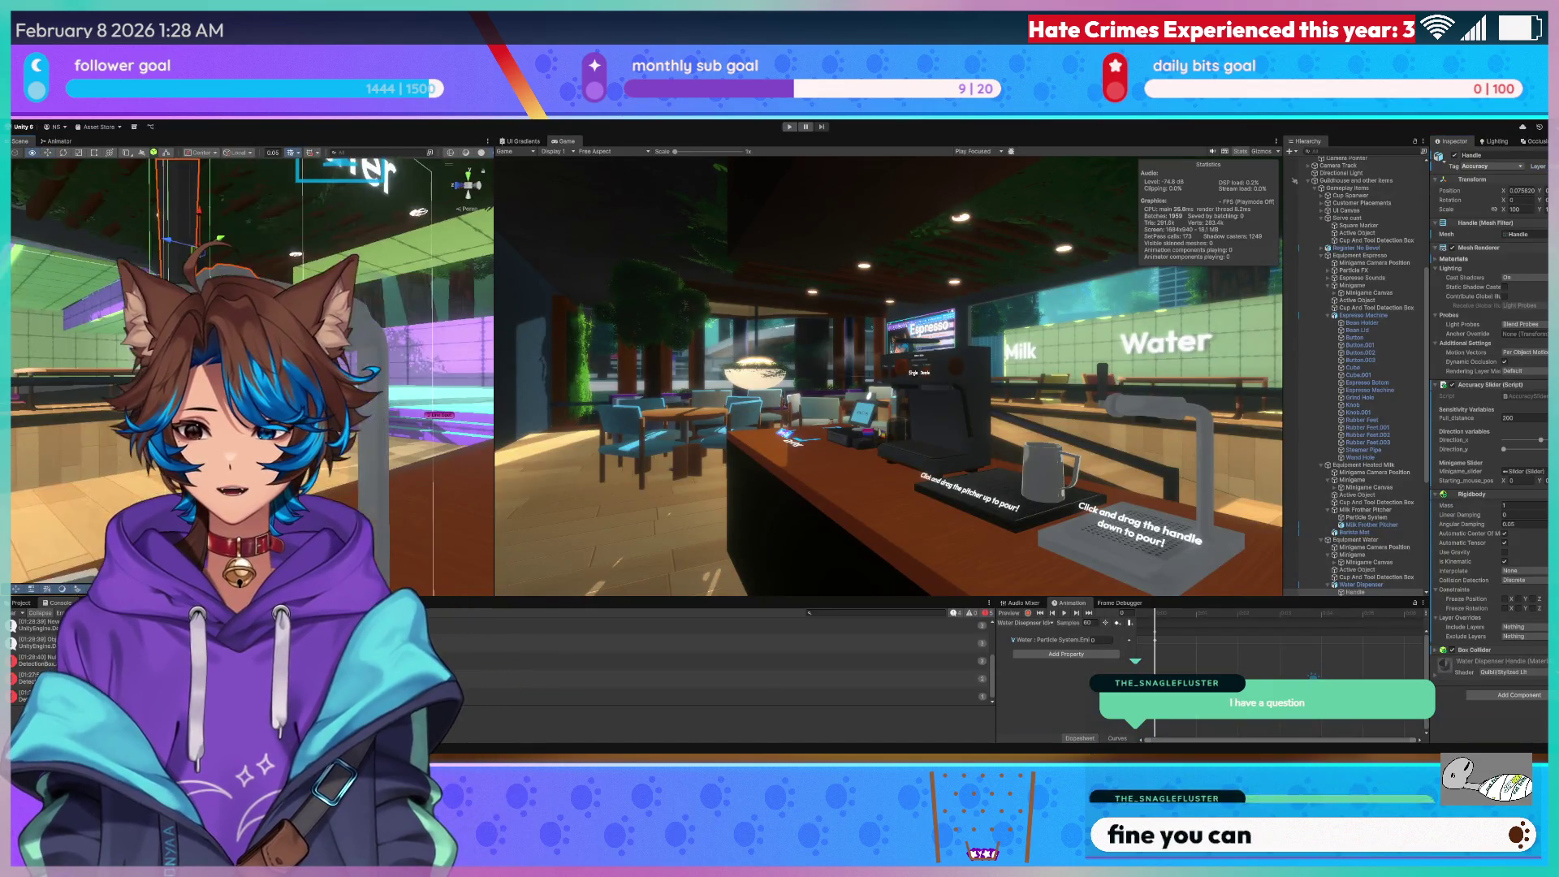
scroll(252, 365, "up", 5)
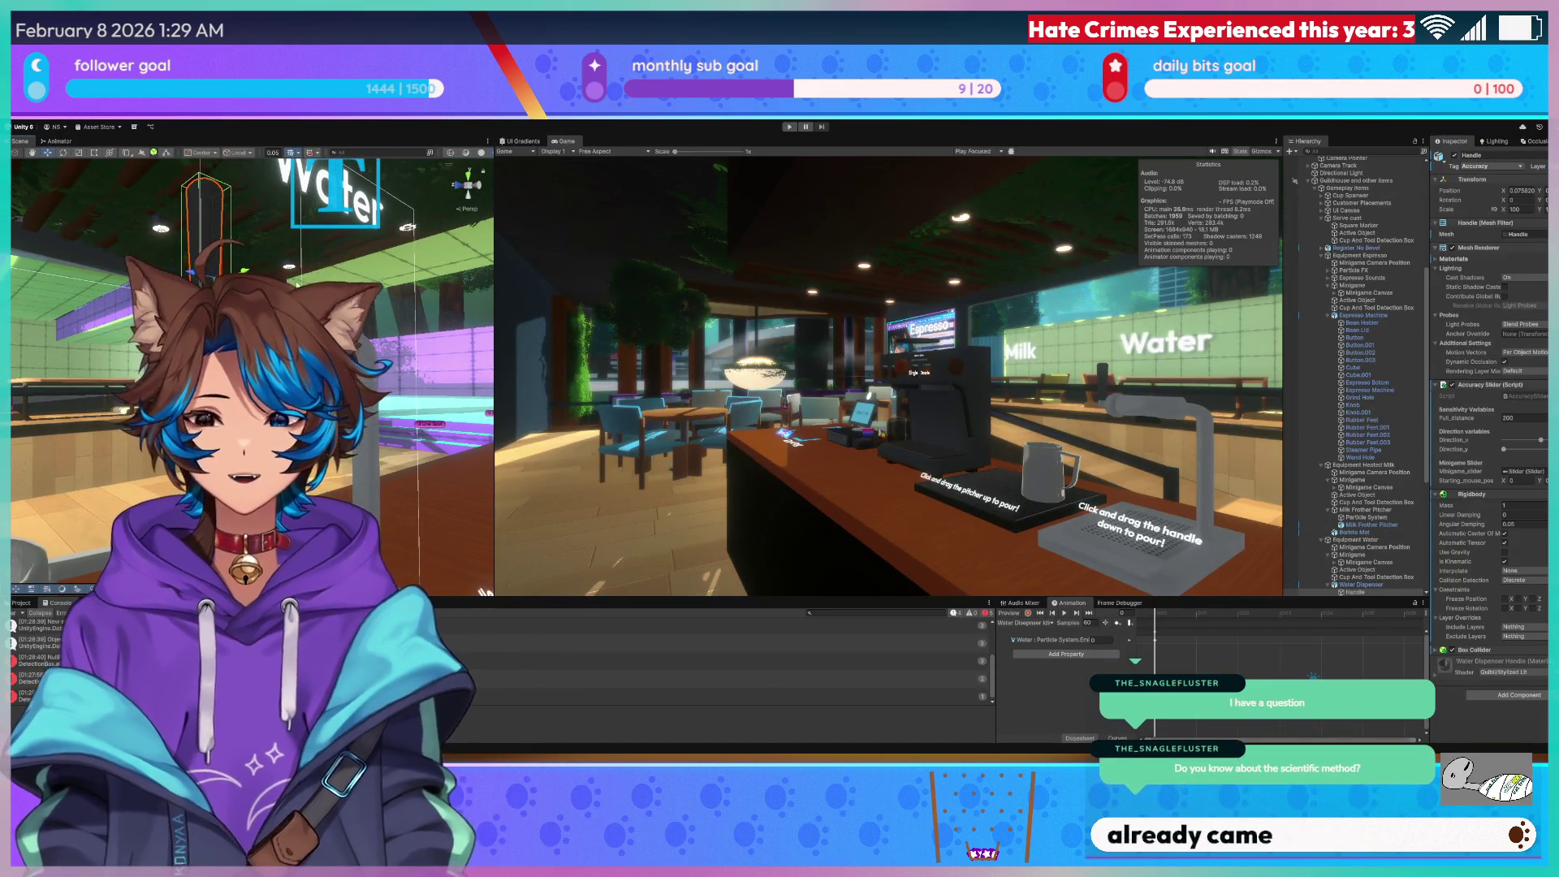
scroll(252, 365, "up", 5)
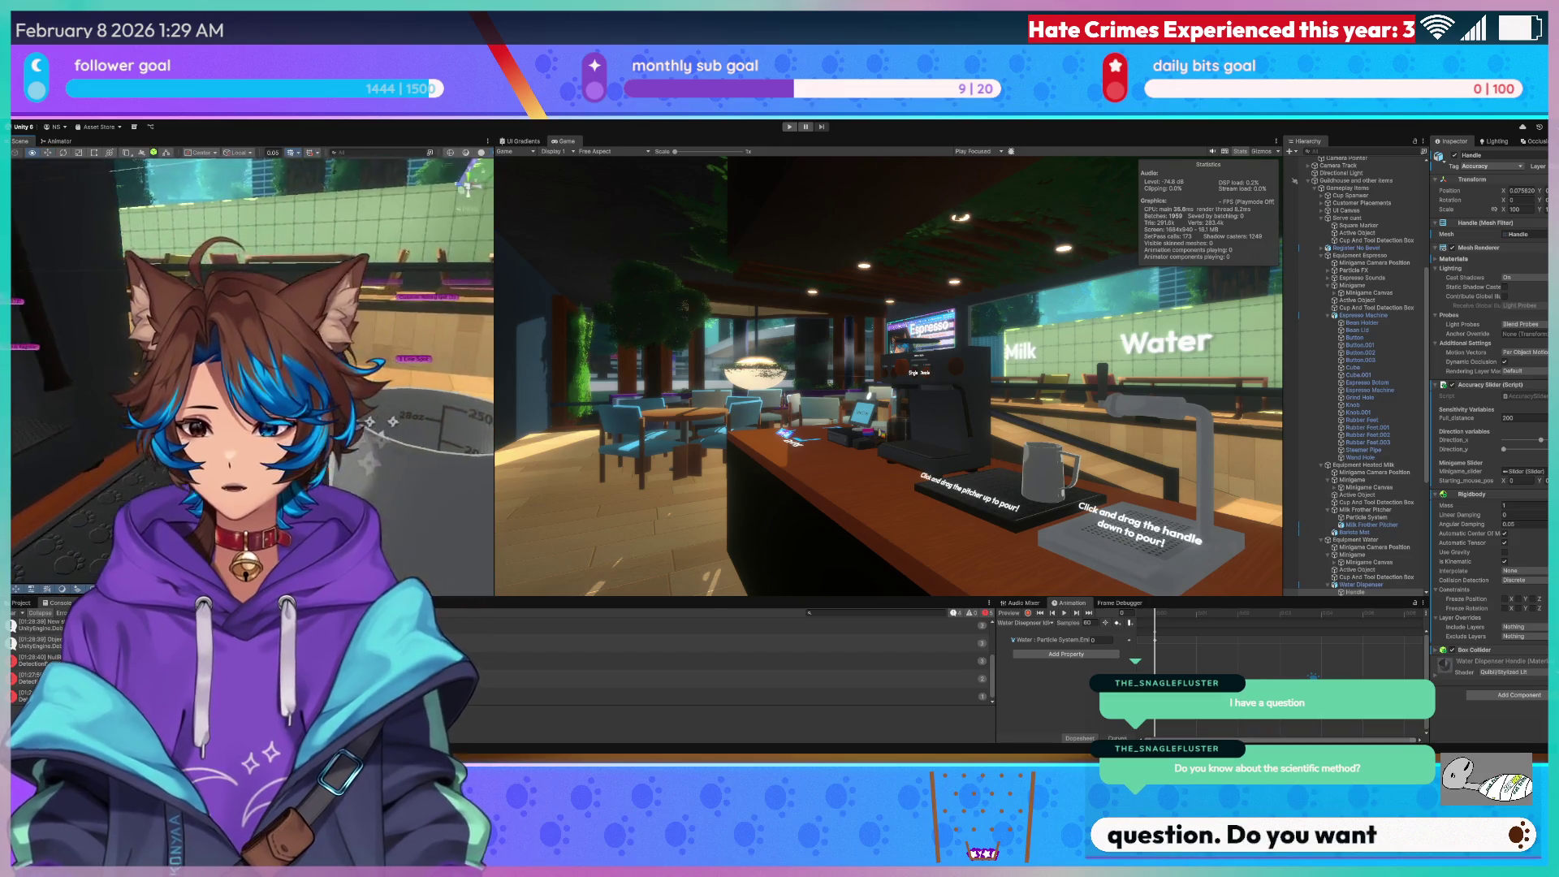
scroll(252, 366, "down", 5)
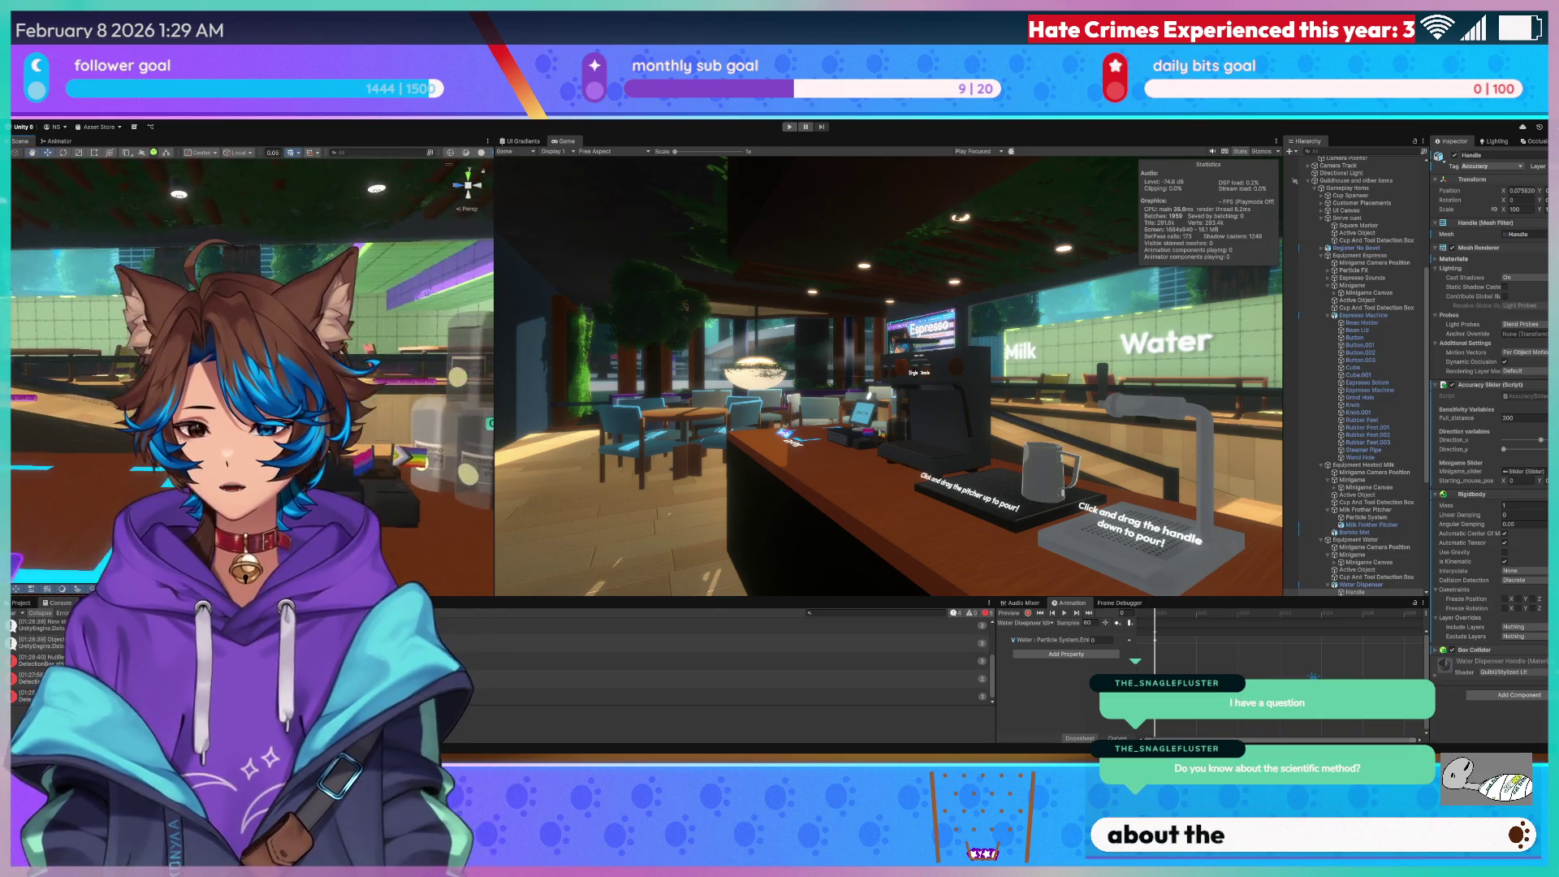
scroll(251, 365, "up", 5)
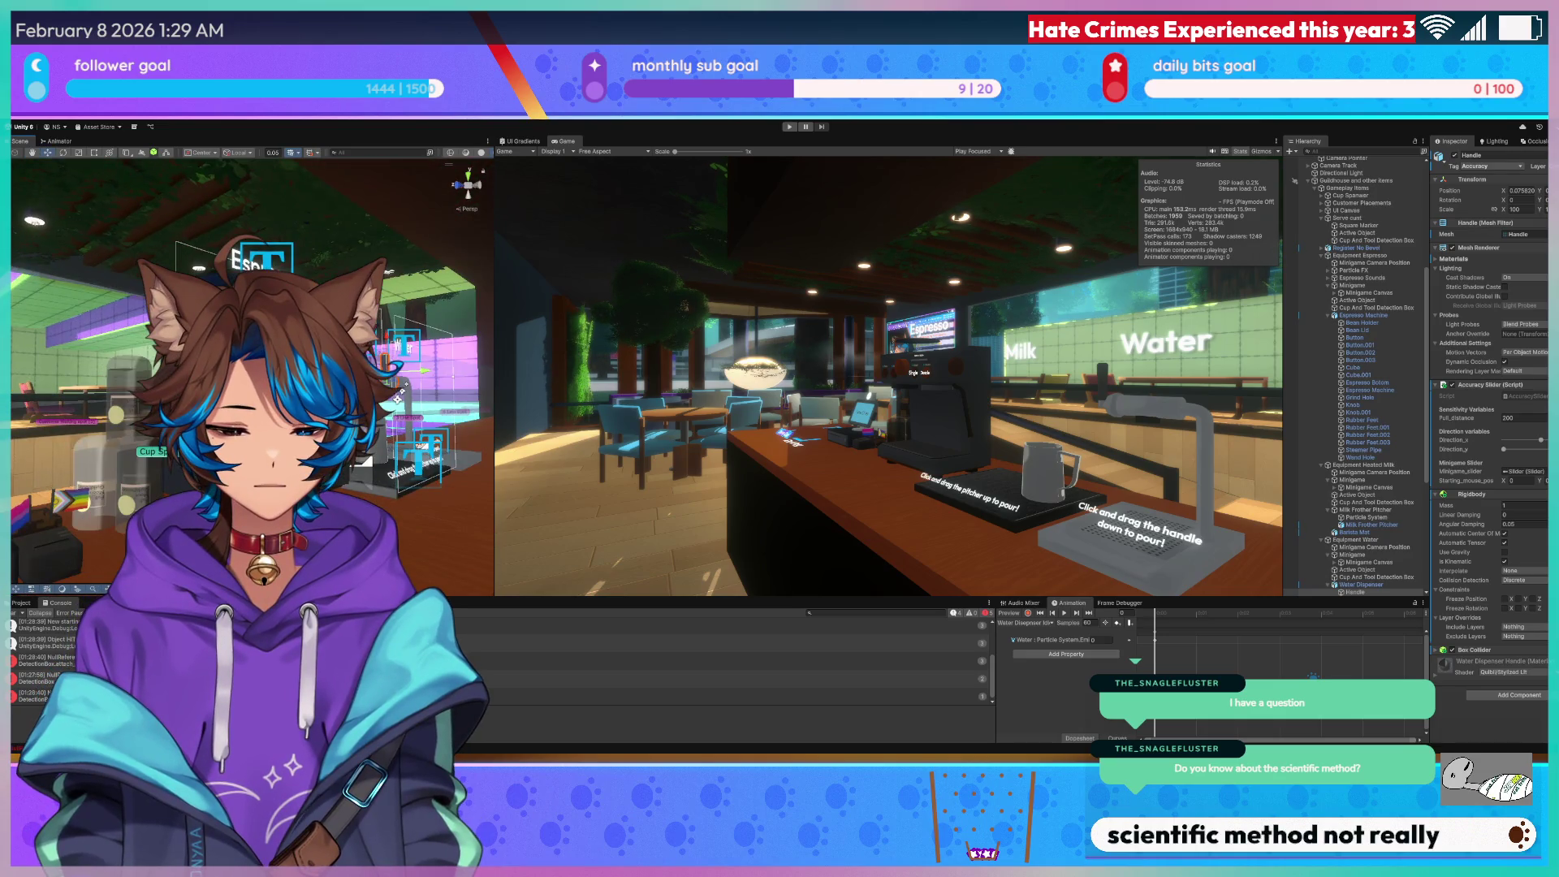
scroll(460, 286, "up", 3)
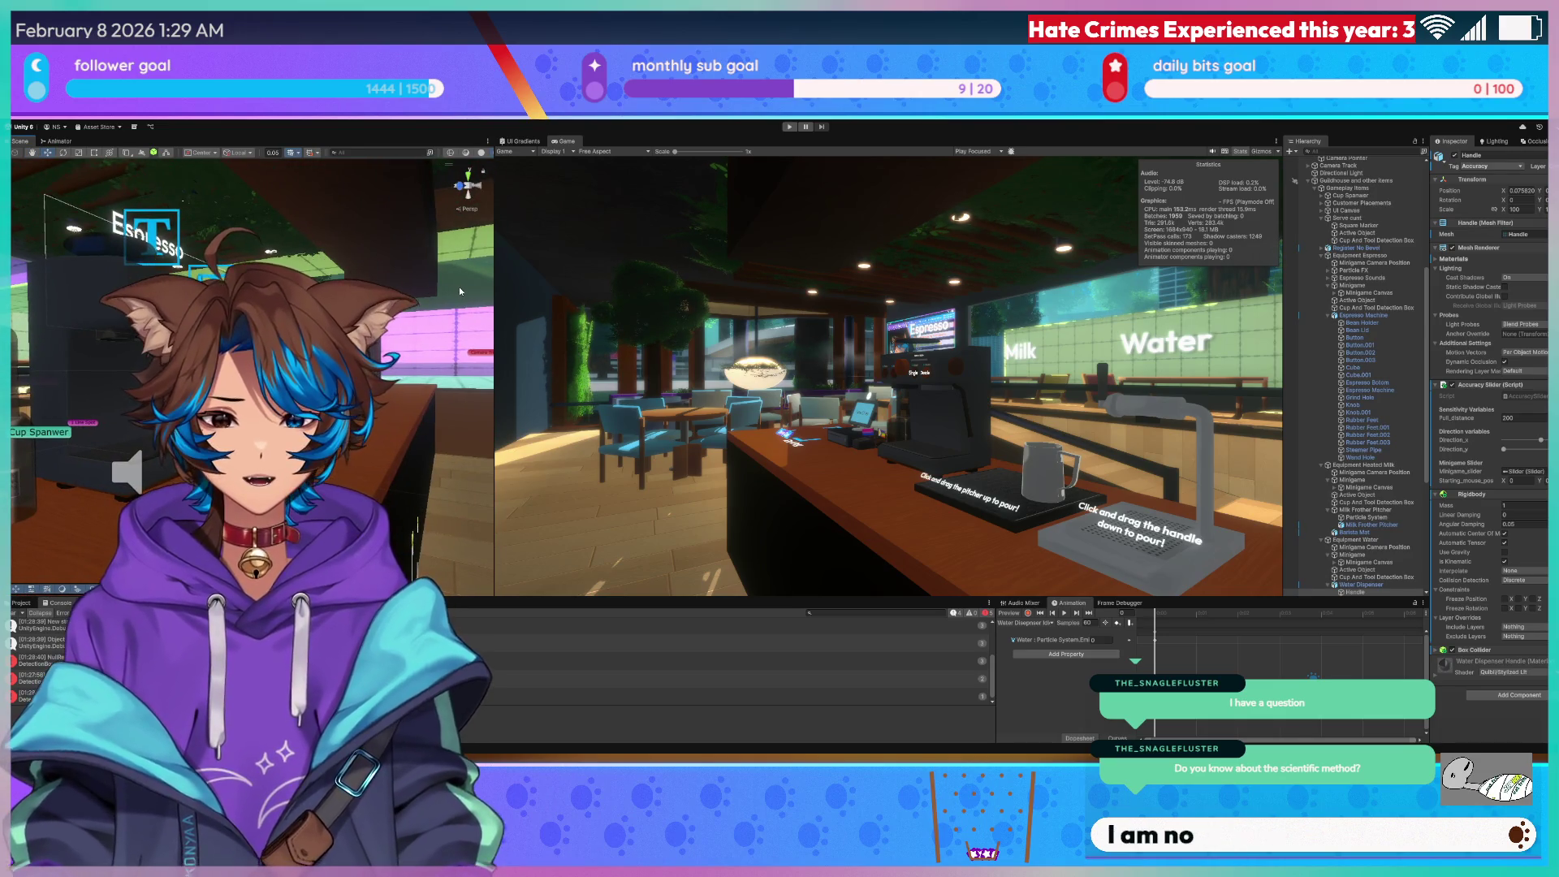
left_click(460, 286)
scroll(305, 193, "down", 3)
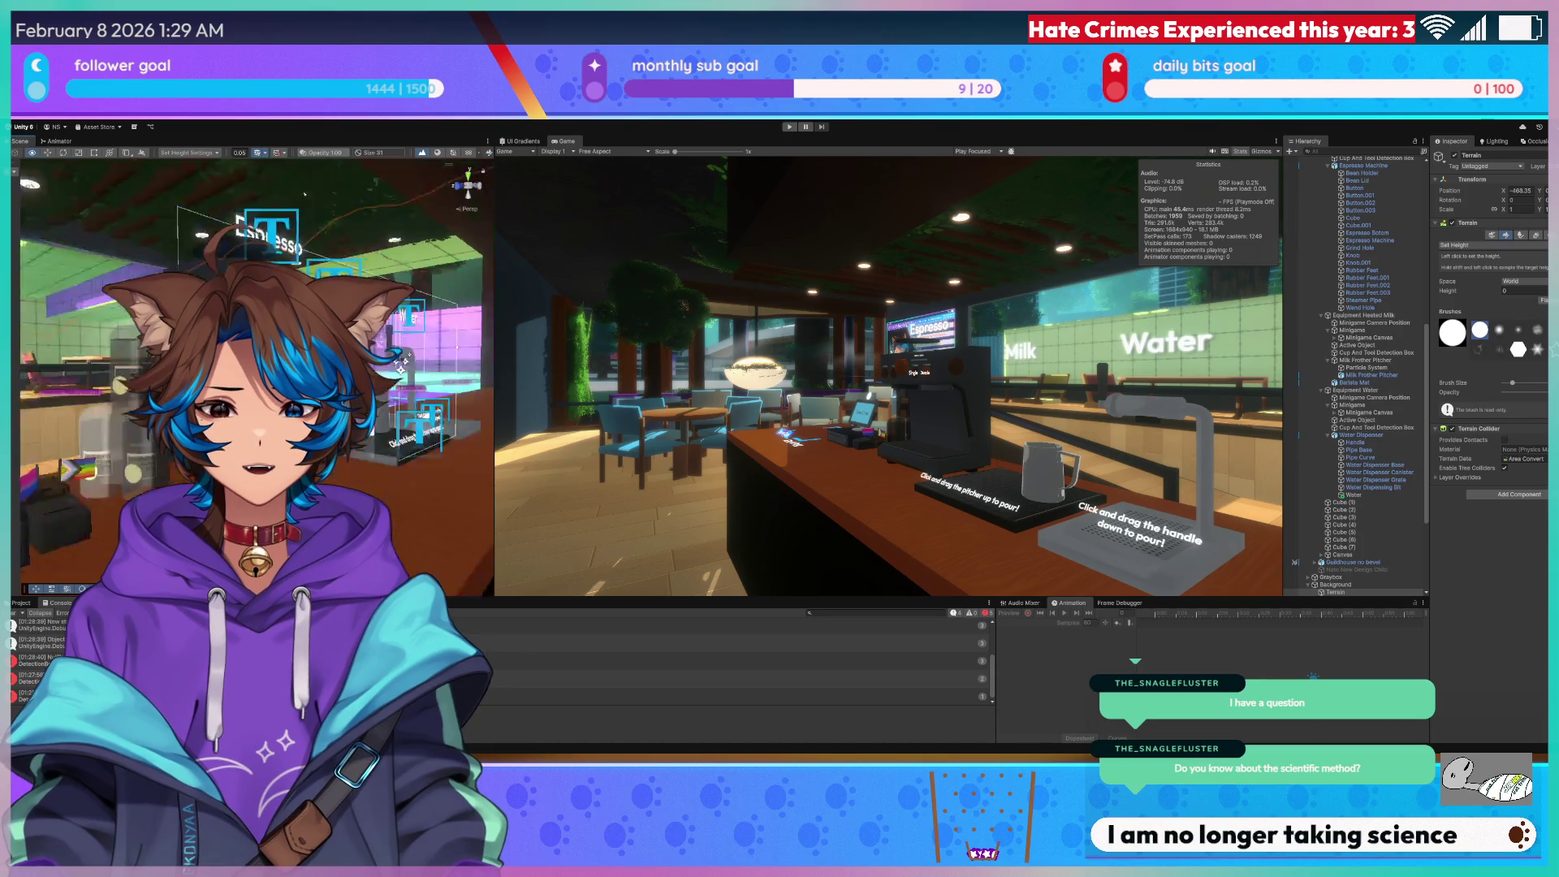
scroll(304, 193, "down", 3)
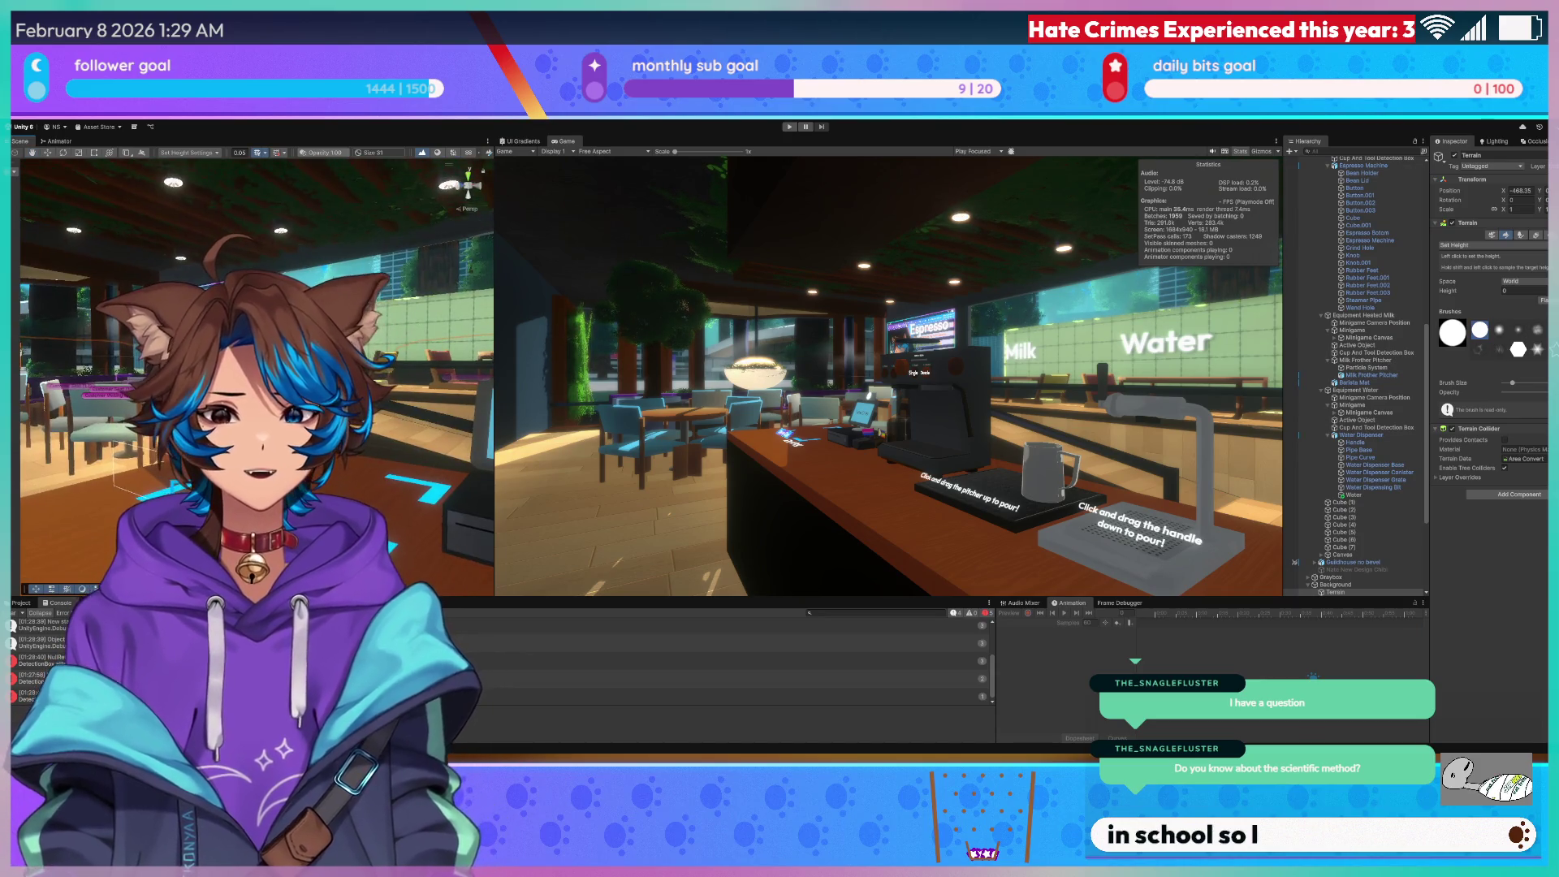
left_click(334, 269)
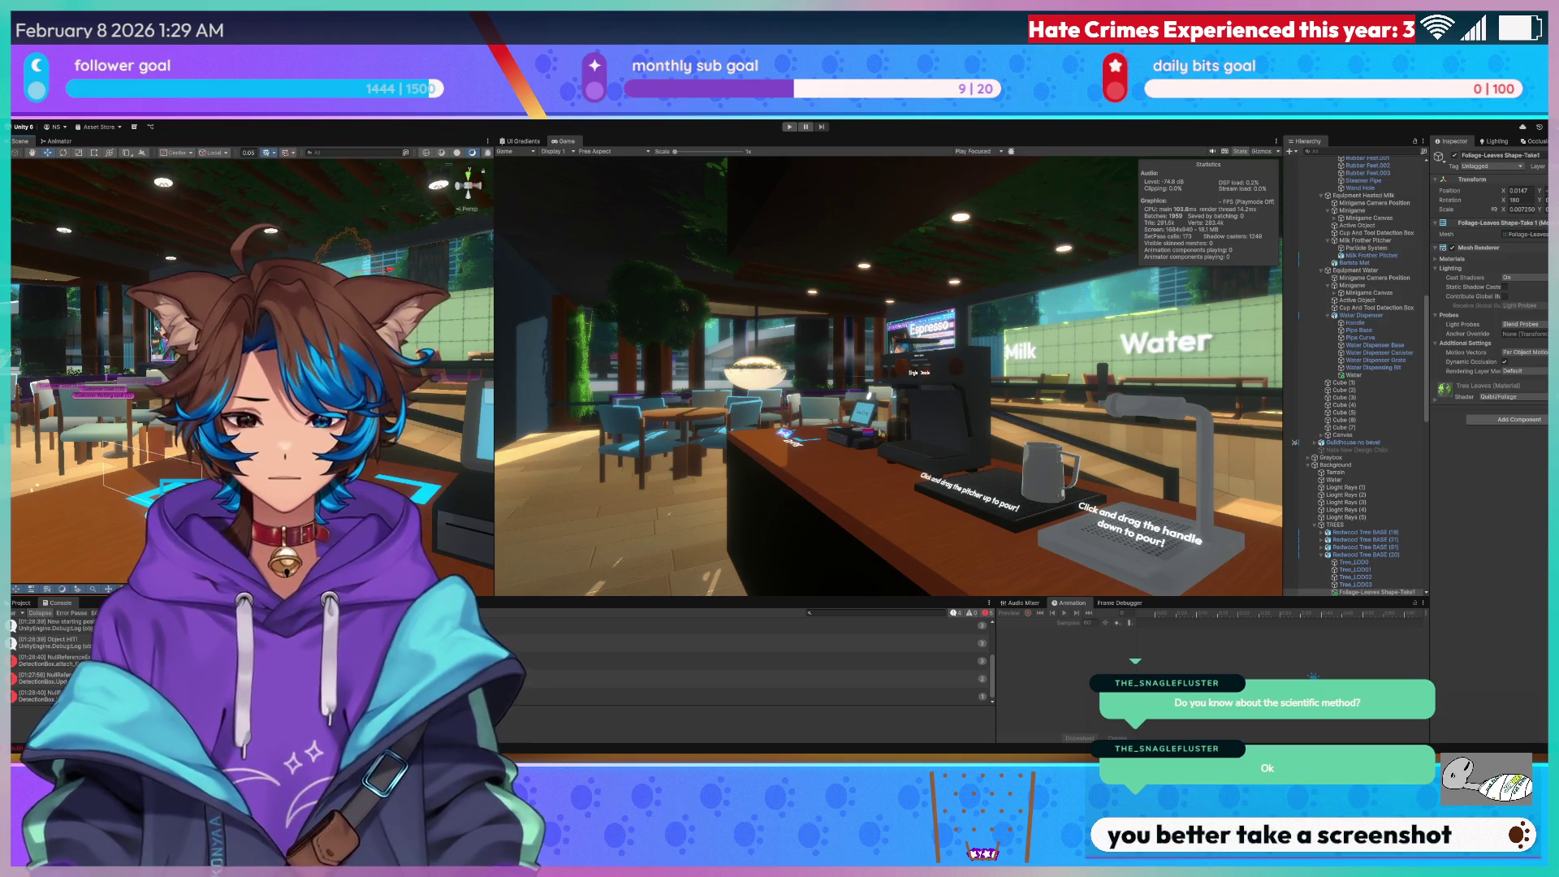
scroll(441, 292, "down", 5)
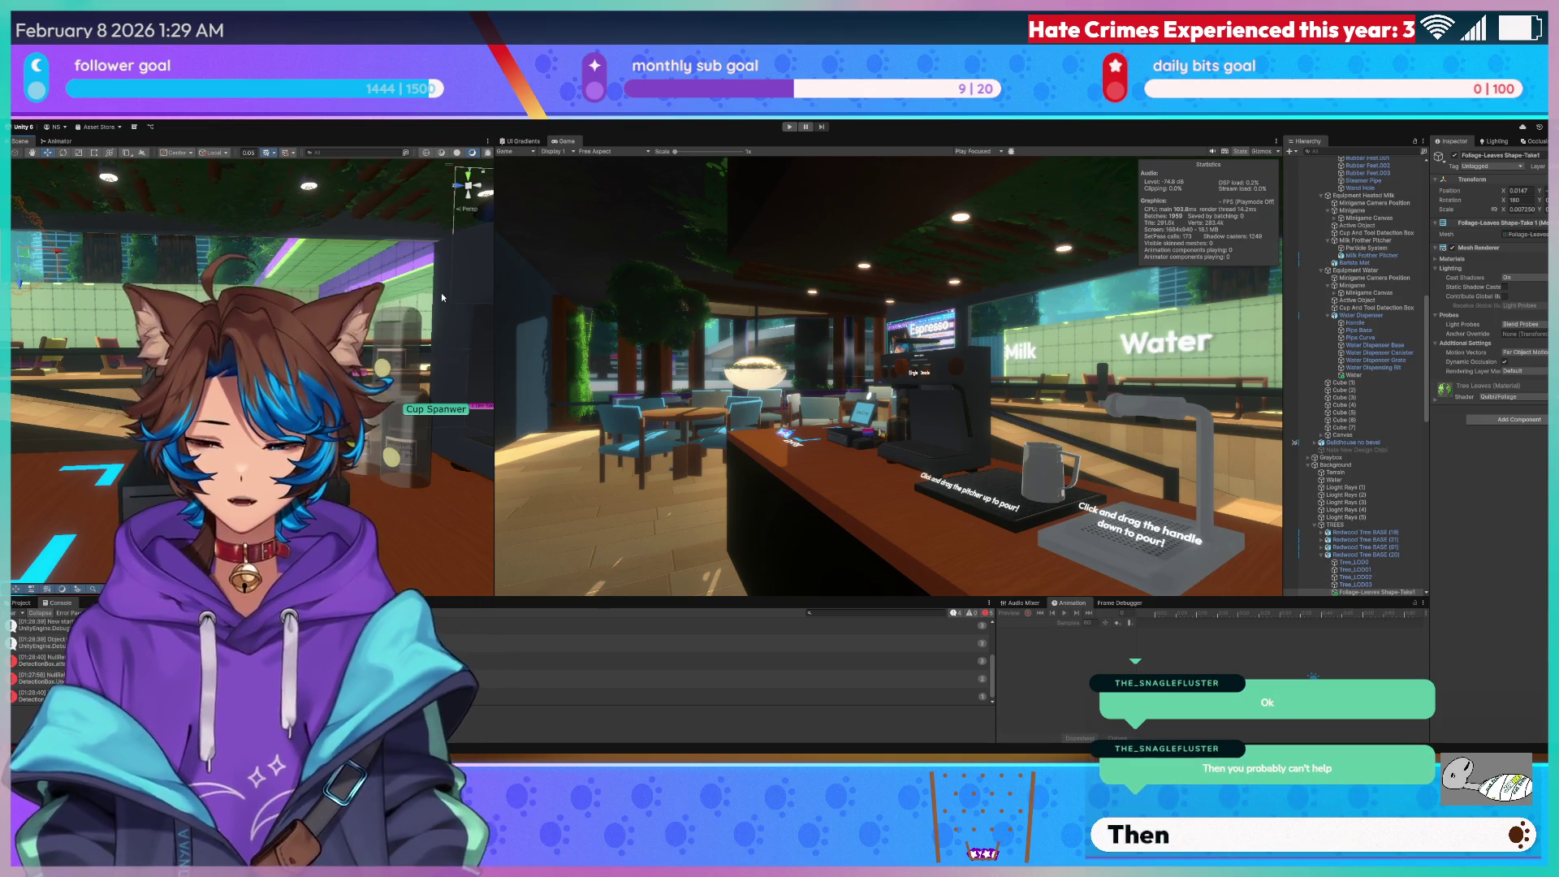
scroll(441, 293, "up", 5)
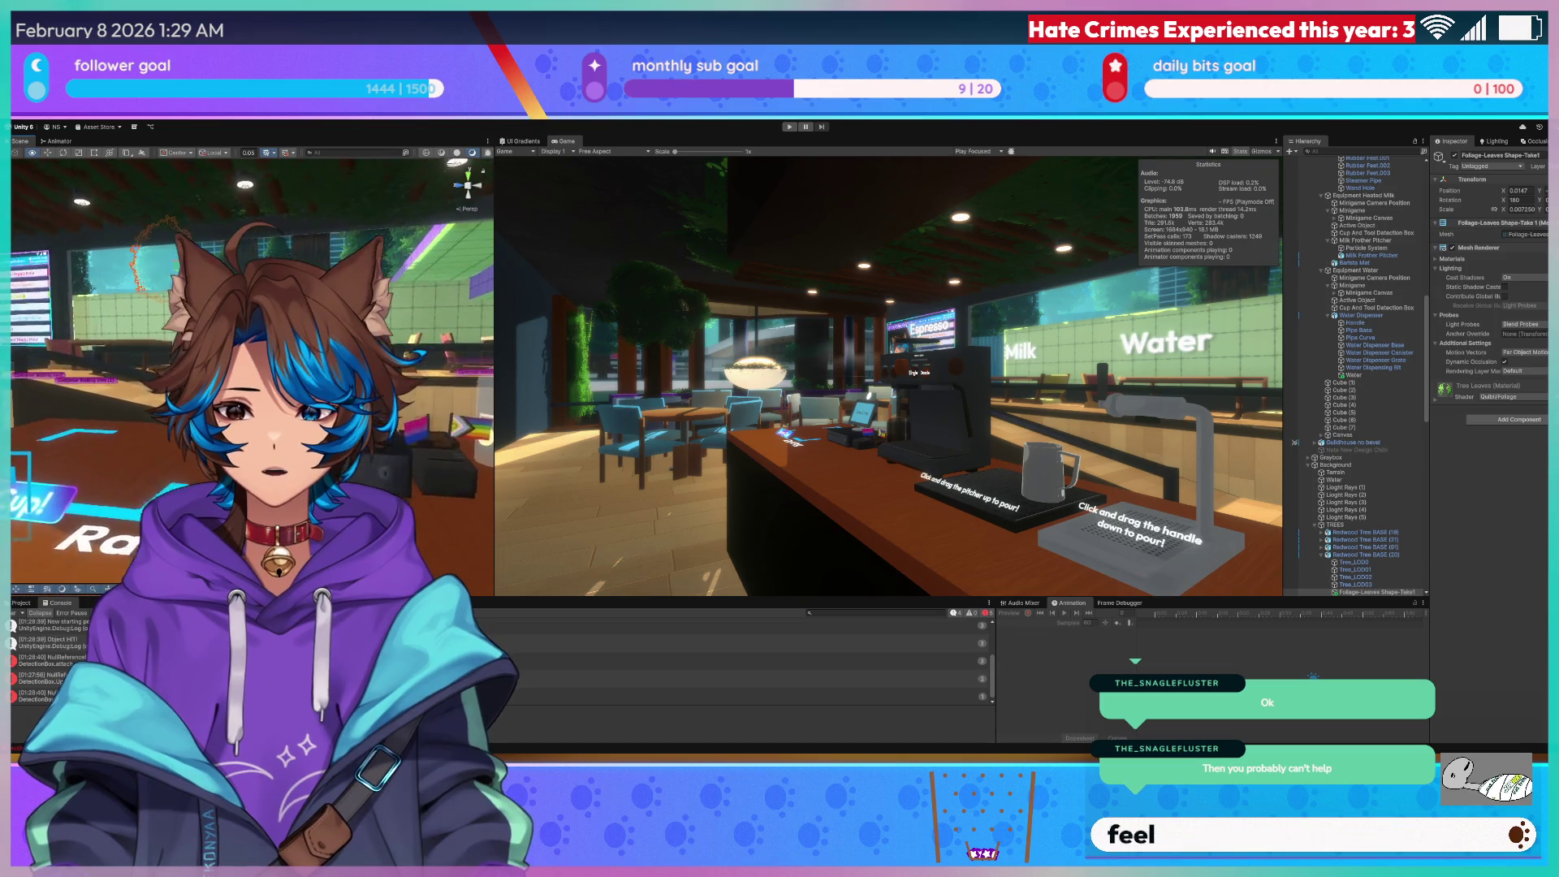
scroll(138, 248, "down", 3)
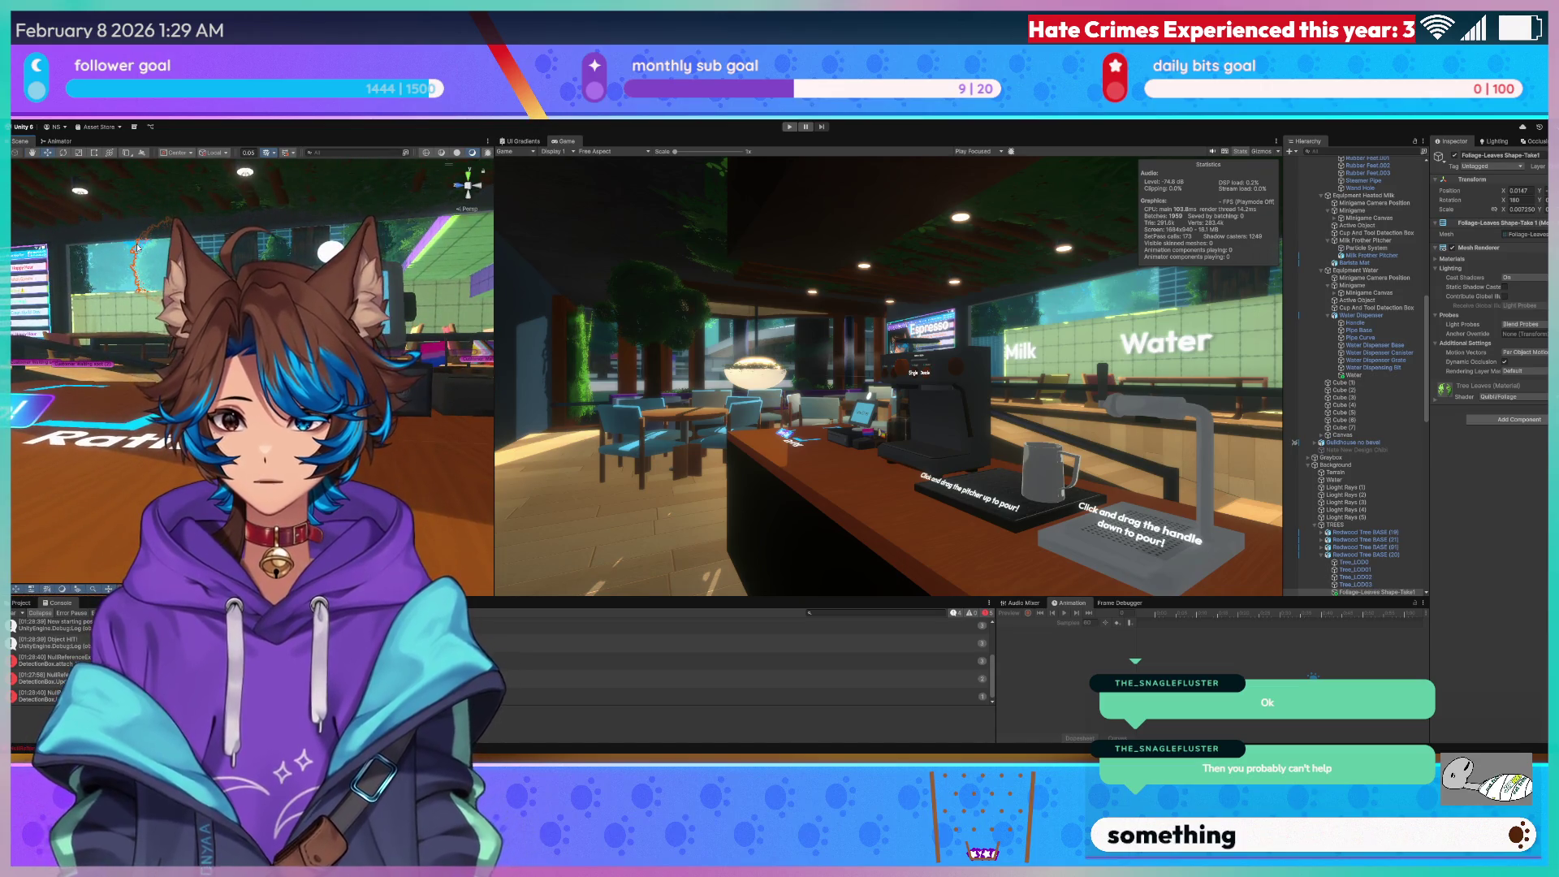
left_click(466, 181)
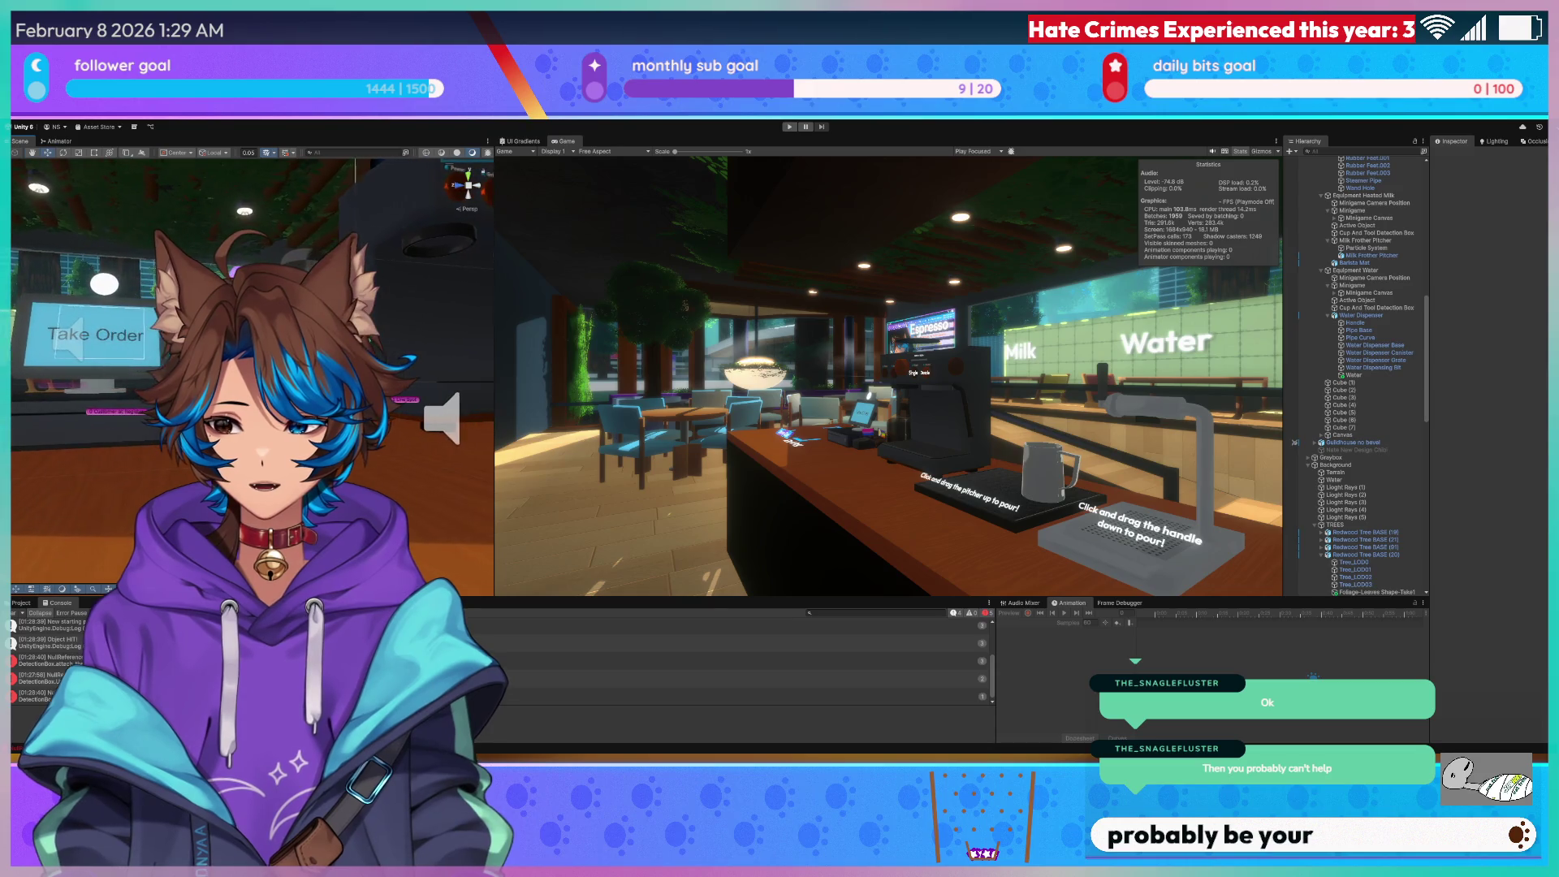
scroll(469, 185, "up", 3)
Orbit the Scene view past the espresso machine toward the order kiosk, then return to VS Code.
mouse_move(467, 272)
left_mouse_down()
mouse_move(486, 379)
mouse_move(414, 284)
mouse_move(146, 355)
left_mouse_up()
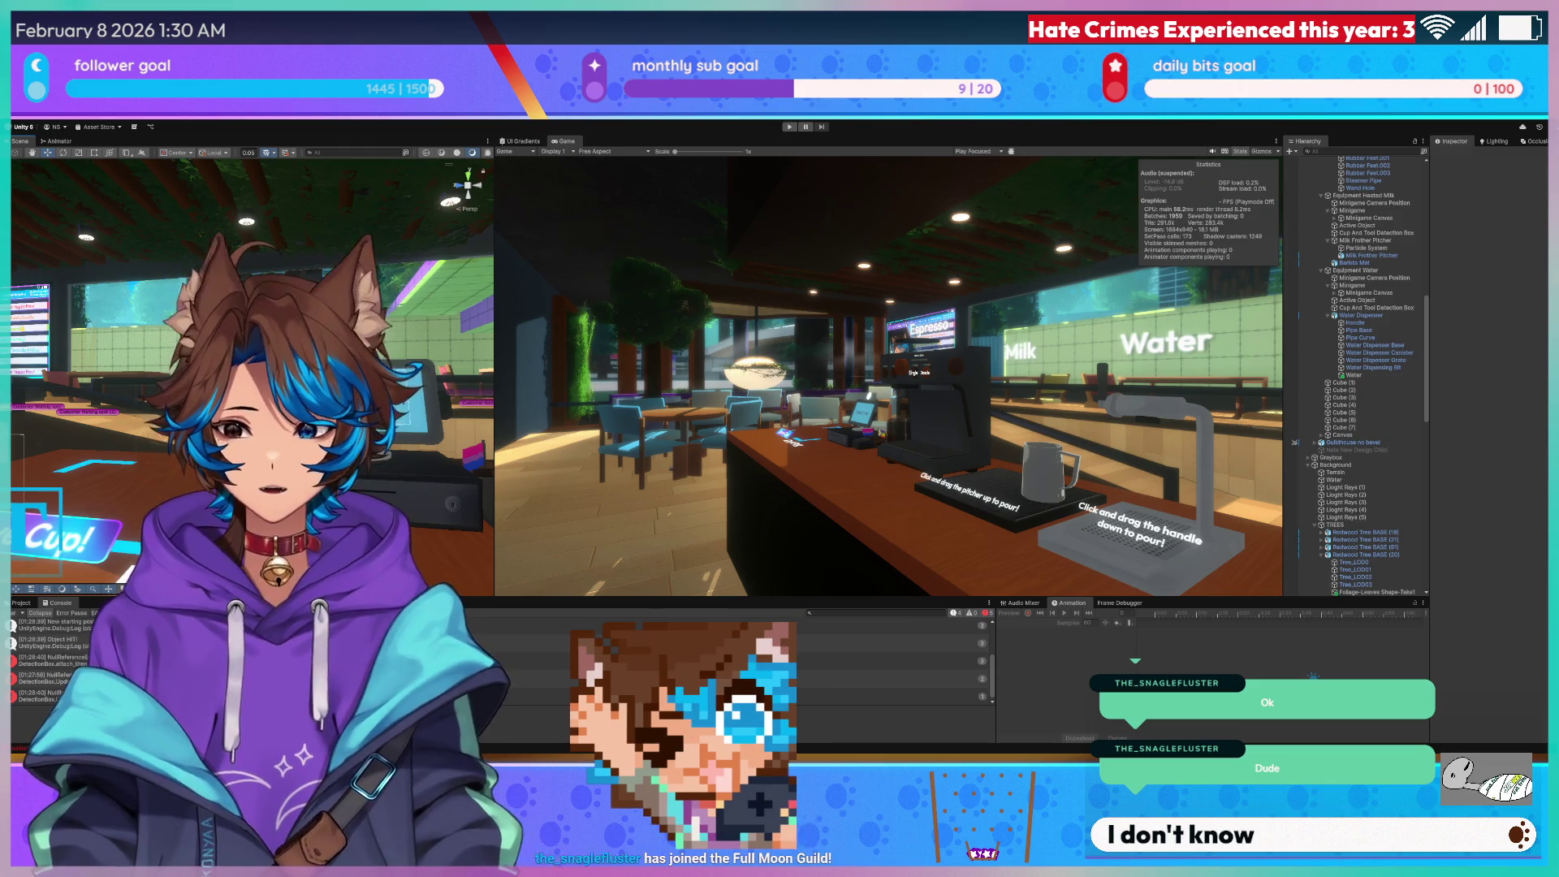
left_click_drag(143, 376, 97, 376)
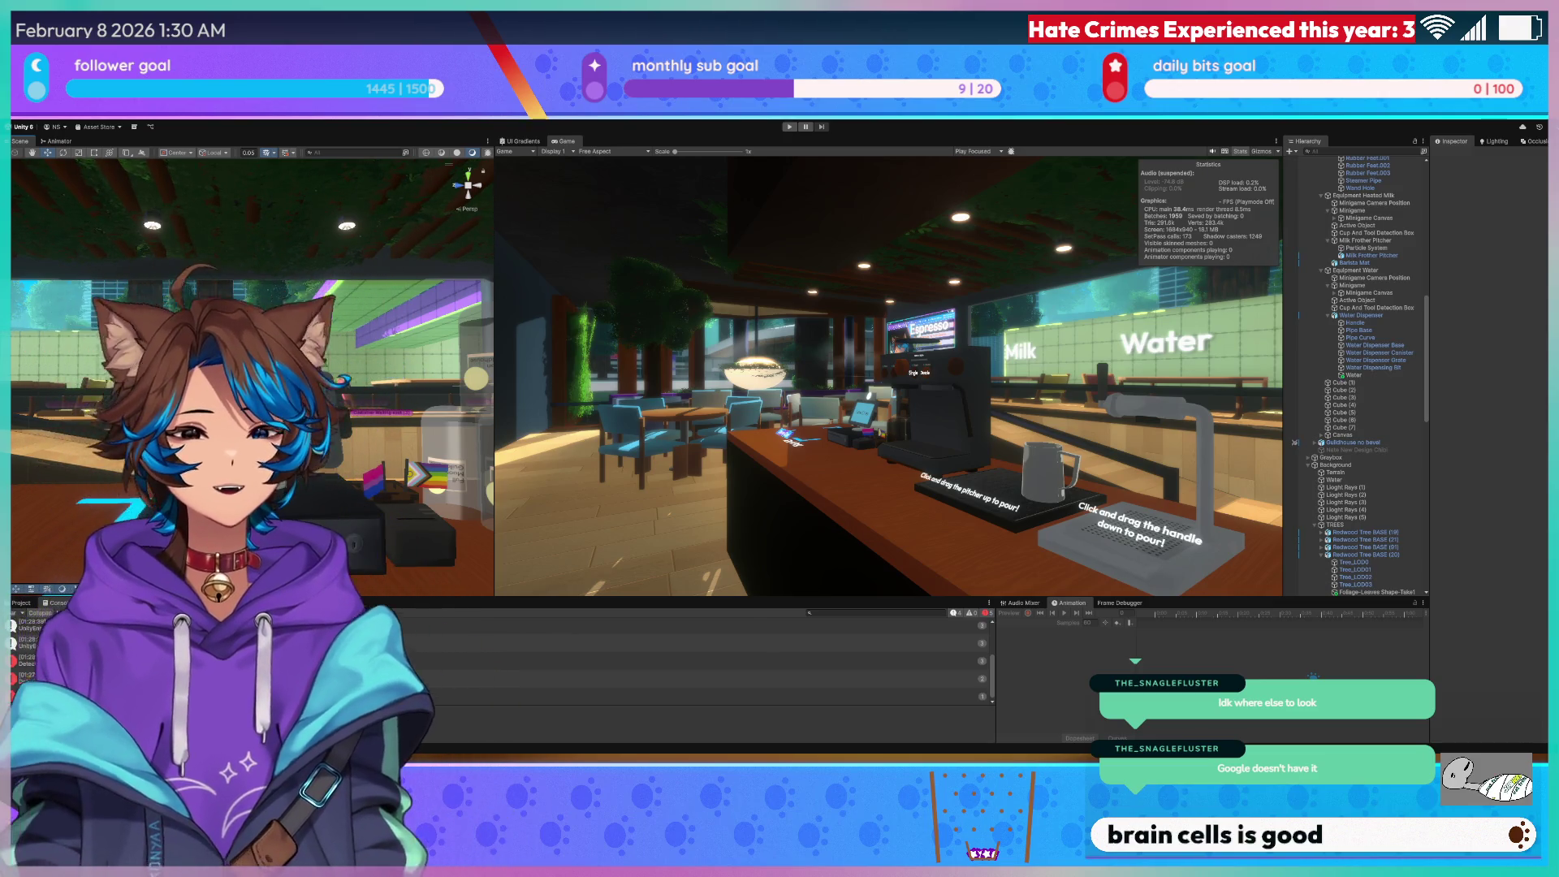
key("alt+Tab")
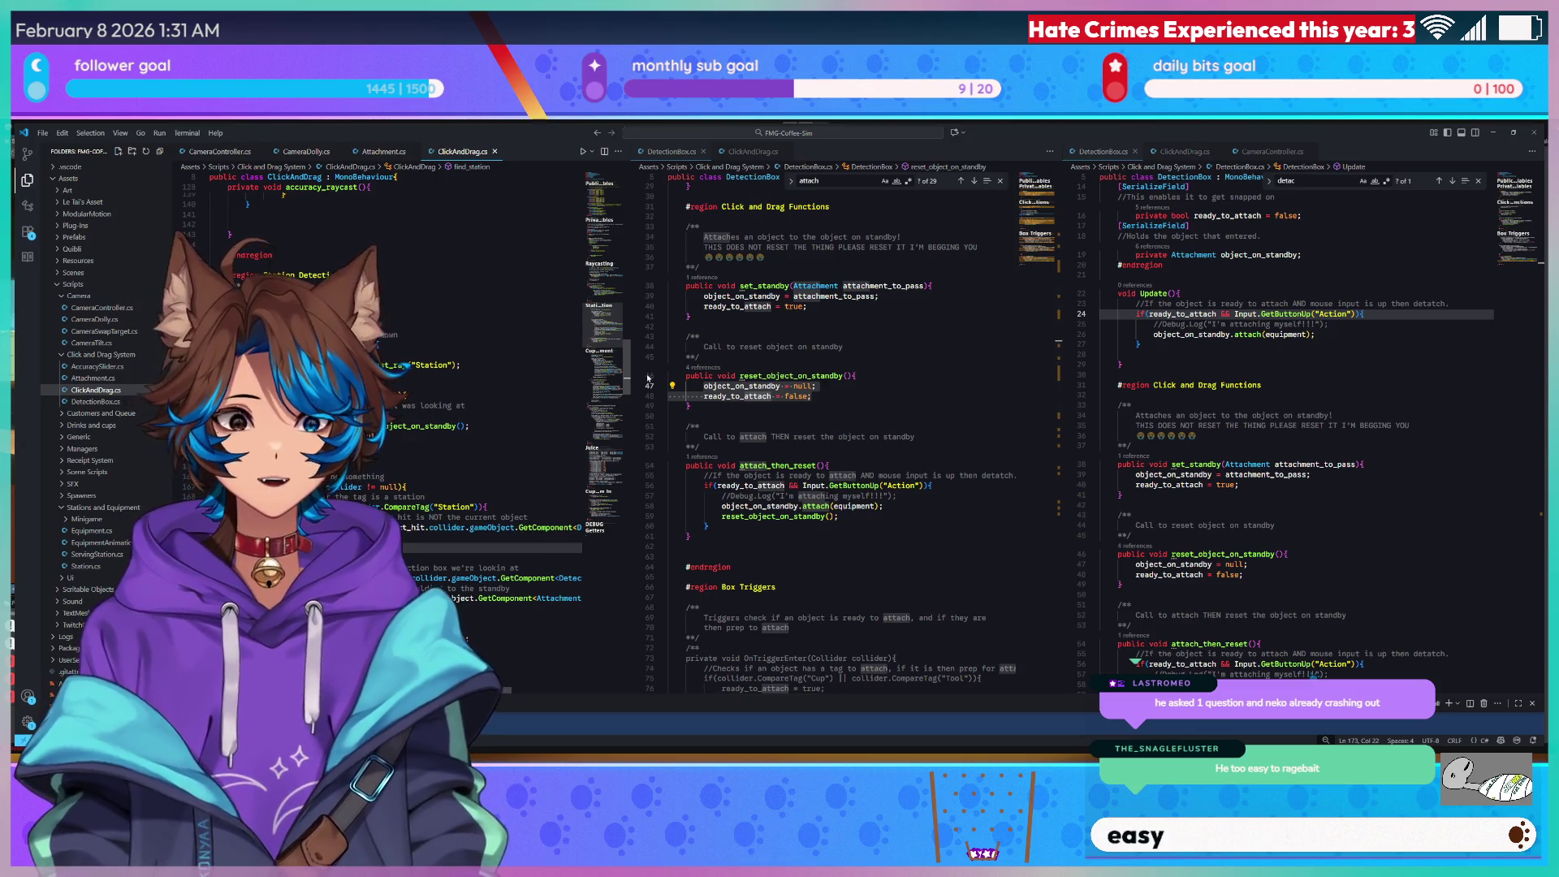
Review reset_object_on_standby in DetectionBox.cs, which sets object_on_standby = null and ready_to_attach = false.
left_click(949, 388)
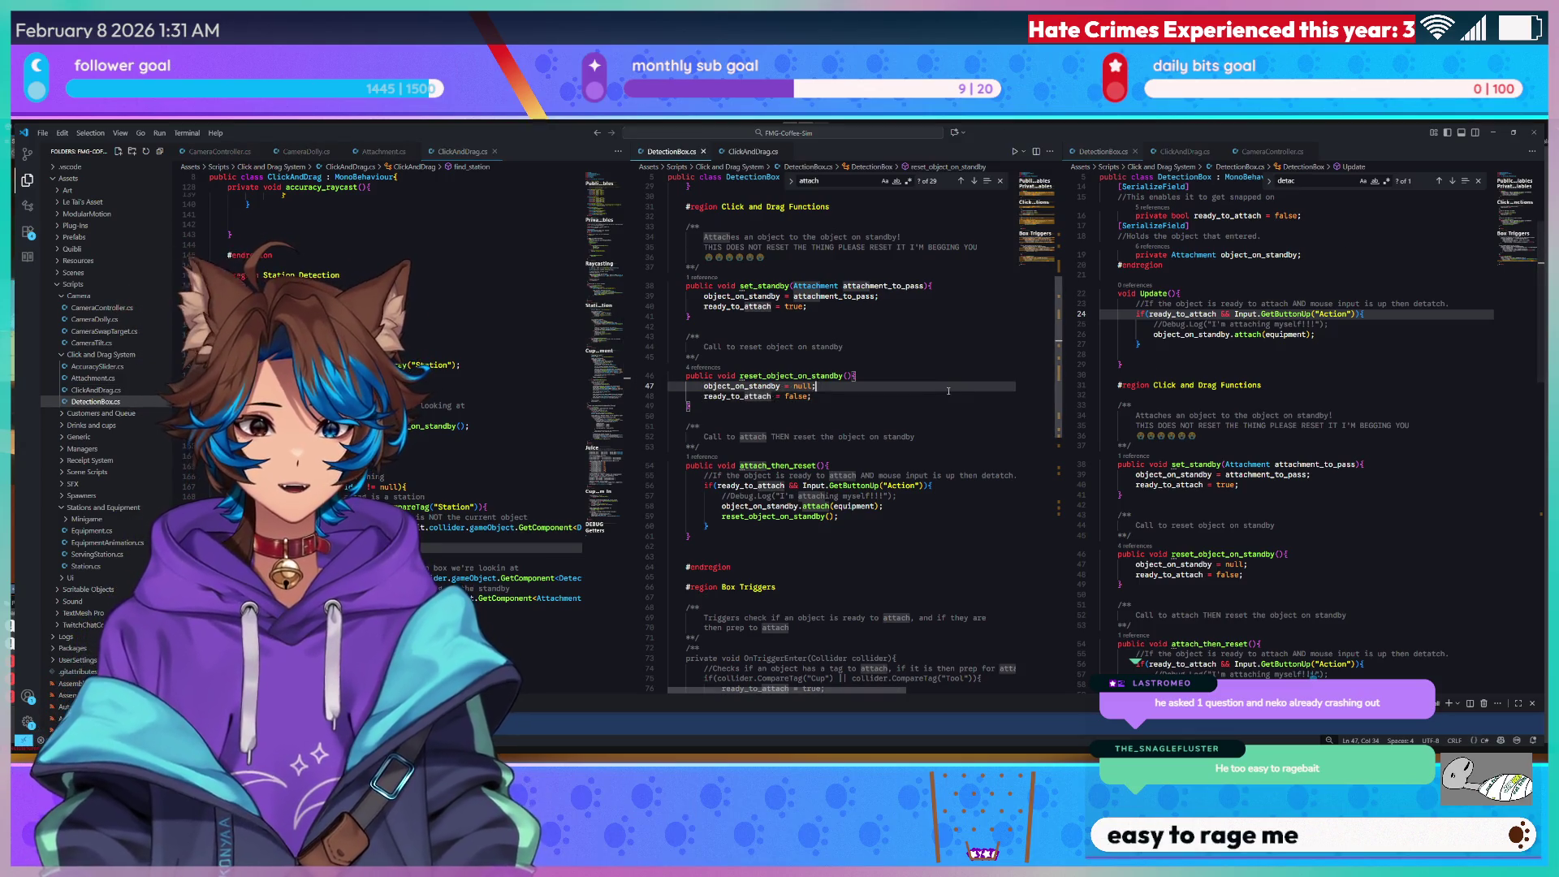
left_click(906, 399)
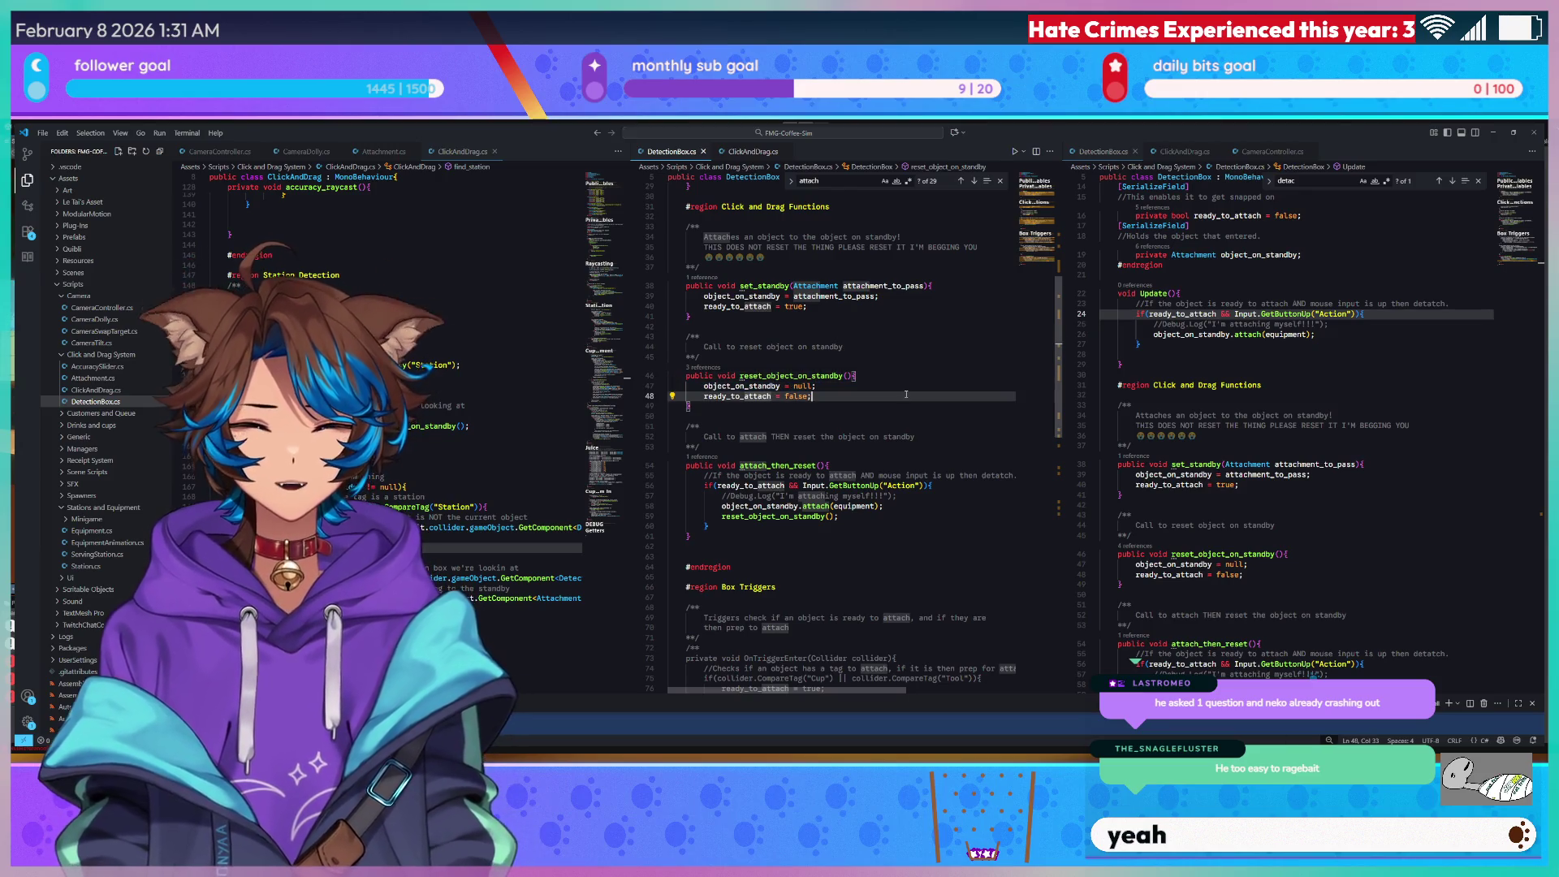
mouse_move(906, 395)
left_mouse_down()
mouse_move(912, 377)
mouse_move(667, 388)
left_mouse_up()
left_click(784, 394)
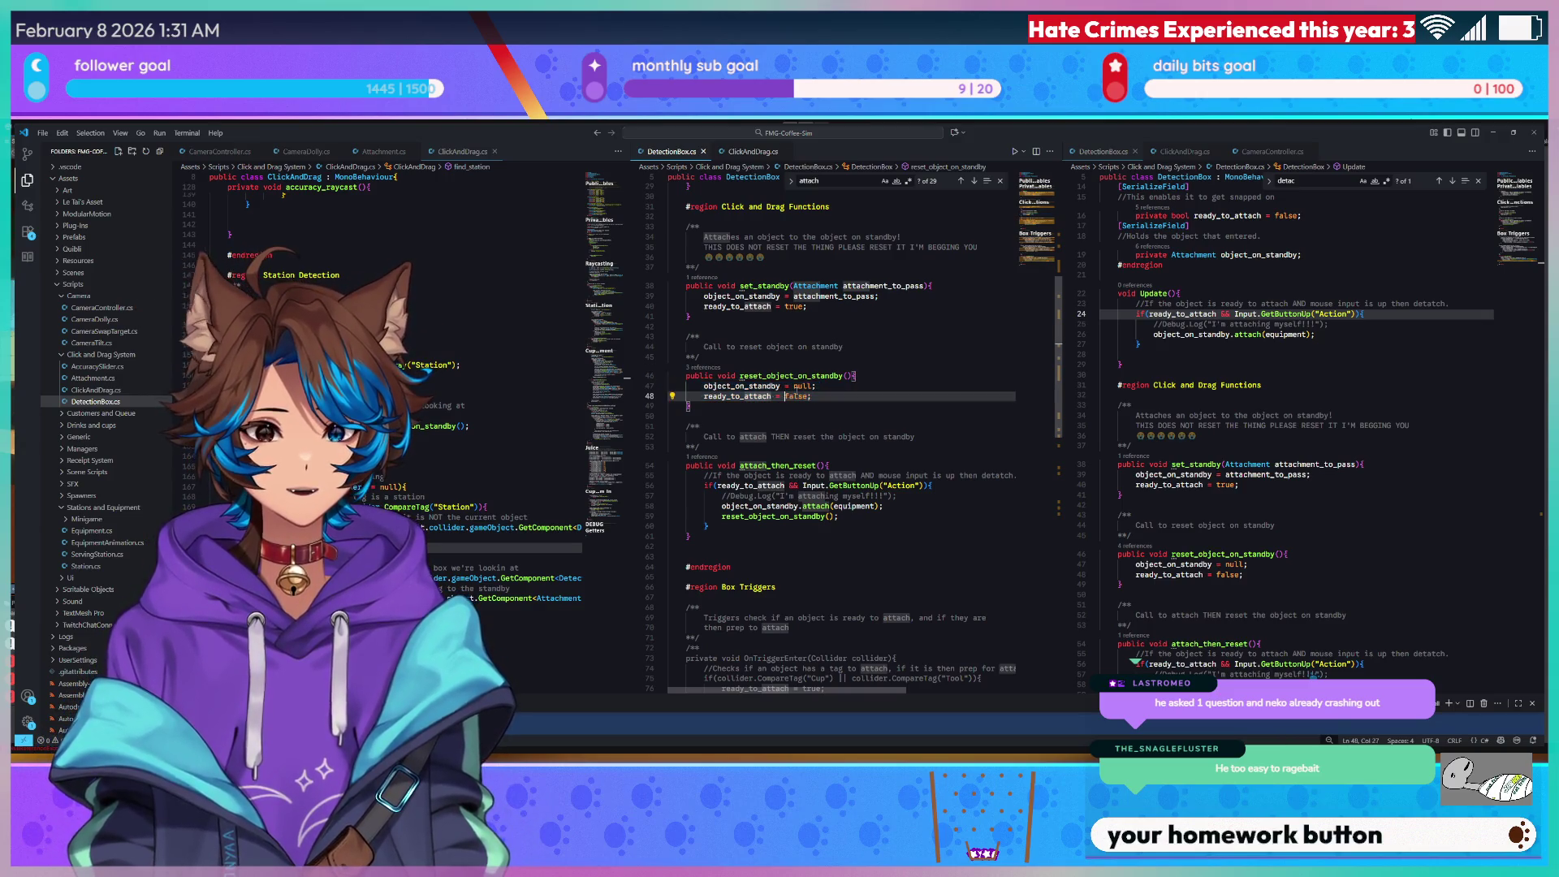
scroll(893, 341, "down", 6)
scroll(1041, 243, "up", 4)
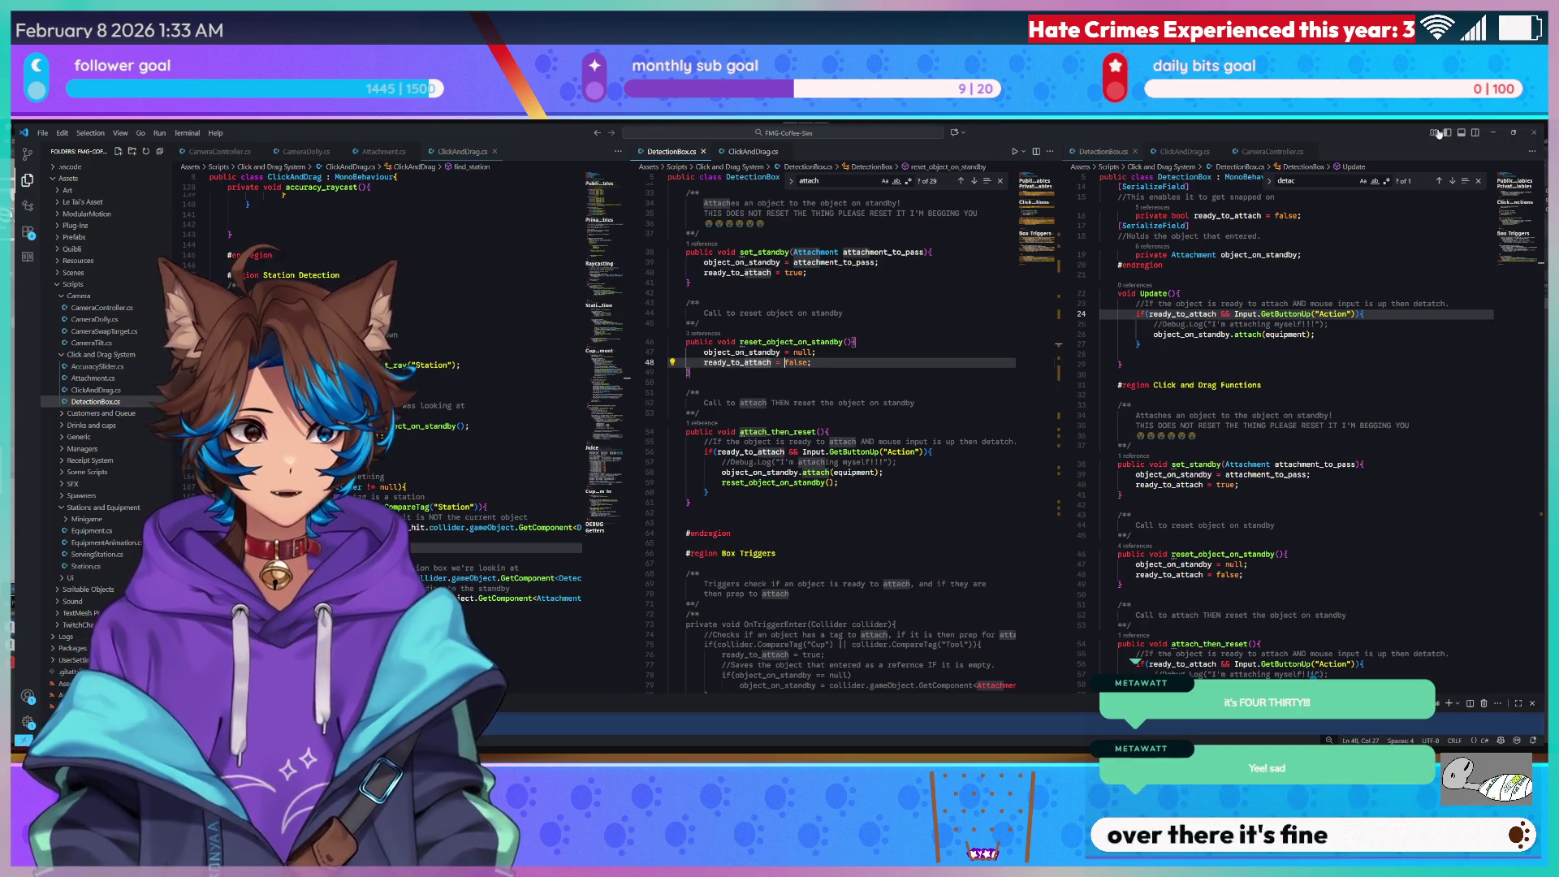
key("alt+Tab")
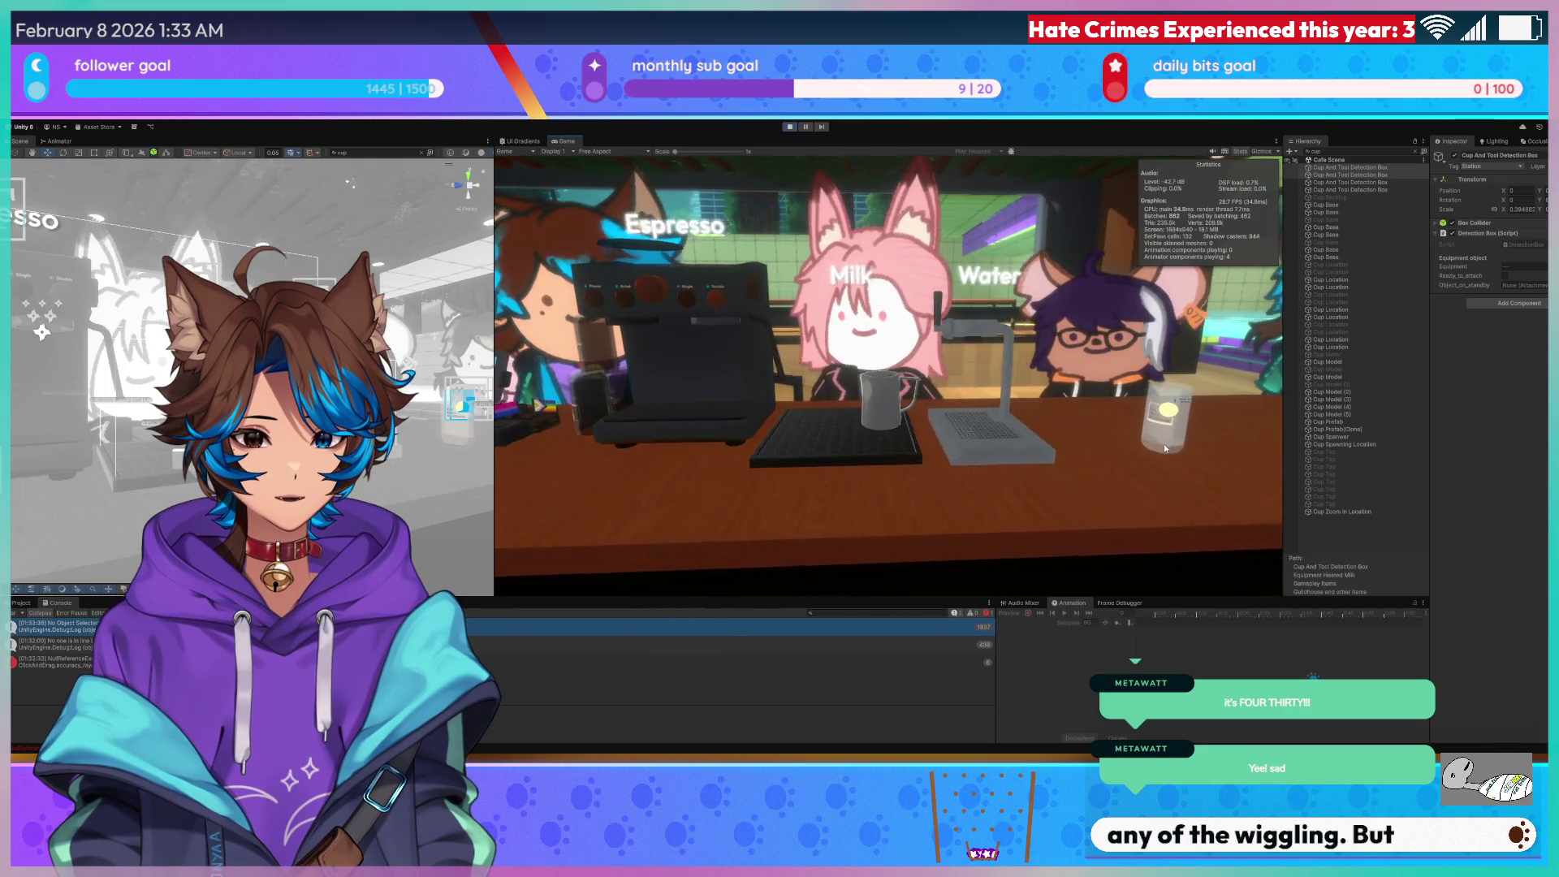
Drag the glass back and forth between the Milk and Water stations to test snapping, then stop the game.
mouse_move(1172, 430)
left_mouse_down()
mouse_move(929, 427)
mouse_move(972, 436)
mouse_move(919, 440)
mouse_move(962, 433)
left_mouse_up()
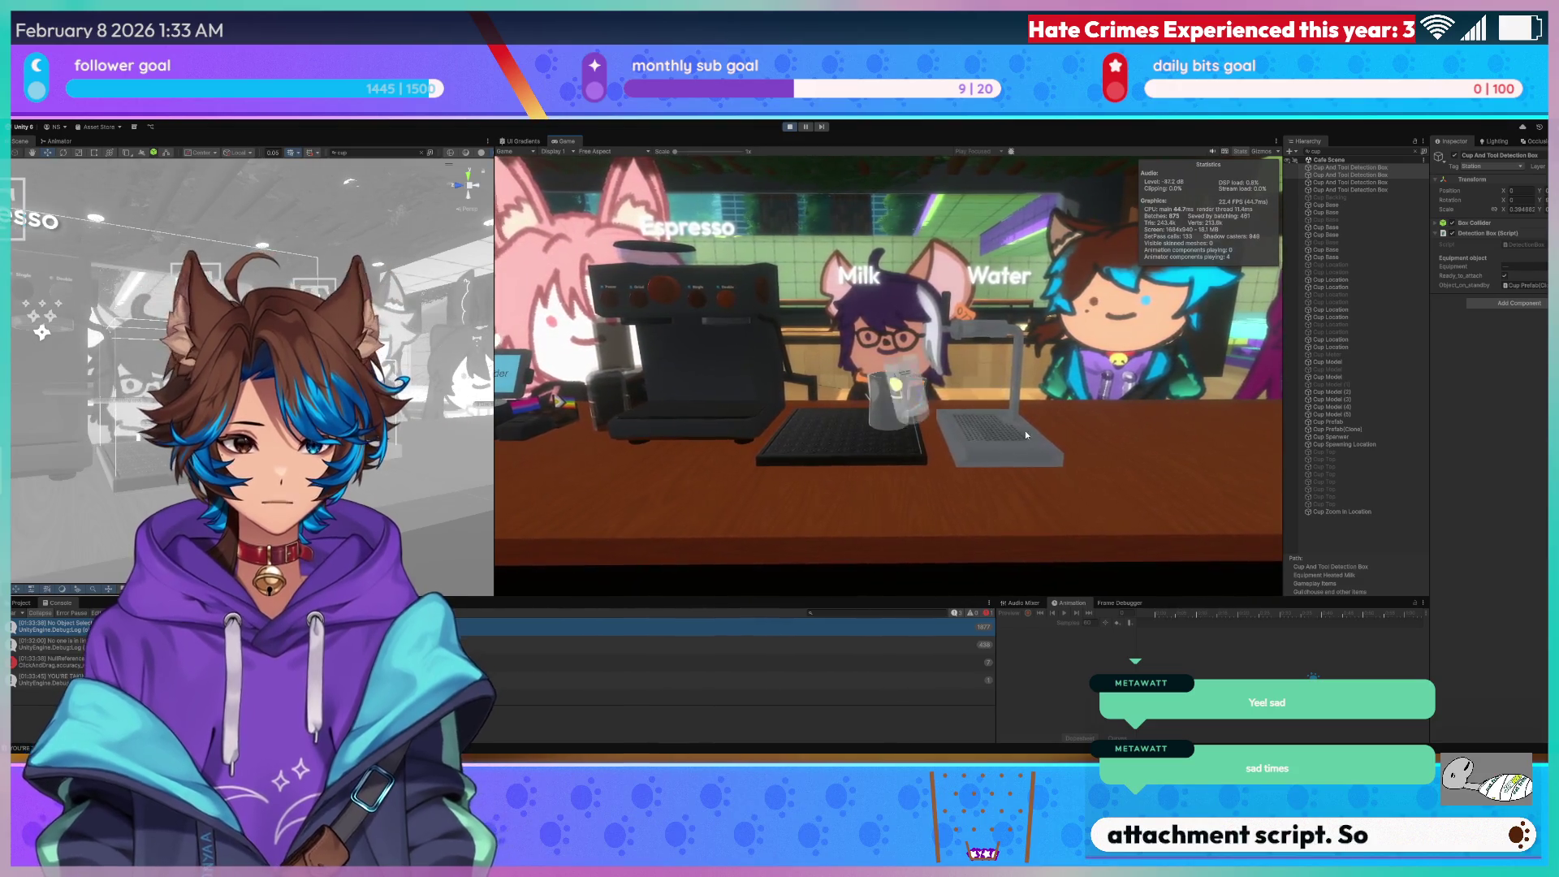
left_click(958, 430)
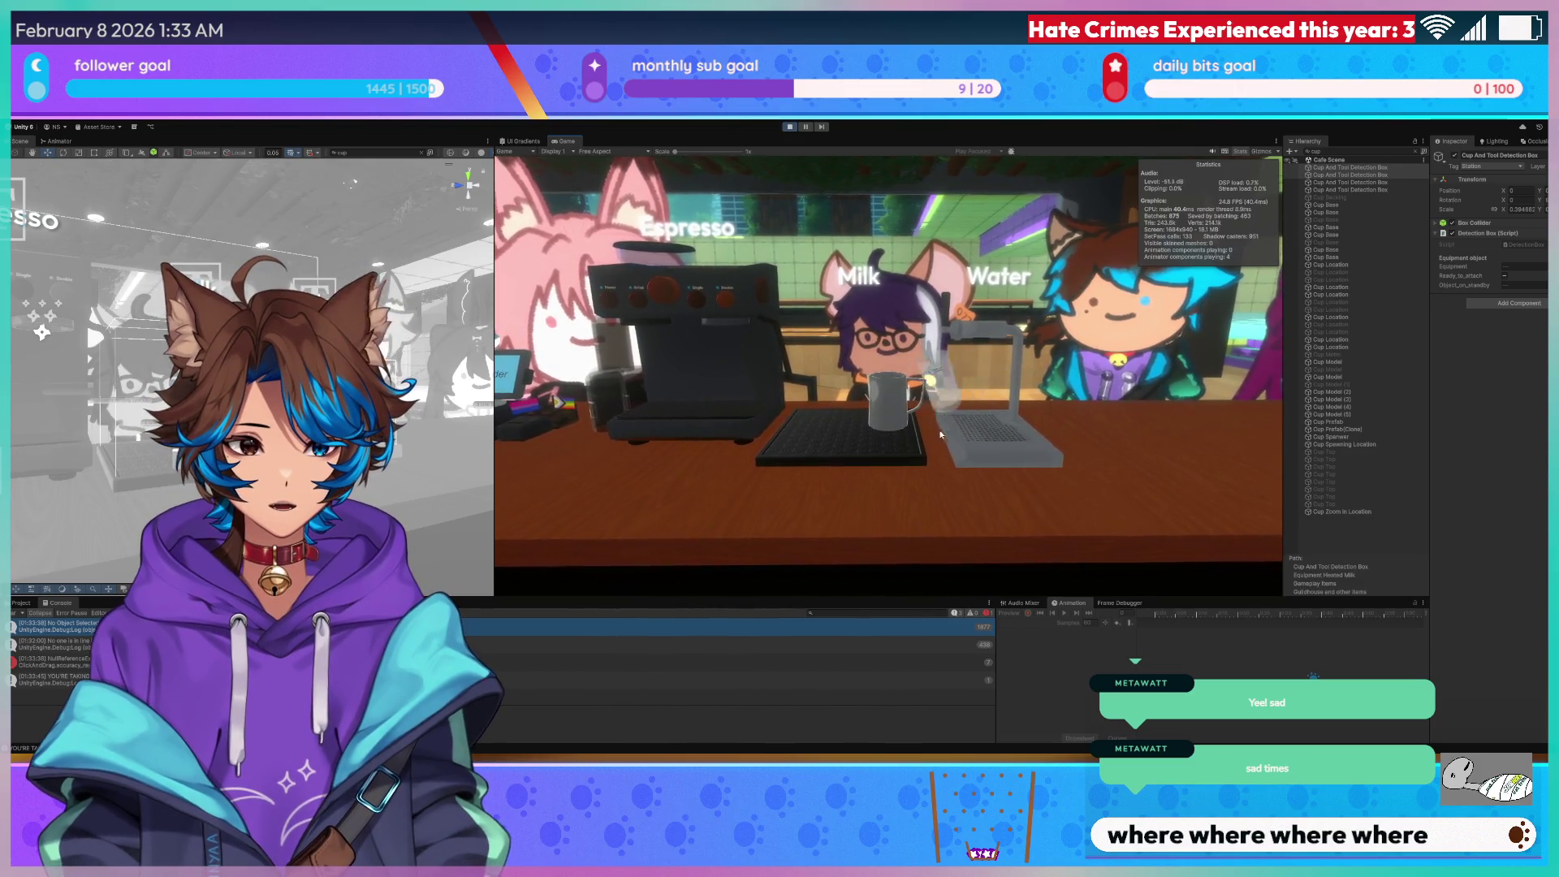
mouse_move(1056, 432)
left_mouse_down()
mouse_move(959, 529)
mouse_move(942, 455)
mouse_move(914, 488)
left_mouse_up()
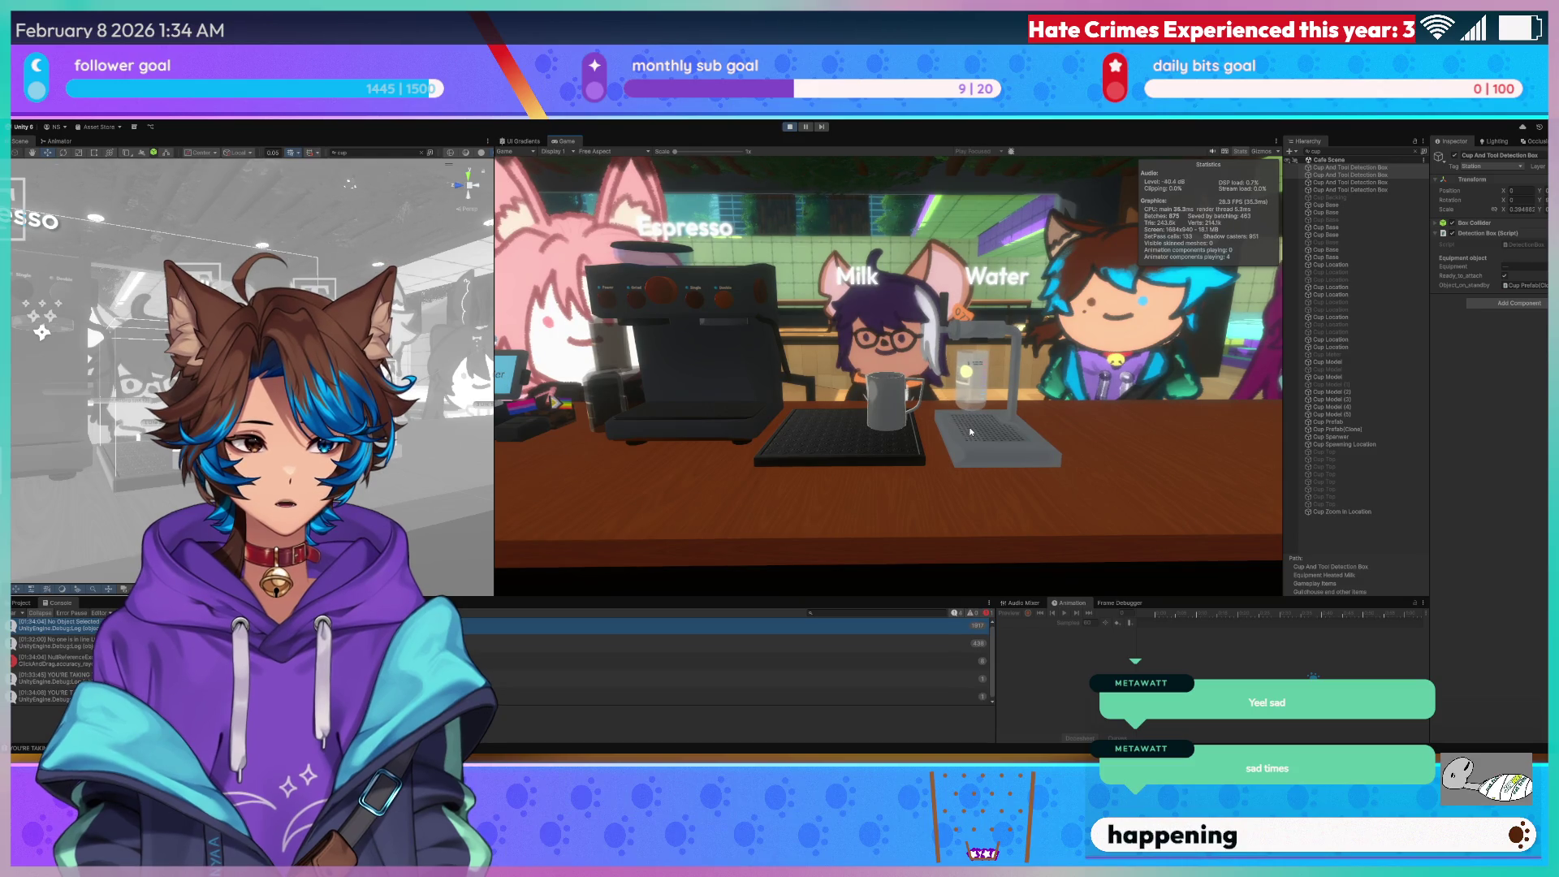
left_click_drag(987, 441, 934, 438)
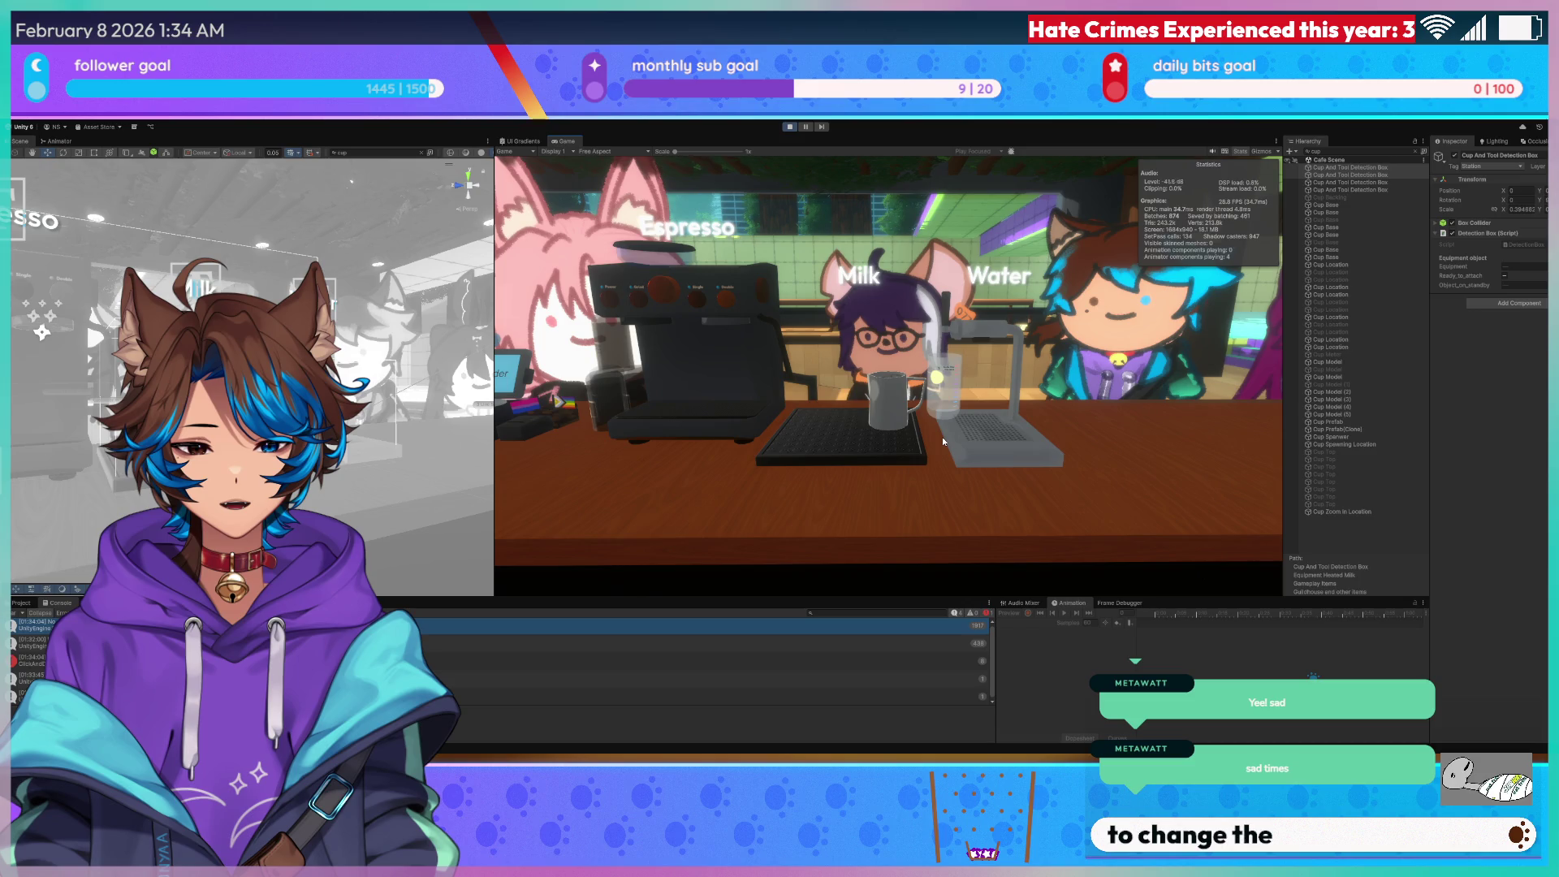
mouse_move(942, 437)
left_mouse_down()
mouse_move(1001, 427)
mouse_move(865, 442)
left_mouse_up()
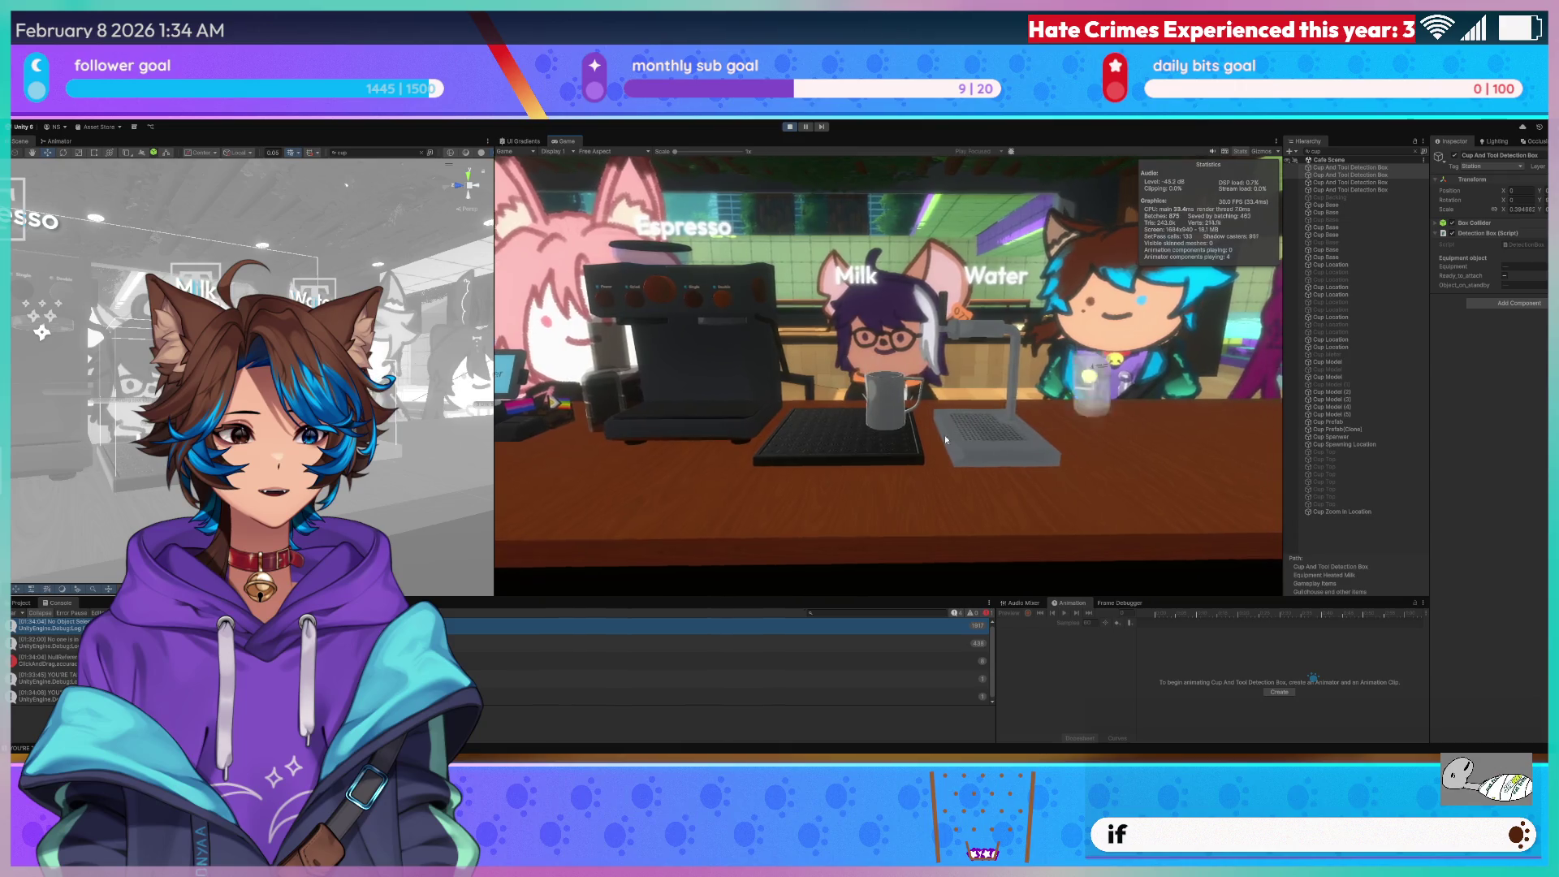
mouse_move(971, 443)
left_mouse_down()
mouse_move(924, 441)
mouse_move(981, 433)
mouse_move(925, 437)
mouse_move(1100, 460)
left_mouse_up()
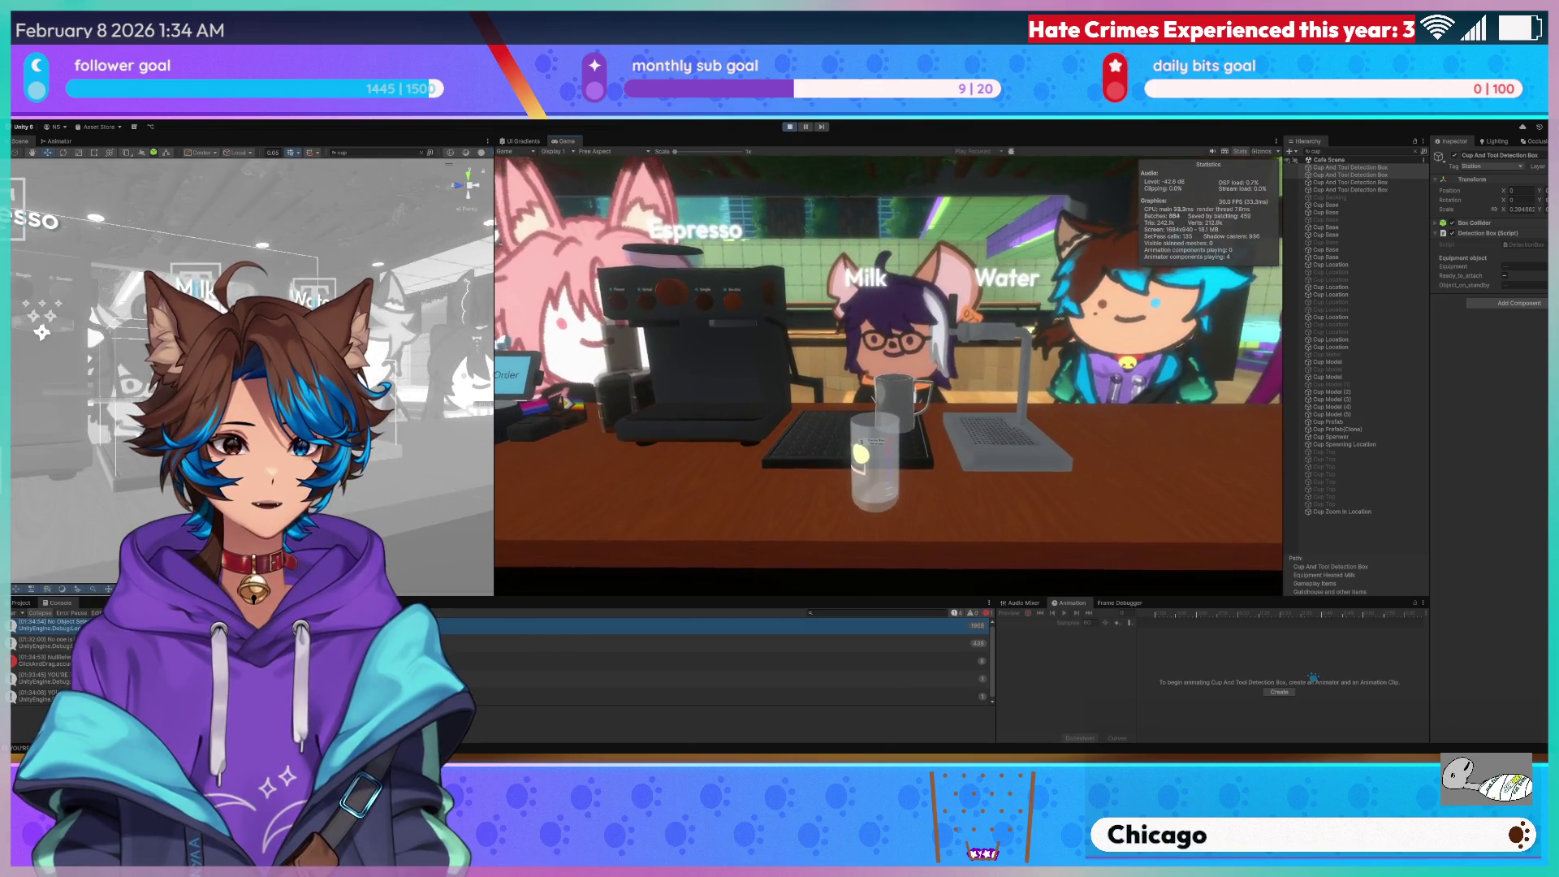
key("ctrl+p")
key("ctrl+p")
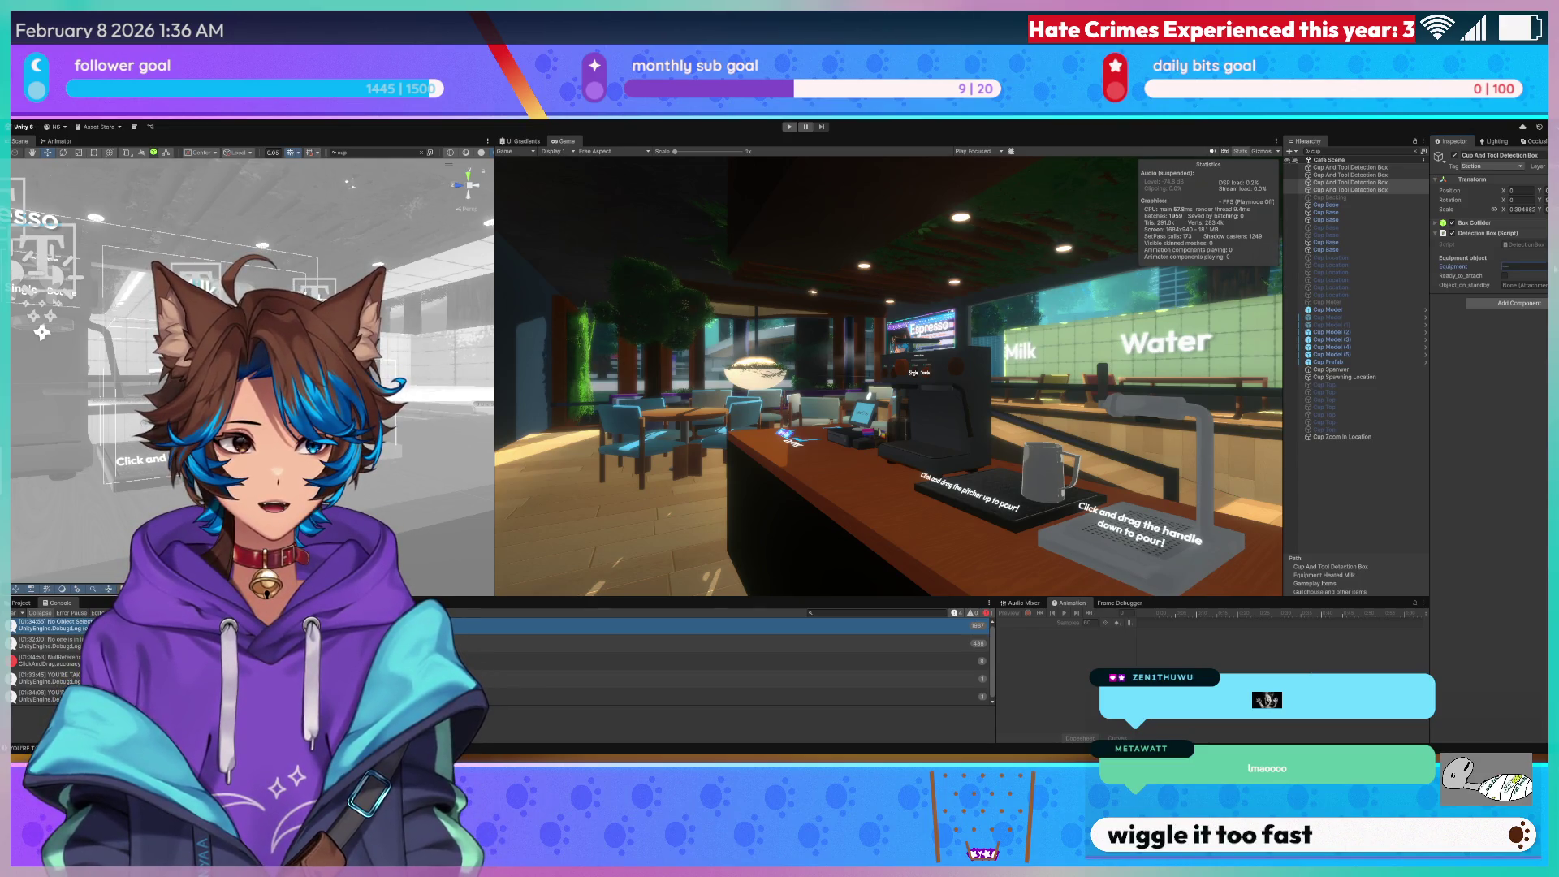
Collapse and re-expand the Detection Box (Script) component so its Equipment fields show.
left_click(1507, 235)
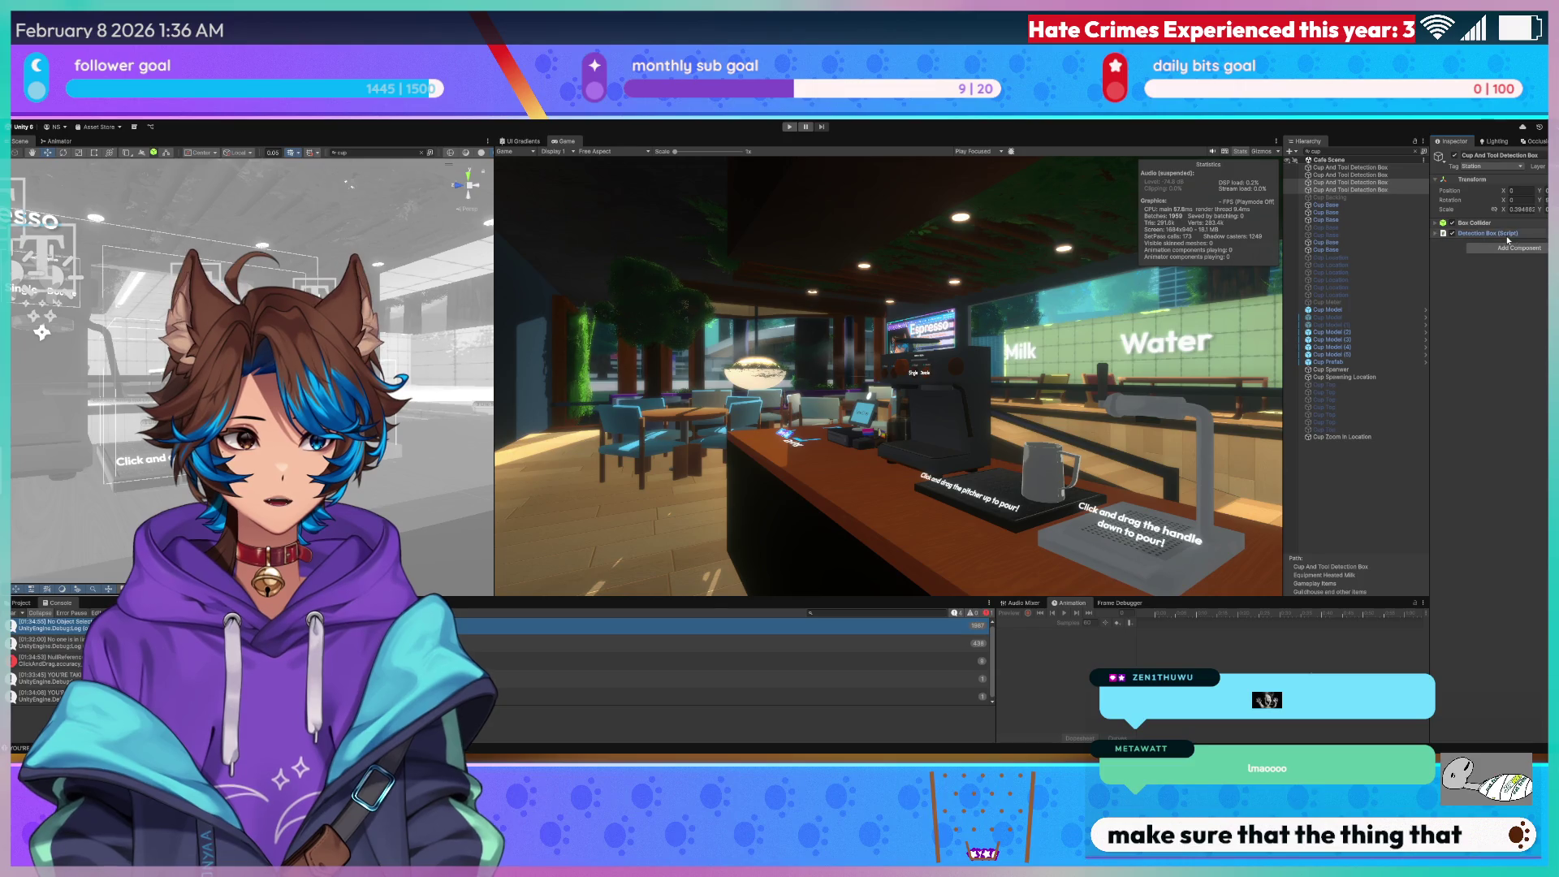
left_click(1451, 234)
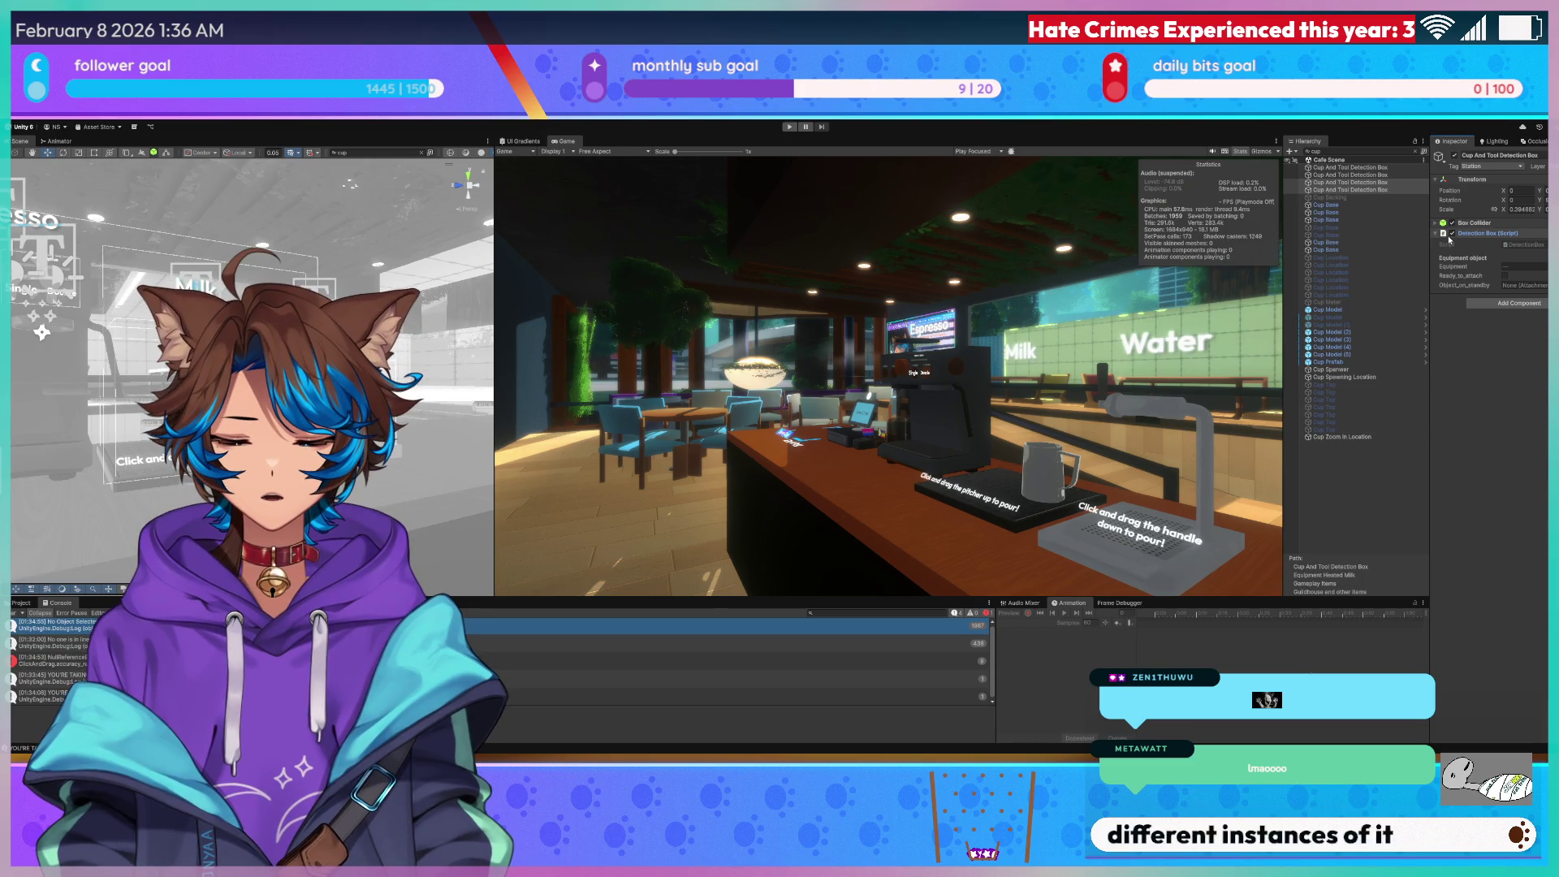
key("alt+Tab")
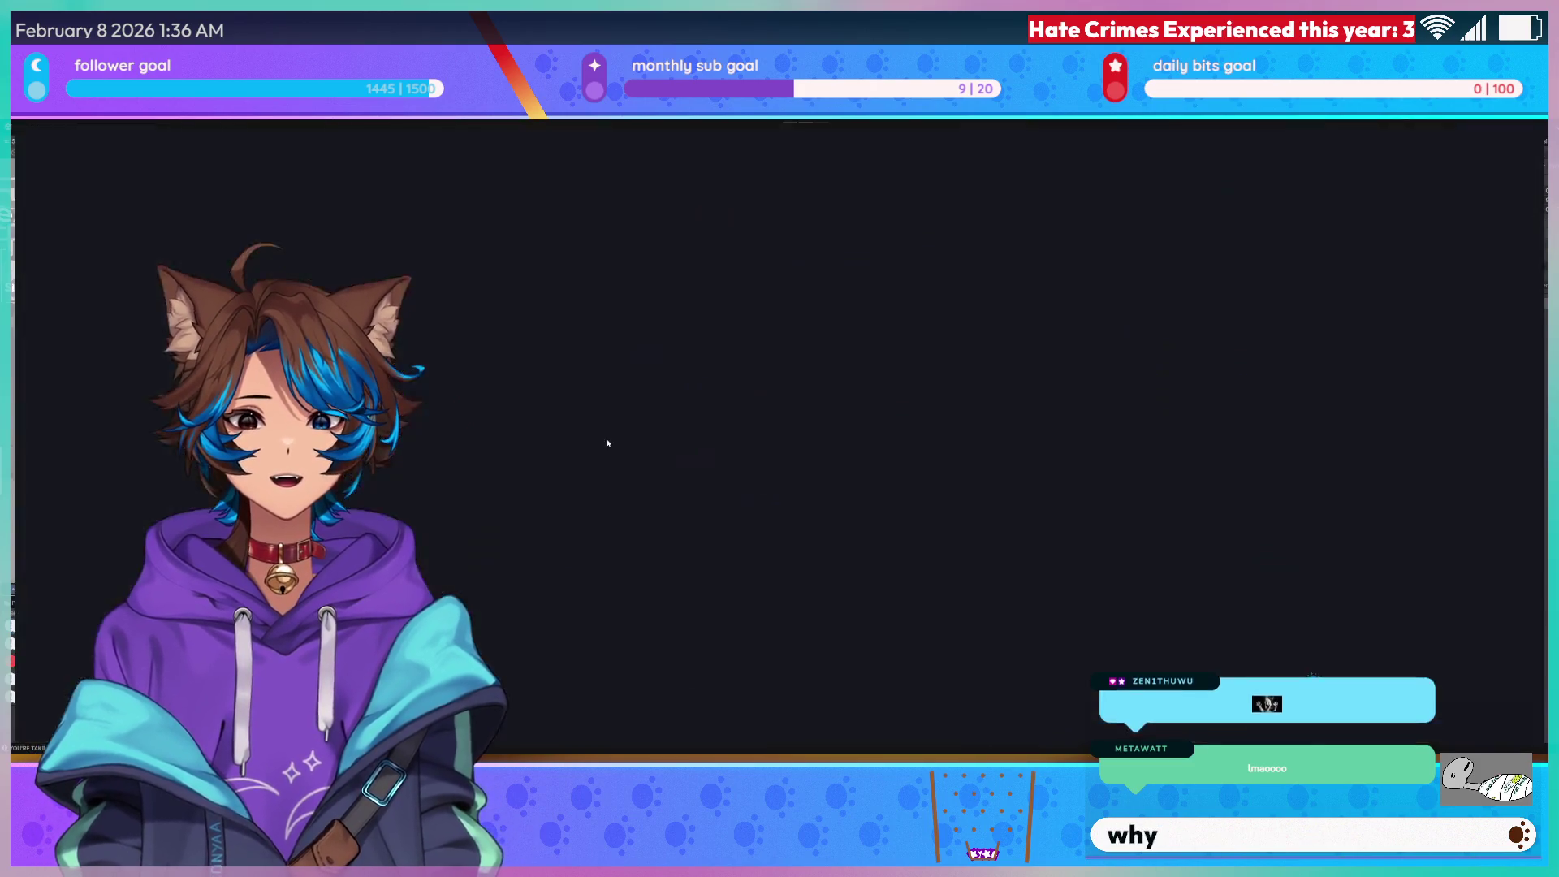
Rename the method to attach_then_reset and add a '// in case' comment with if(object_on_standby) in ClickAndDrag.cs.
key("BackSpace")
type("then_reset")
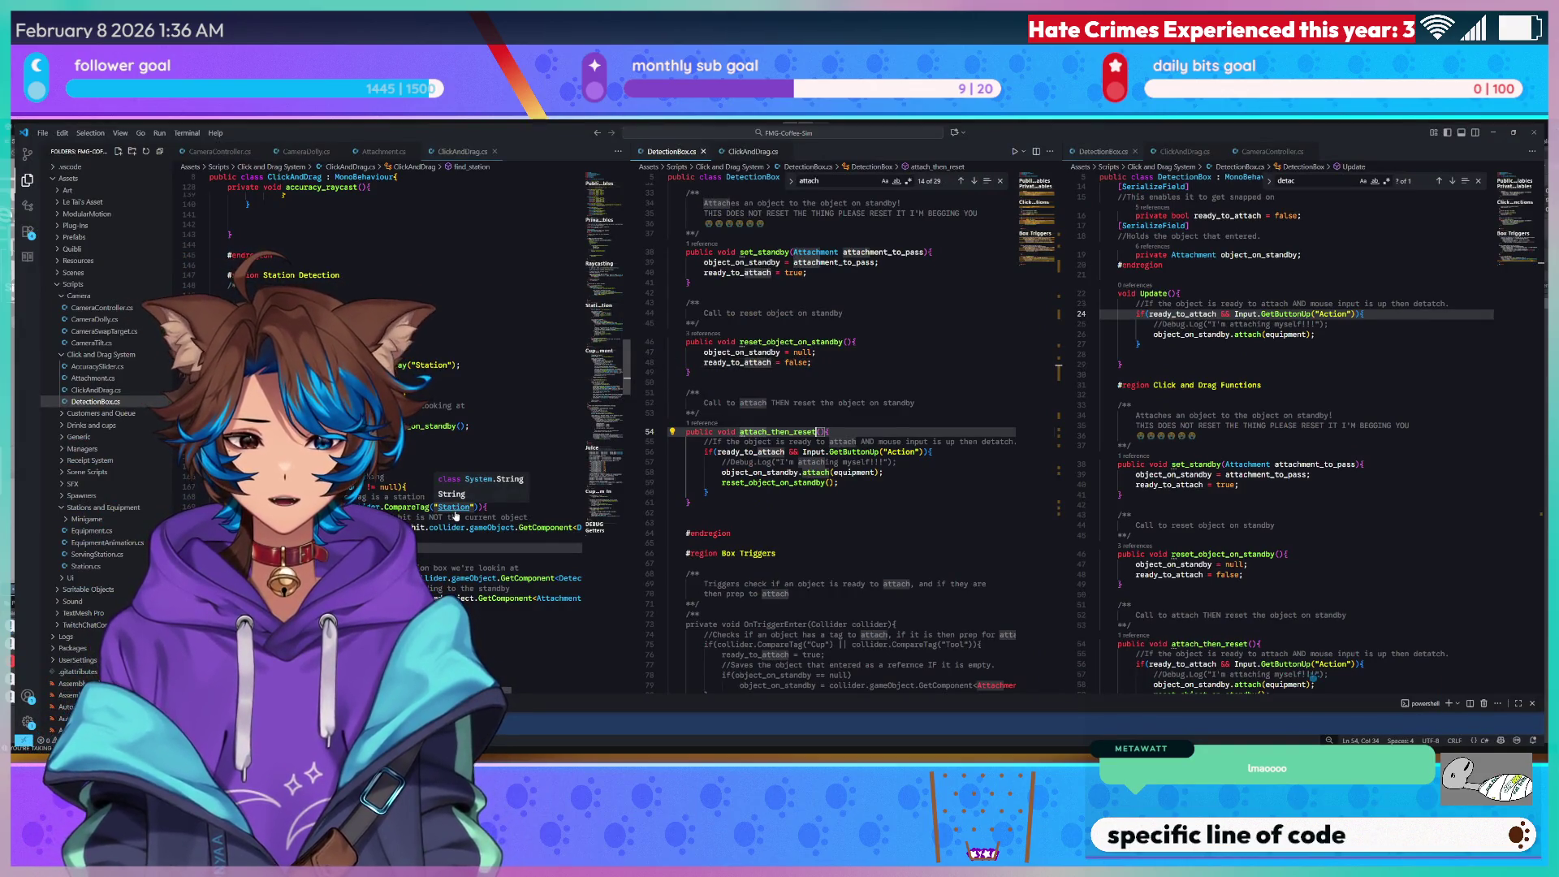
left_click(455, 548)
key("Return")
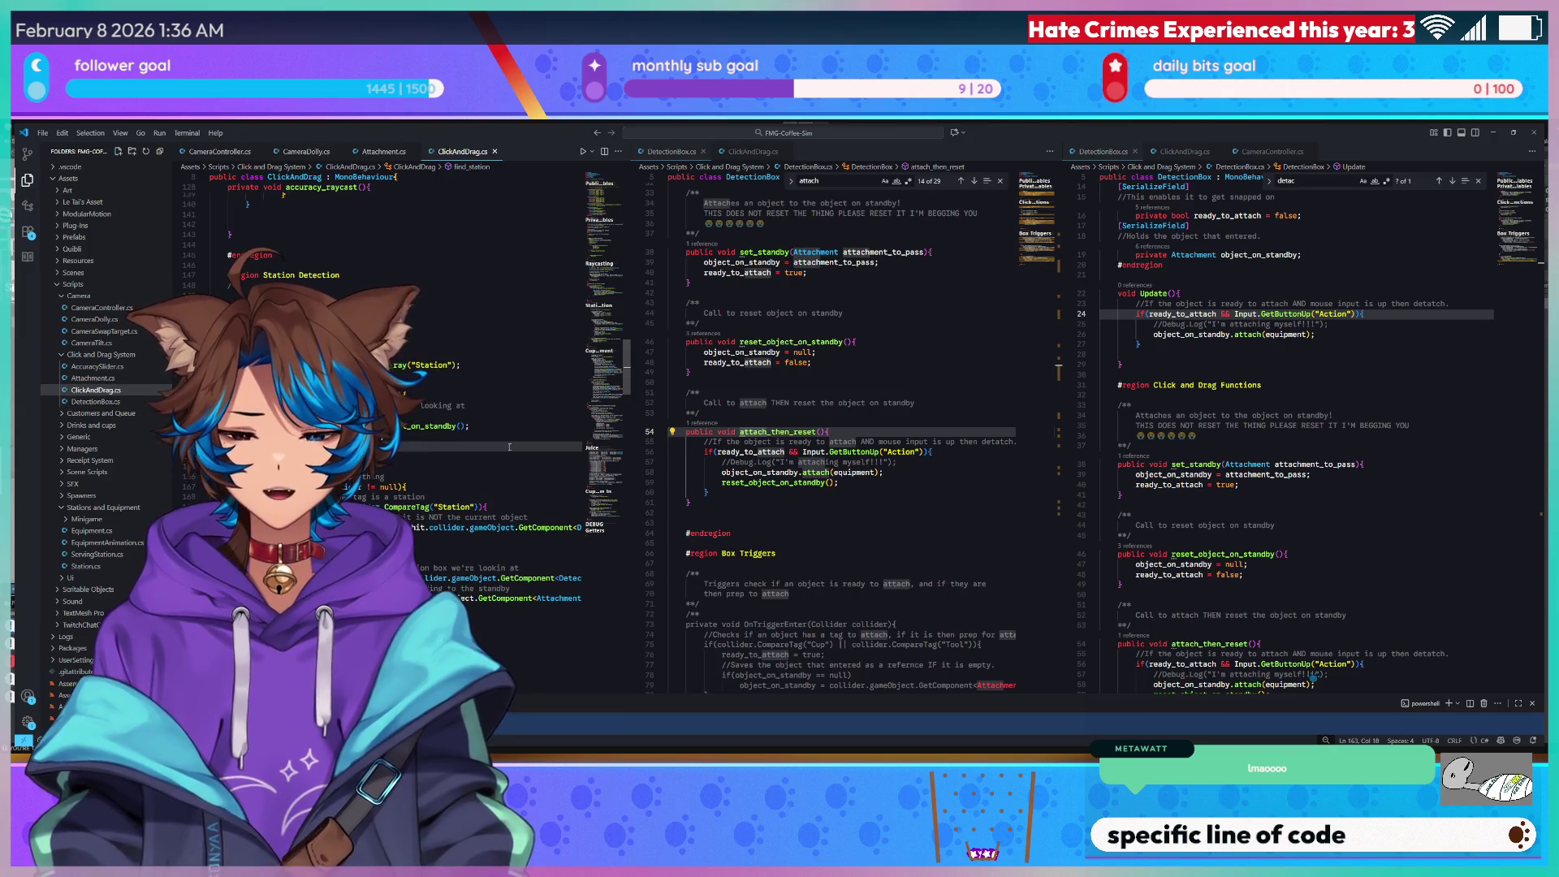
type("// in case")
key("Return")
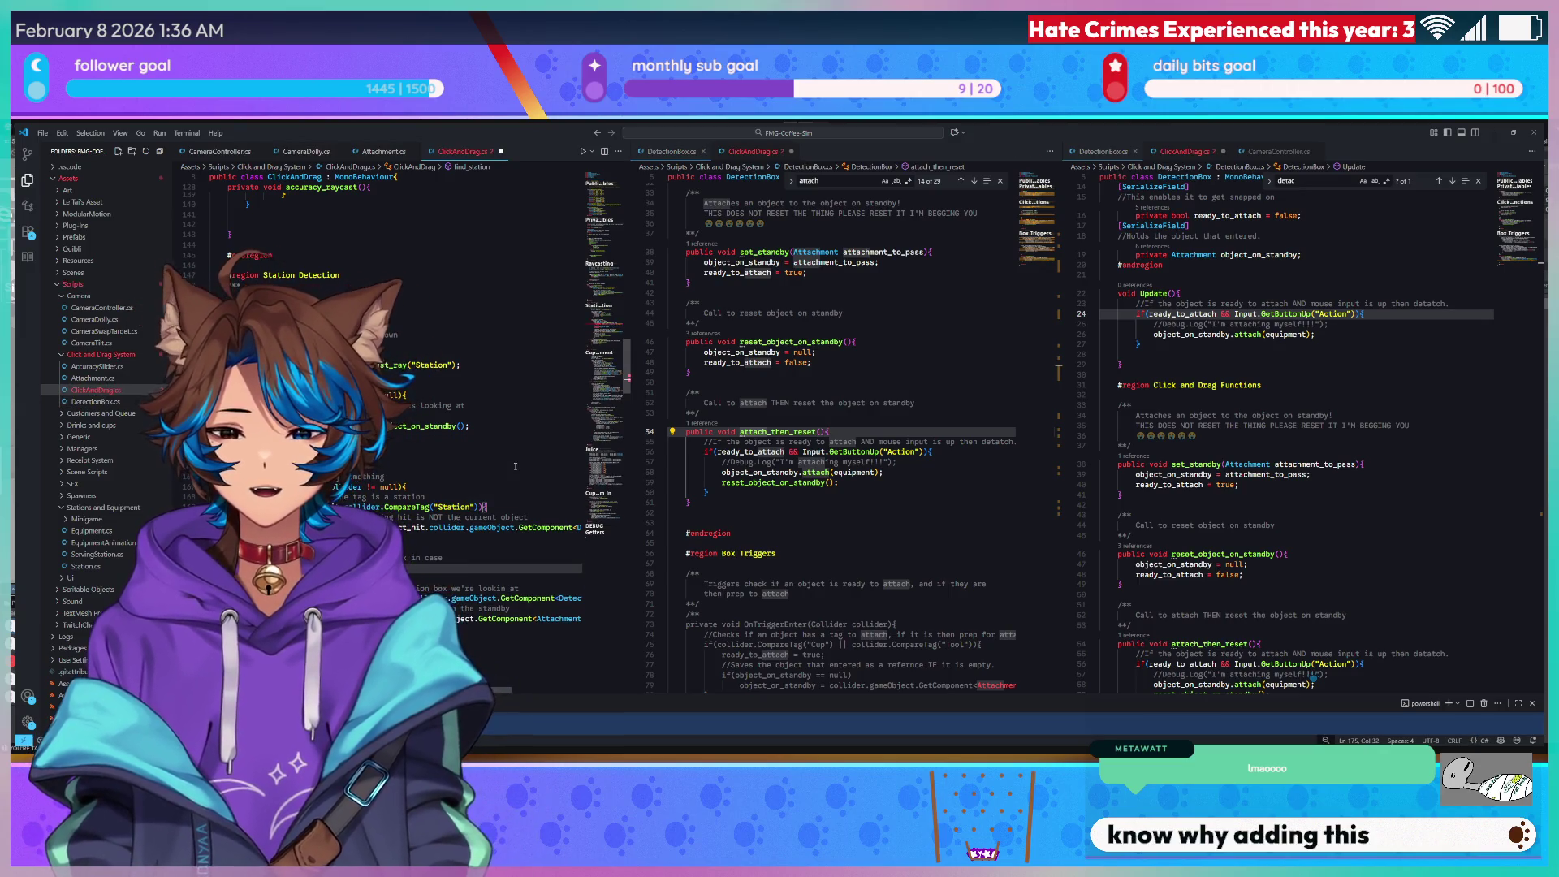
key("BackSpace")
key("BackSpace")
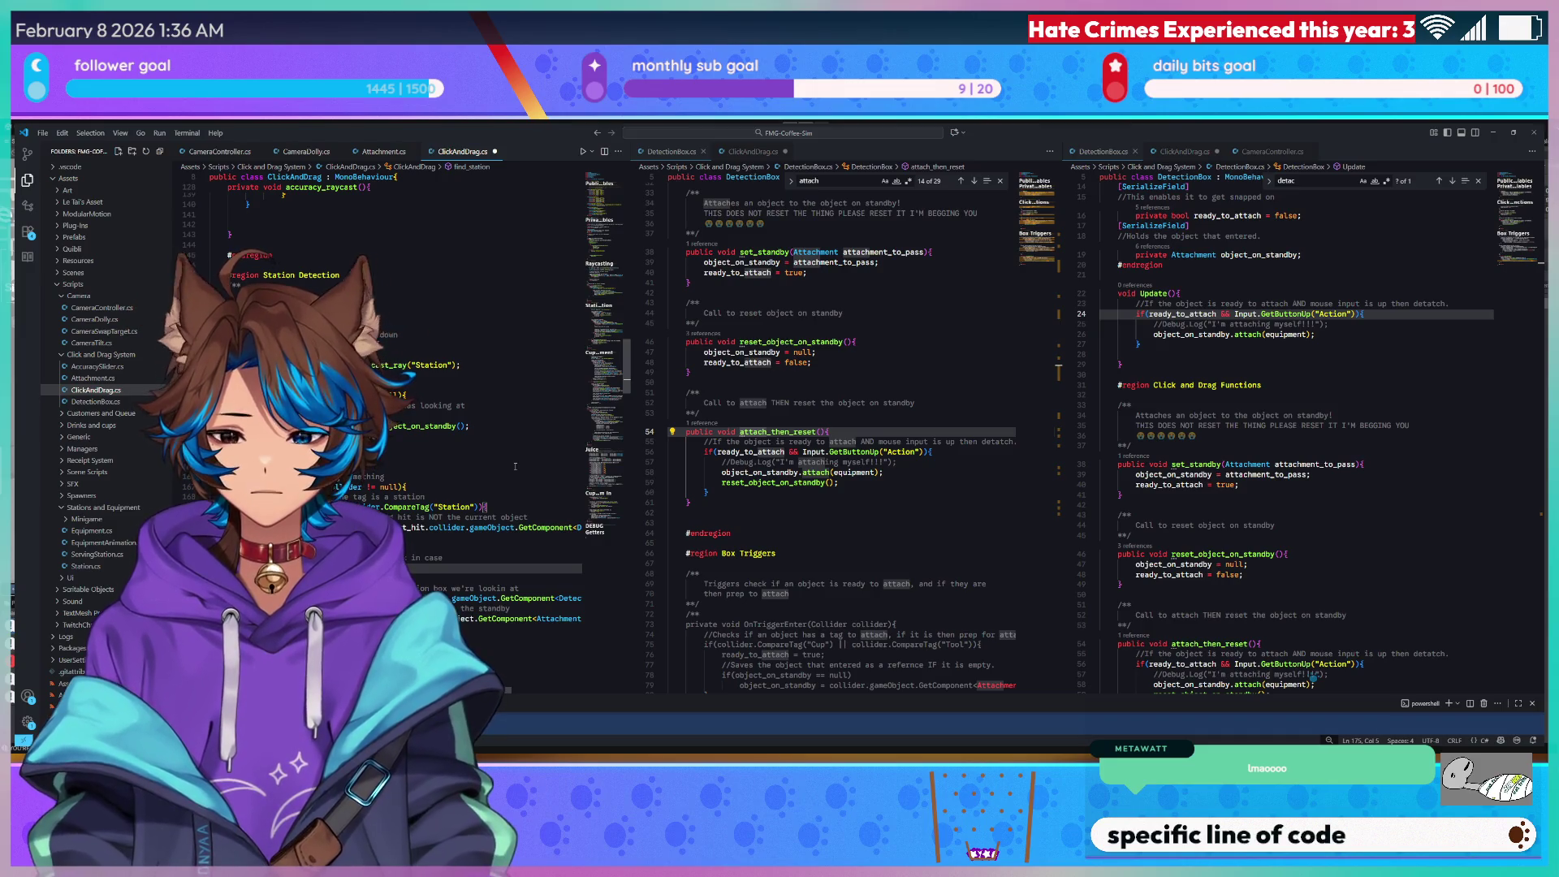
key("BackSpace")
key("BackSpace")
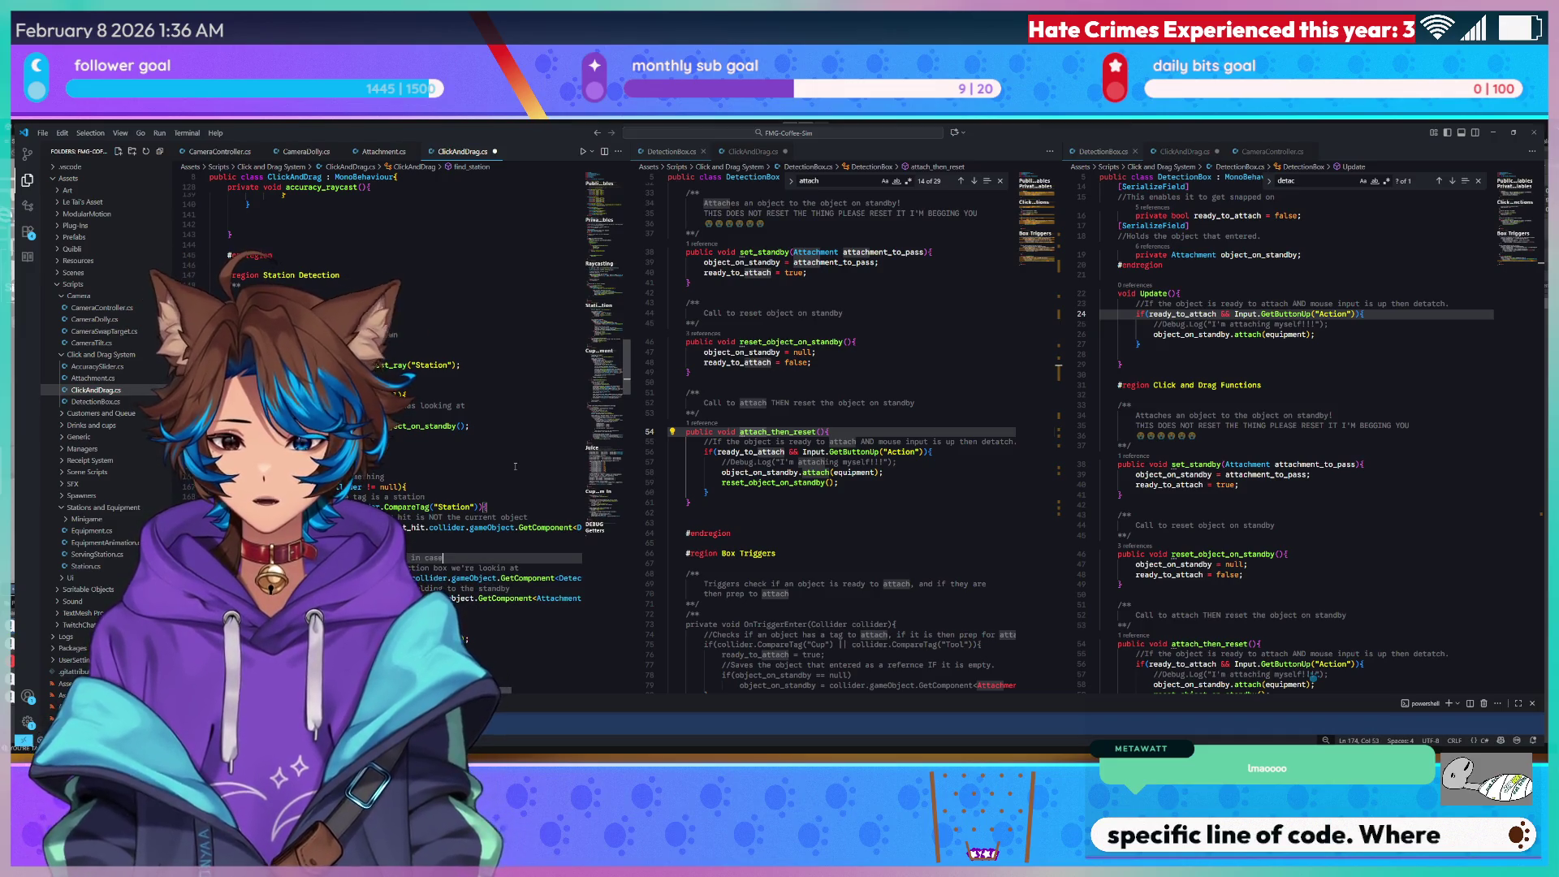
key("Return")
type("if(object_on_standby)")
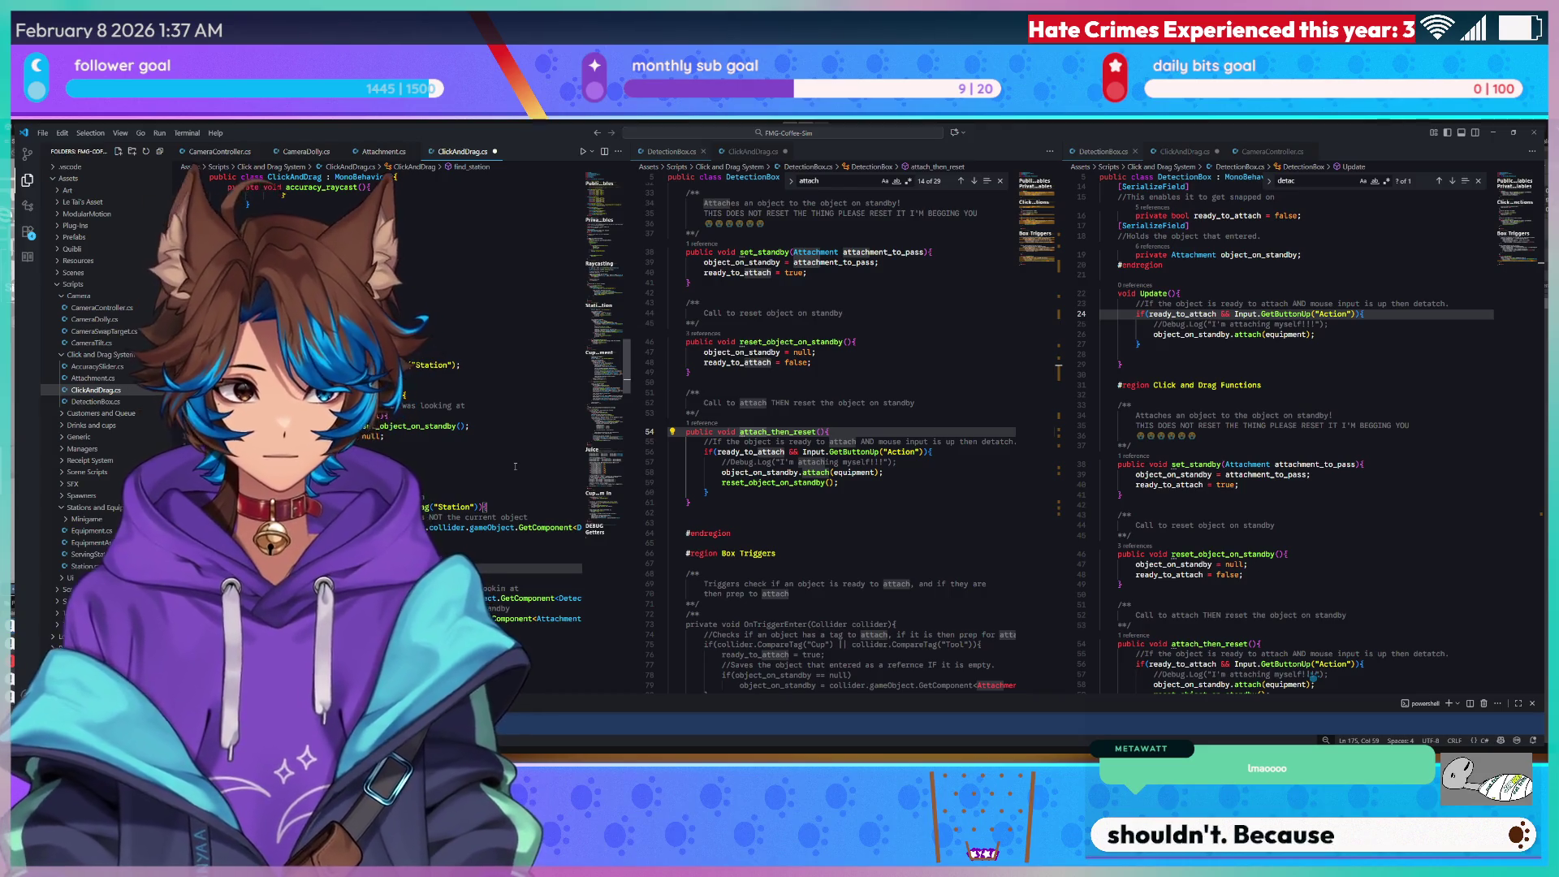
scroll(895, 379, "down", 1)
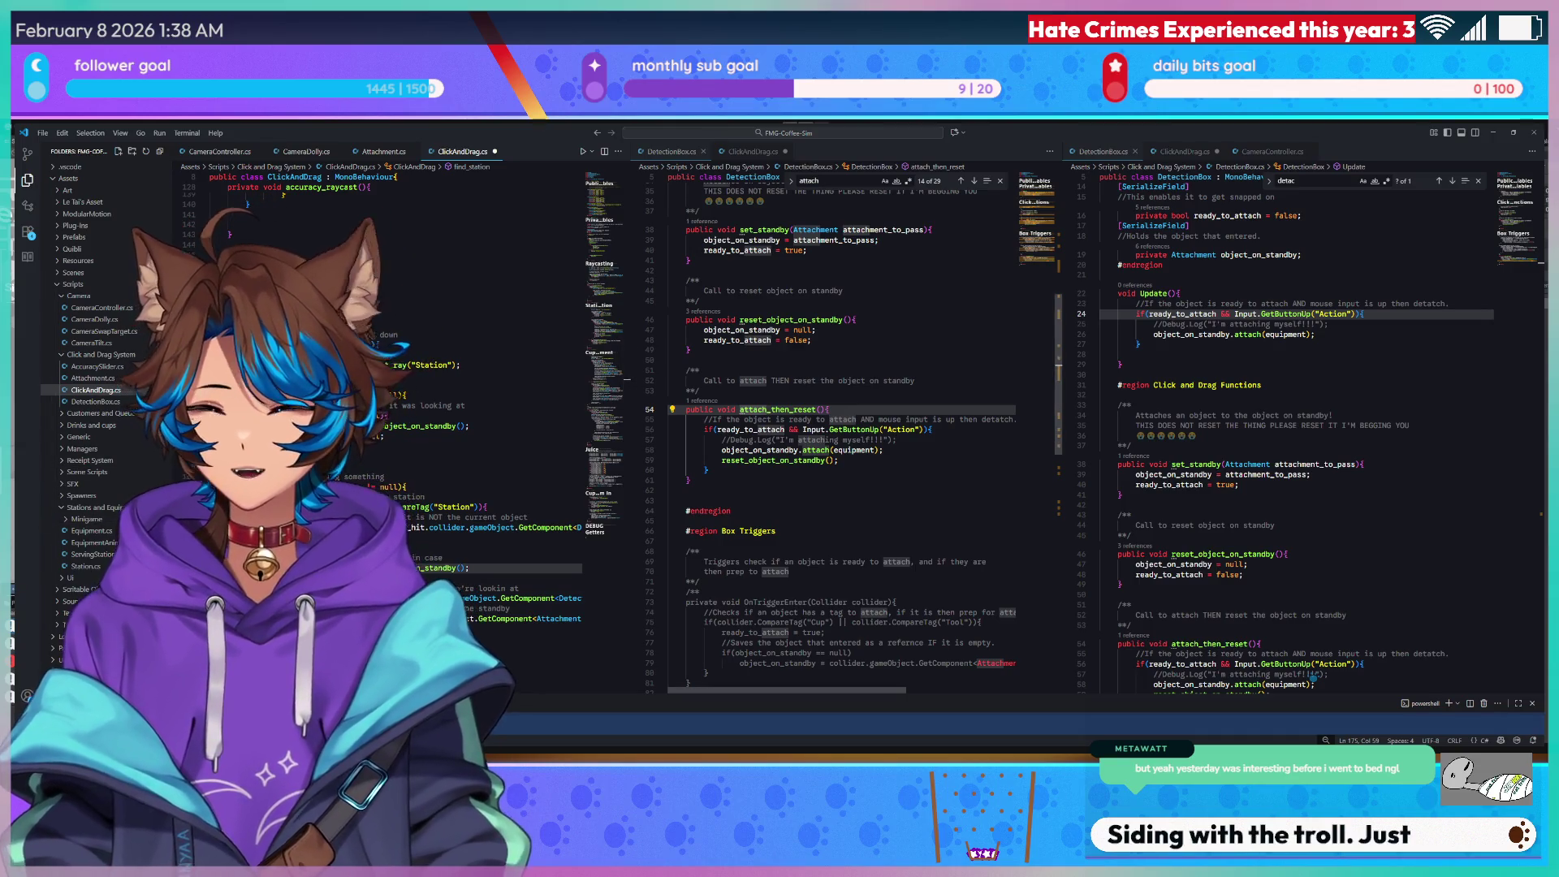
left_click(841, 460)
Add a closing brace after the reset call to end the if block in attach_then_reset.
scroll(705, 604, "up", 4)
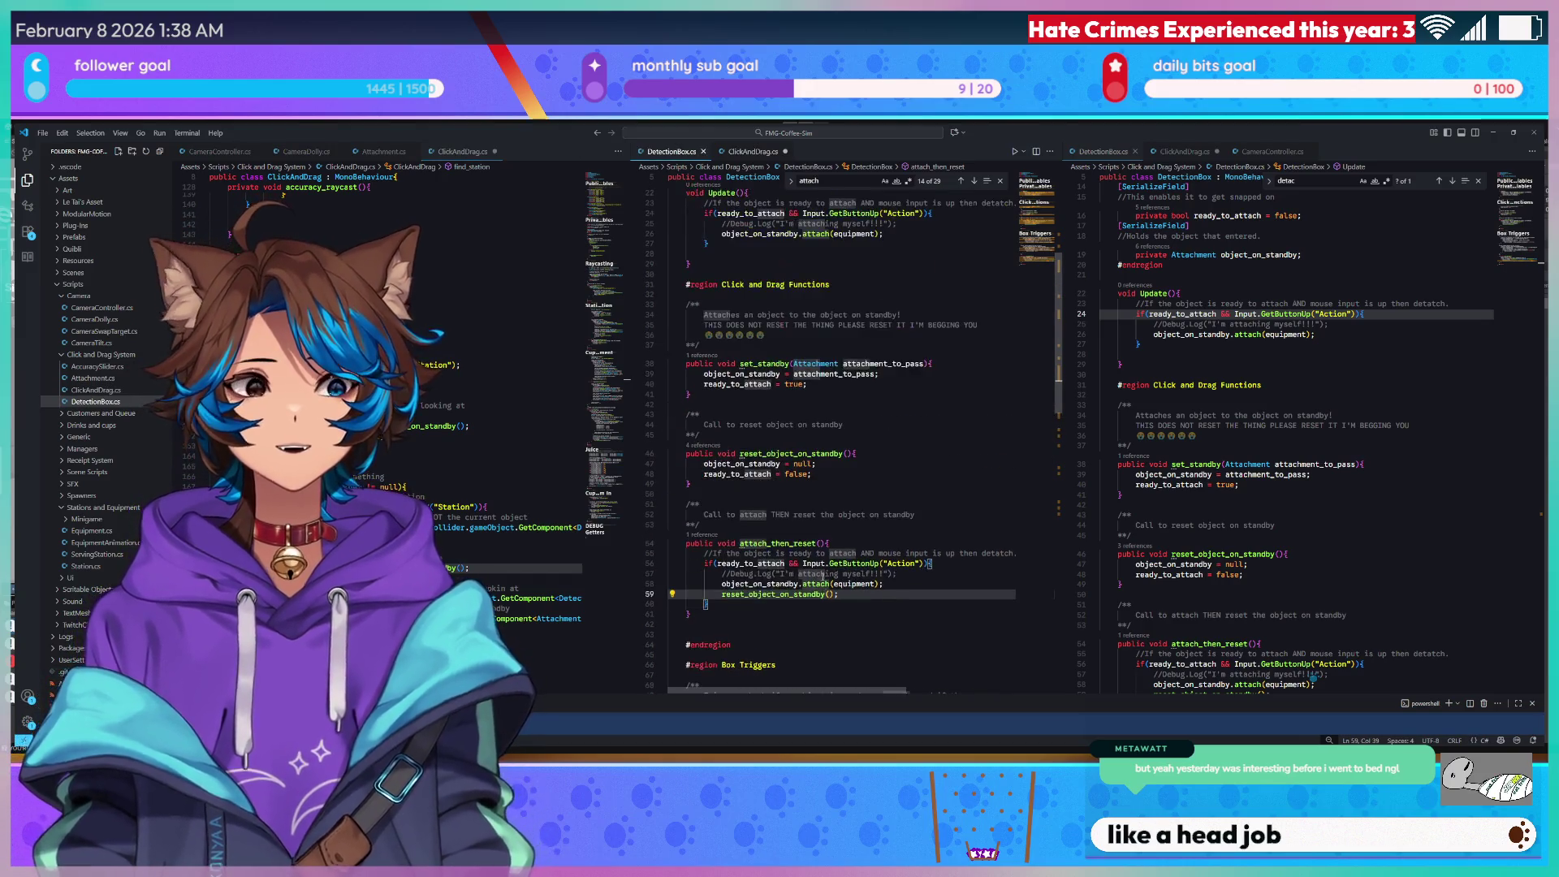
scroll(803, 550, "up", 2)
scroll(803, 549, "up", 4)
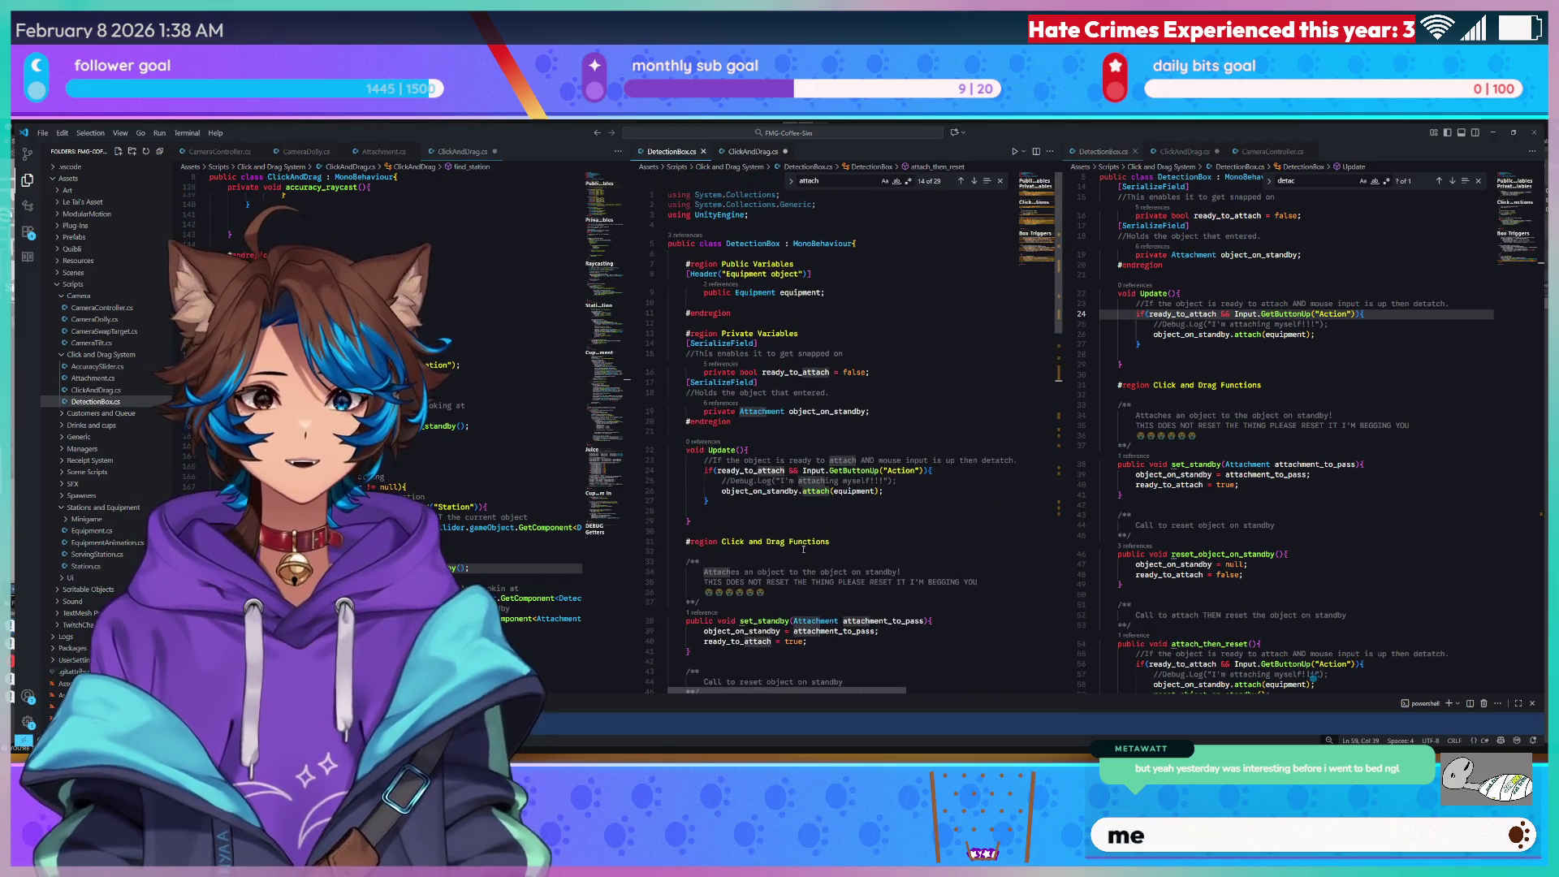
scroll(796, 548, "down", 8)
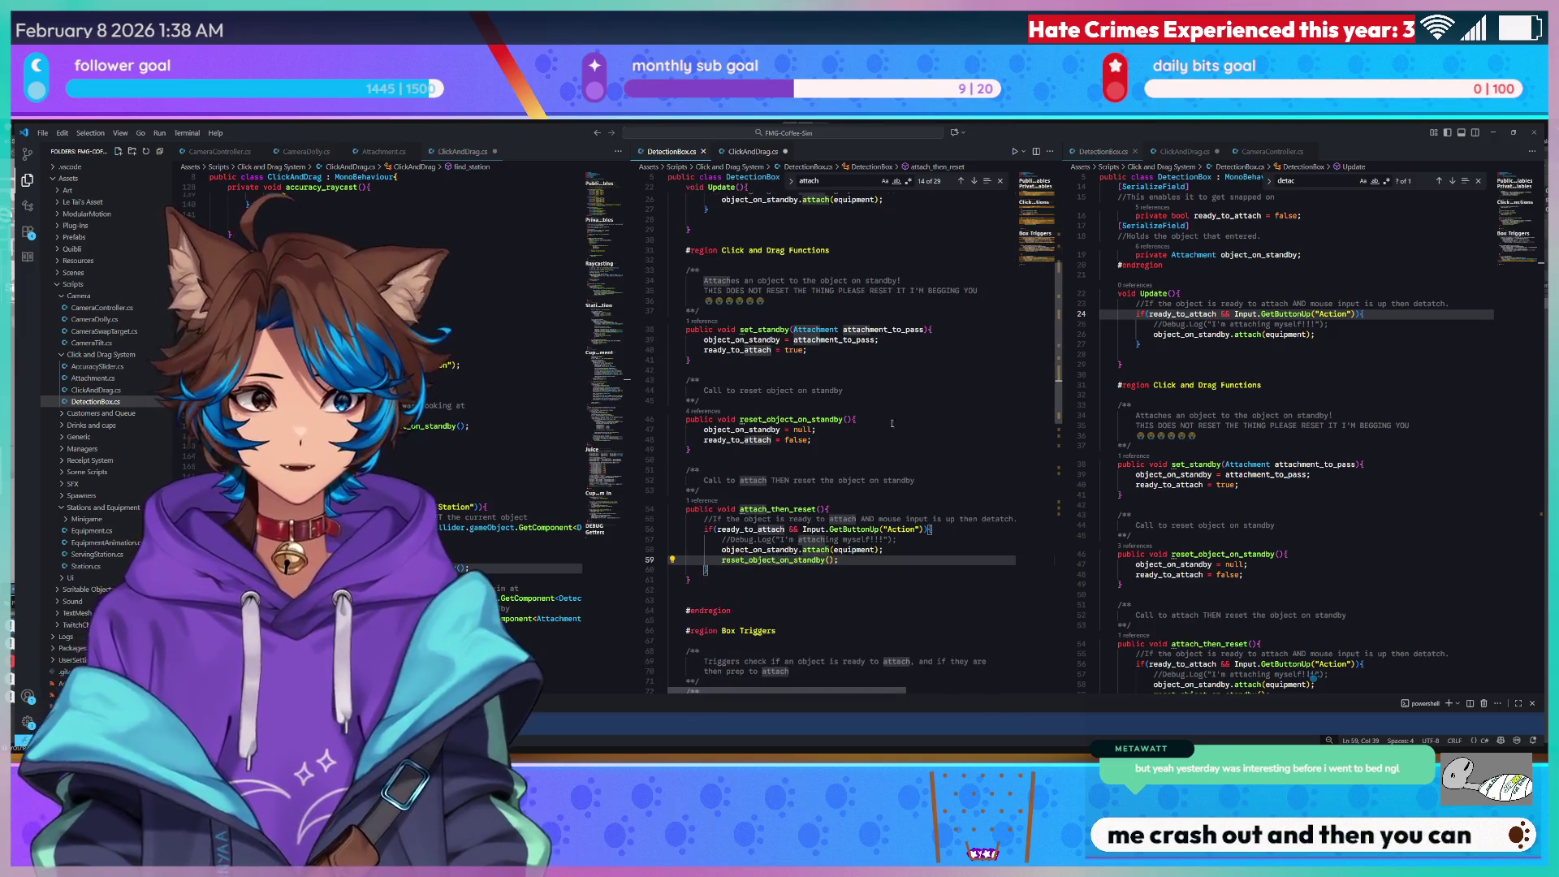
scroll(1058, 364, "down", 4)
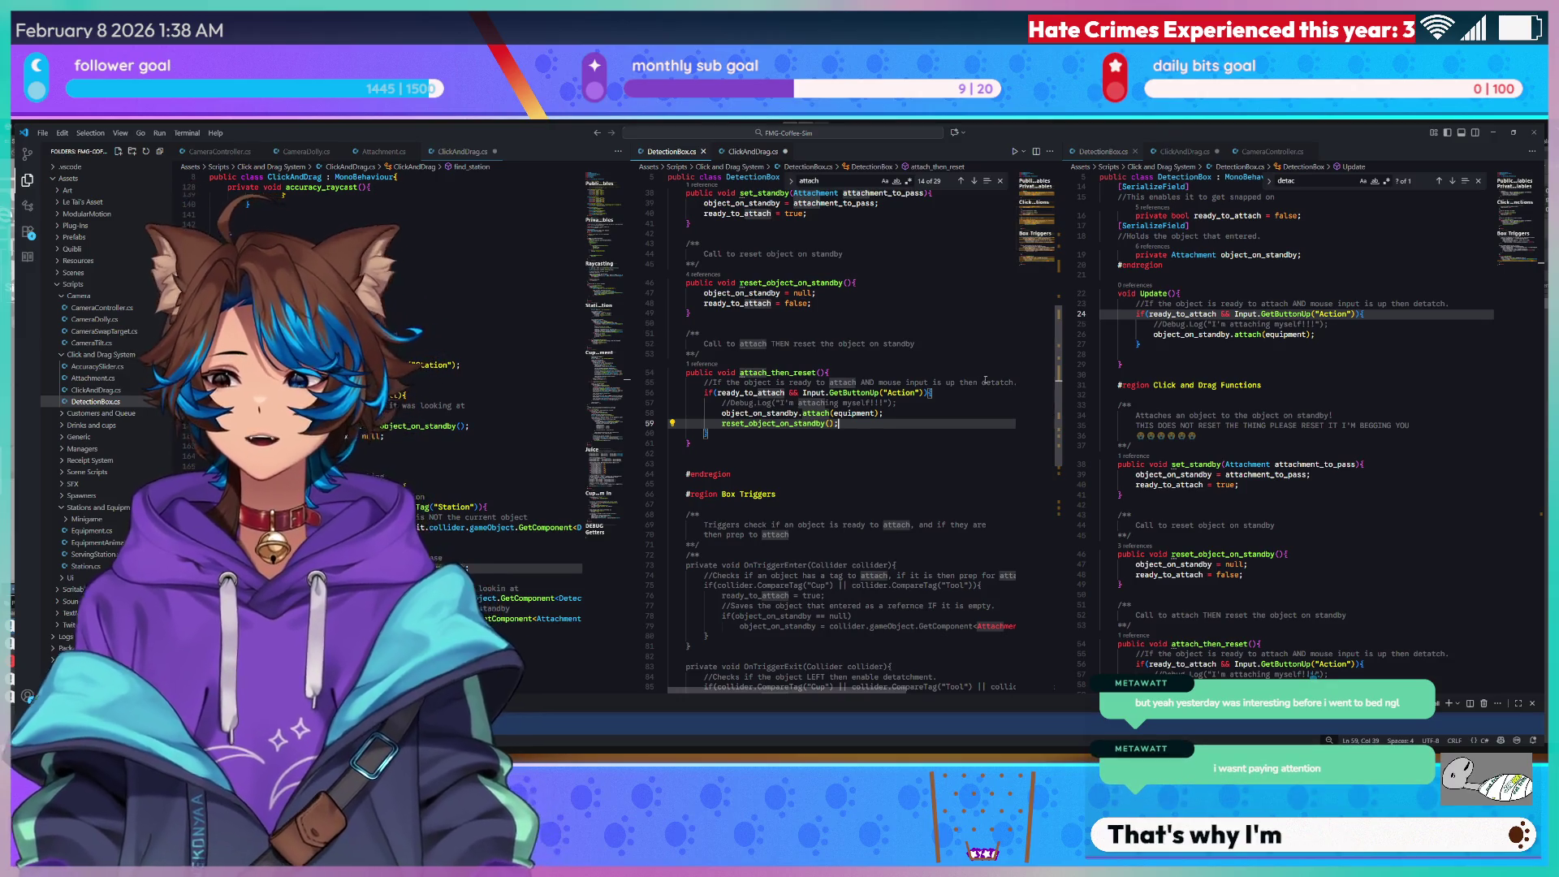
key("Down")
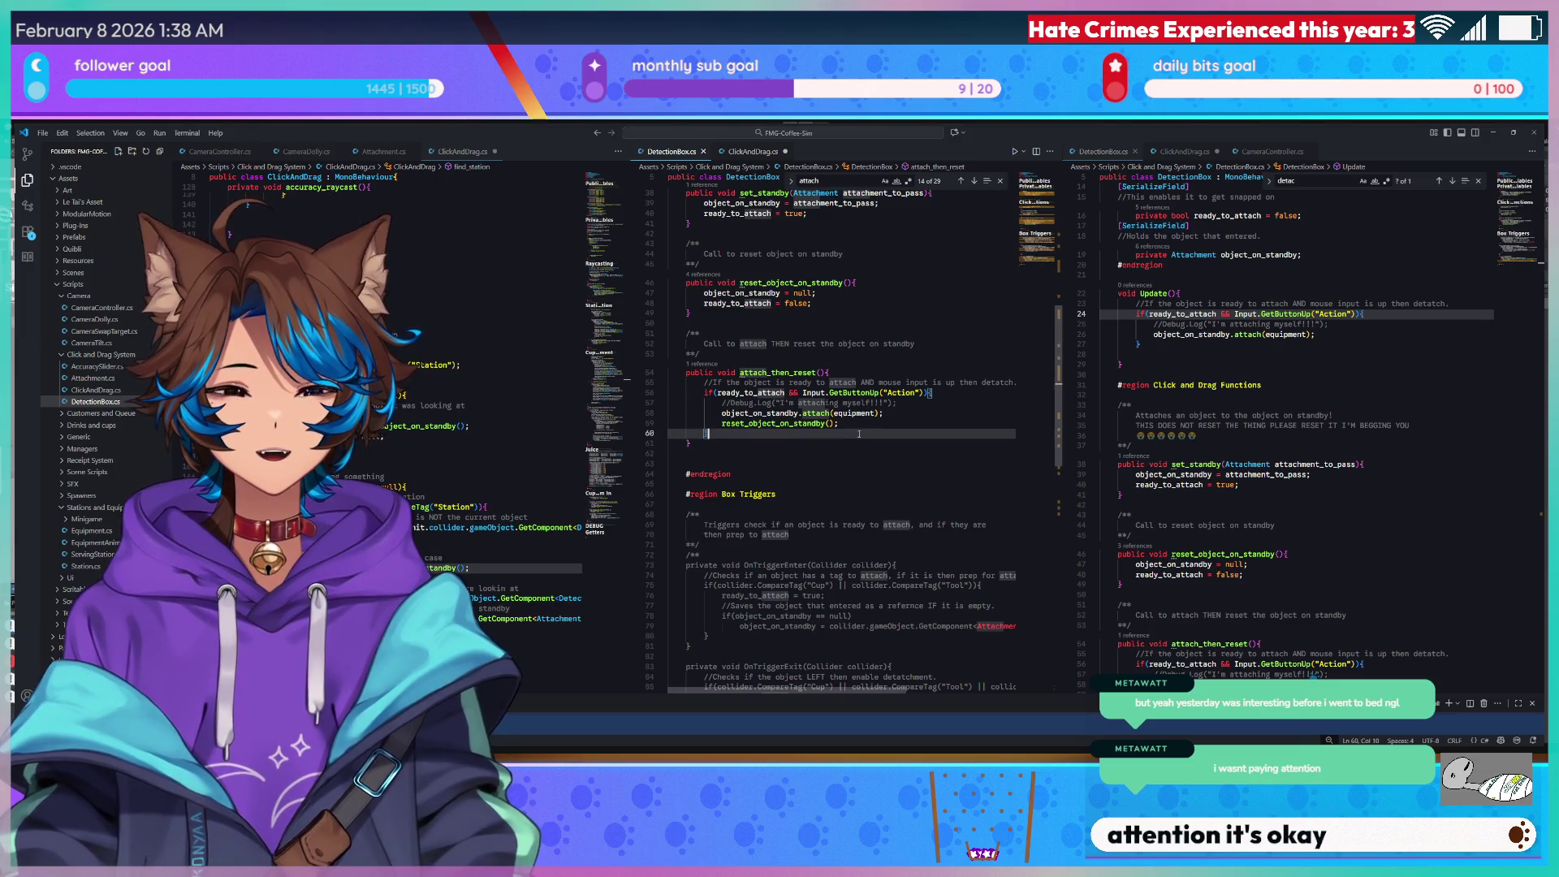
type("}")
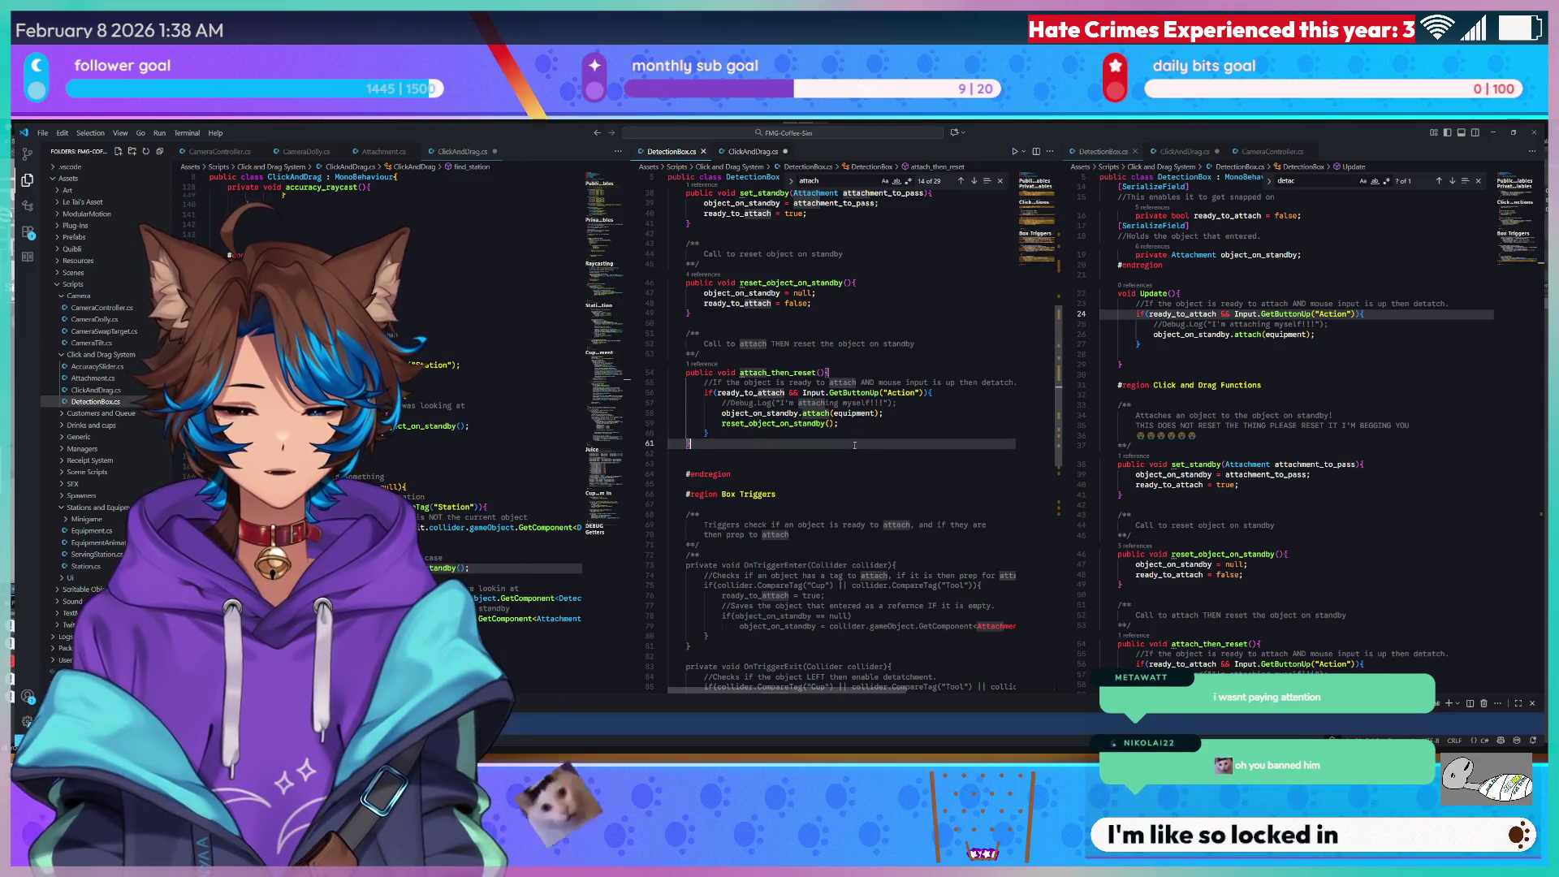
key("Down")
key("ctrl+z")
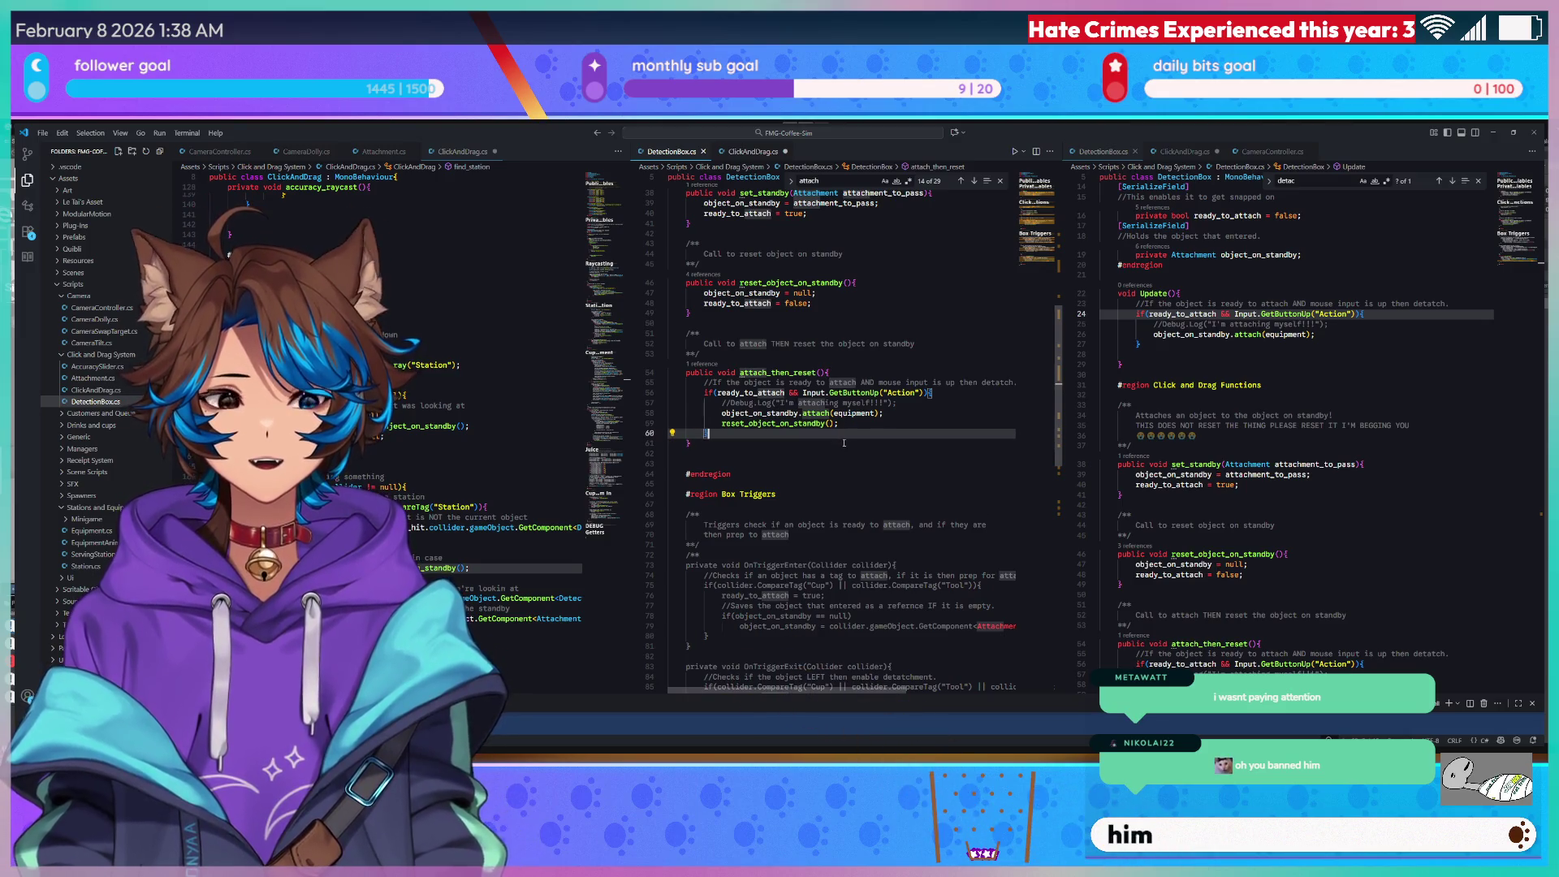
type("}")
key("Return")
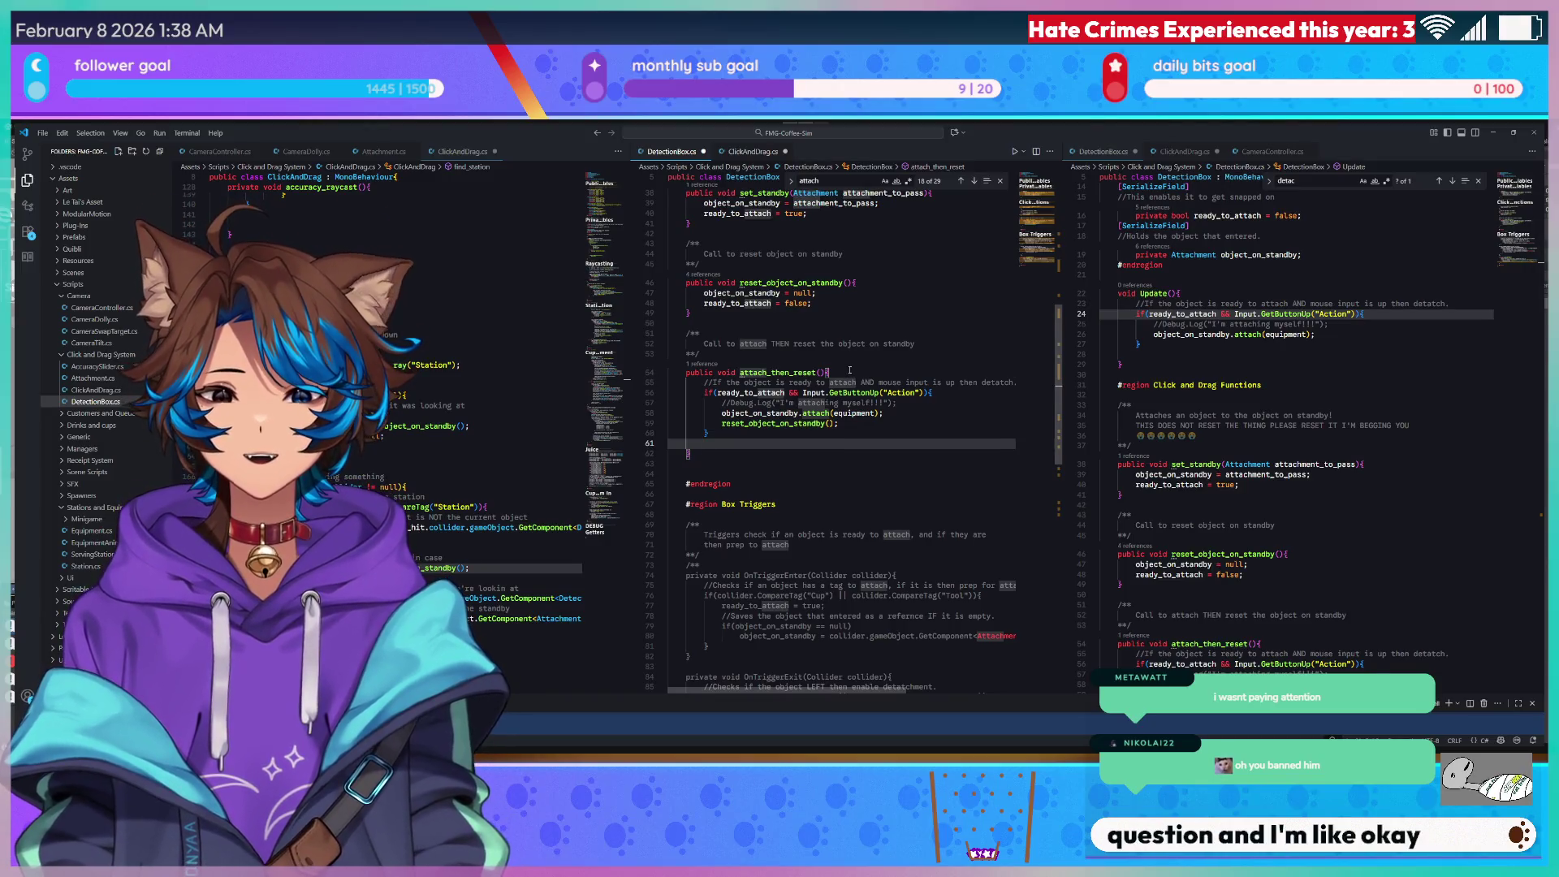
Review the attach_then_reset method header and the empty lines below the method.
left_click(850, 370)
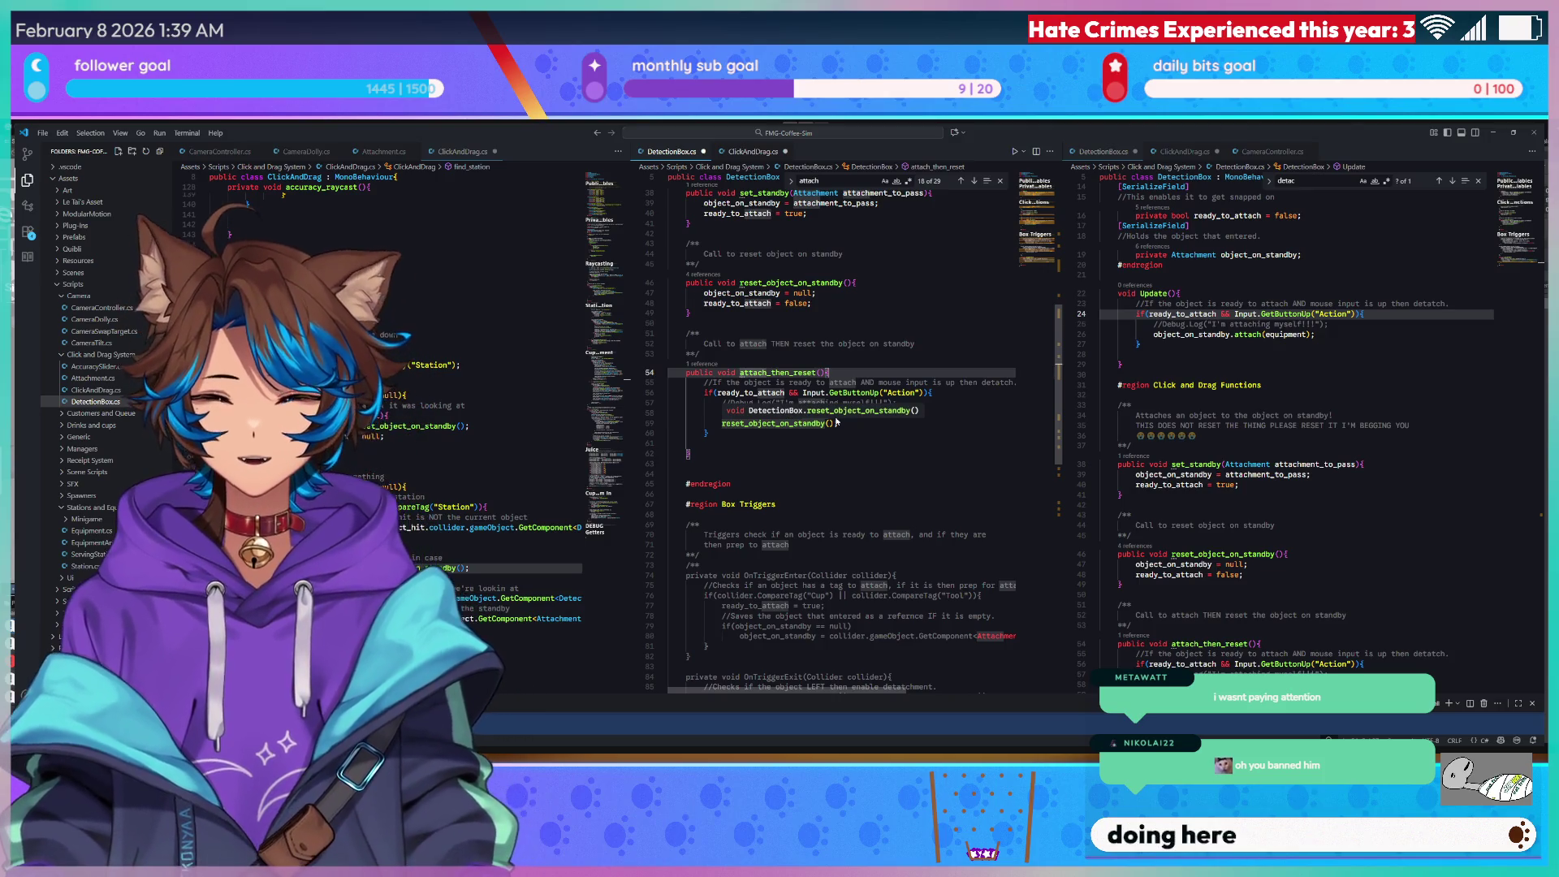
left_click(829, 382)
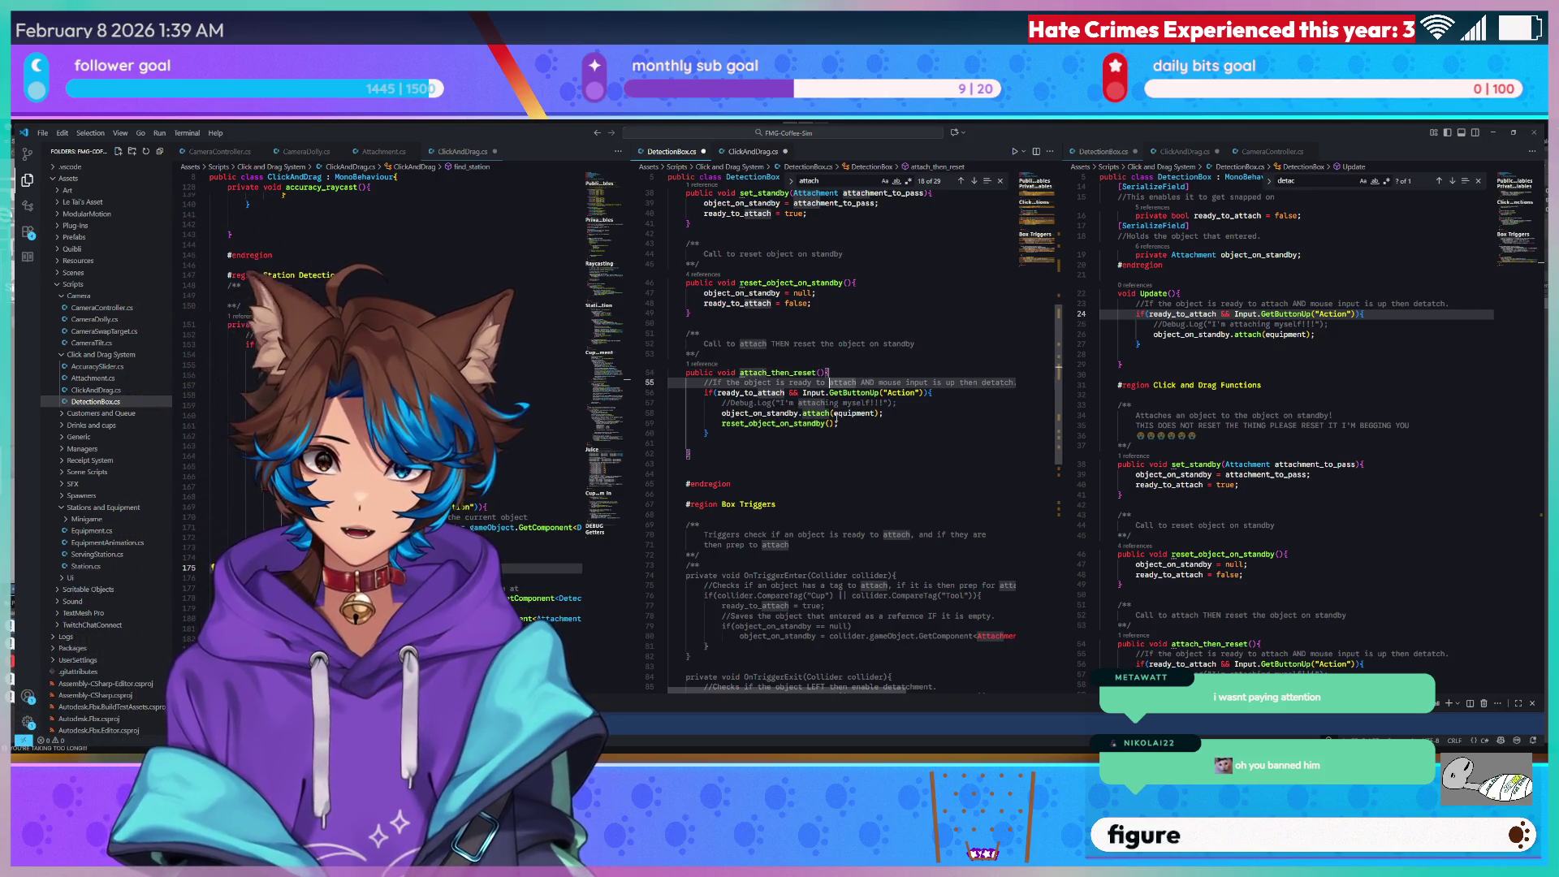
left_click(689, 454)
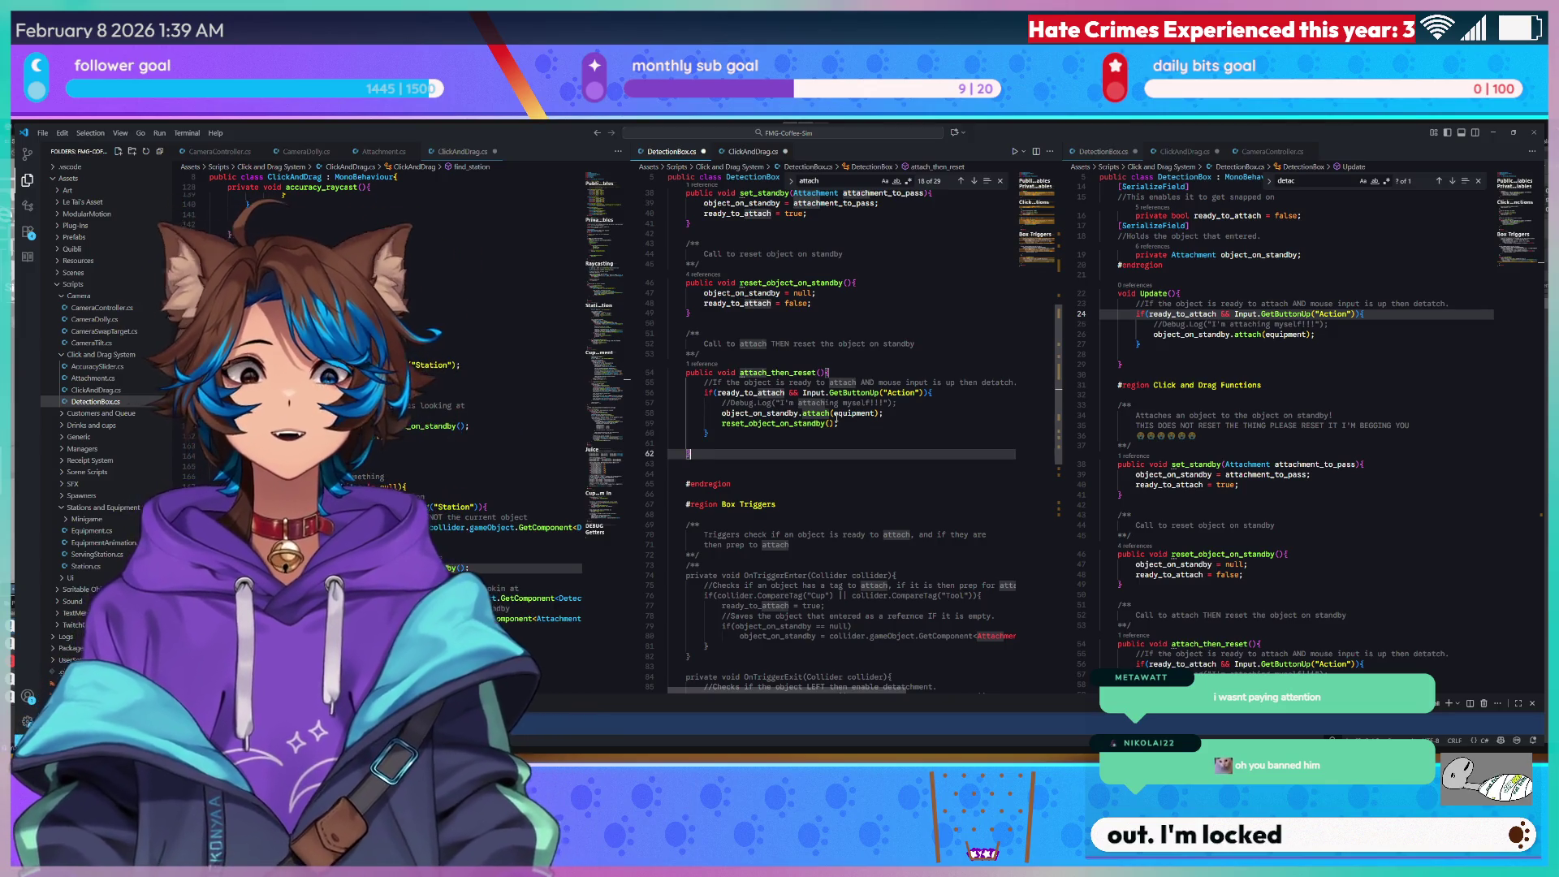
left_click(669, 463)
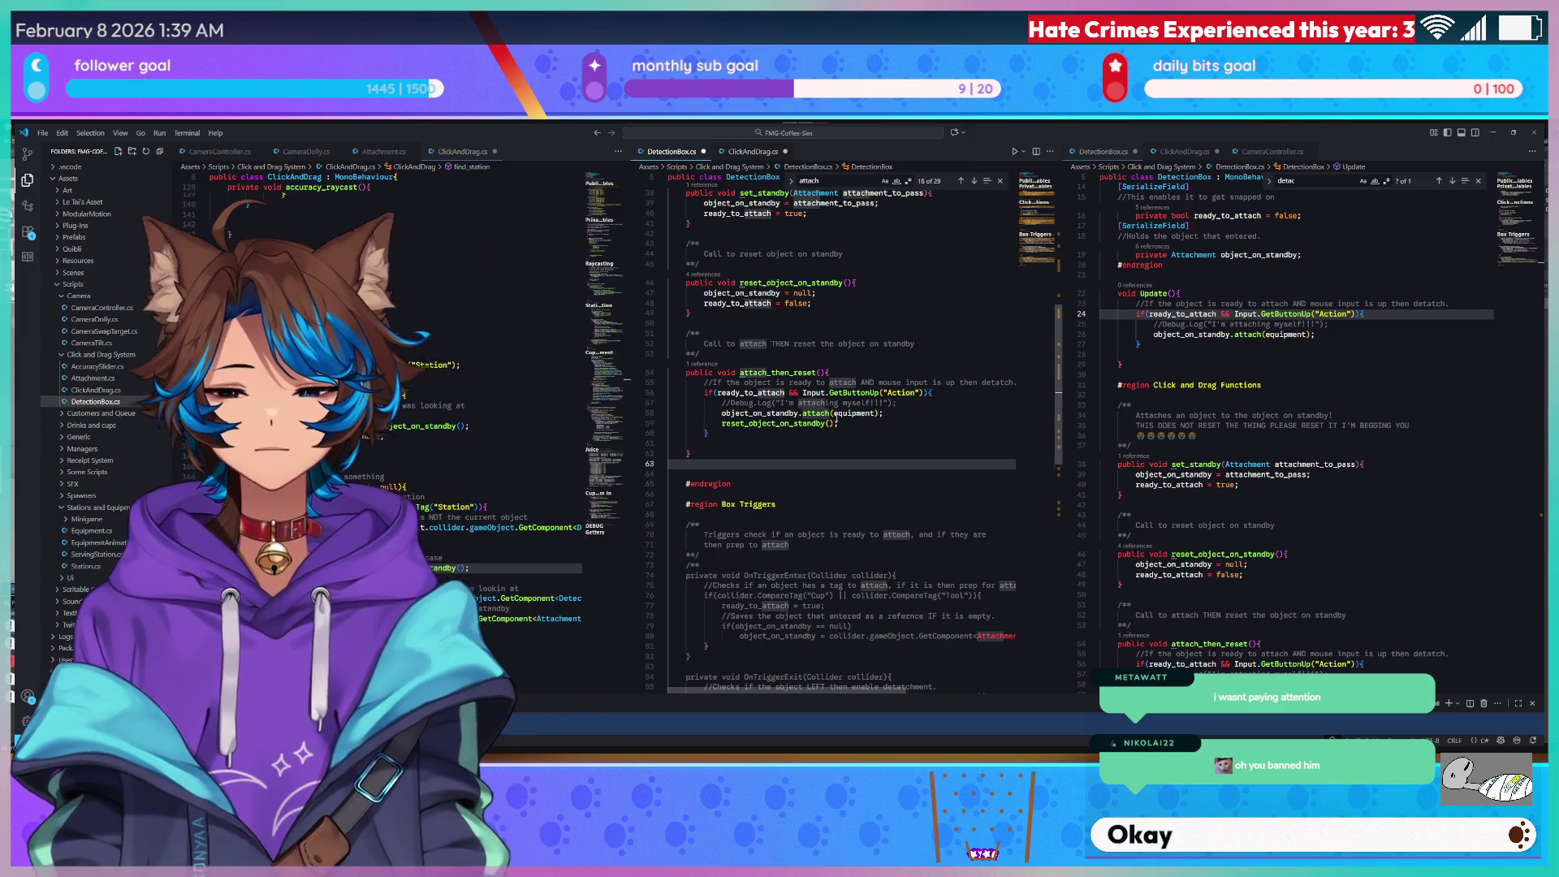
left_click(879, 374)
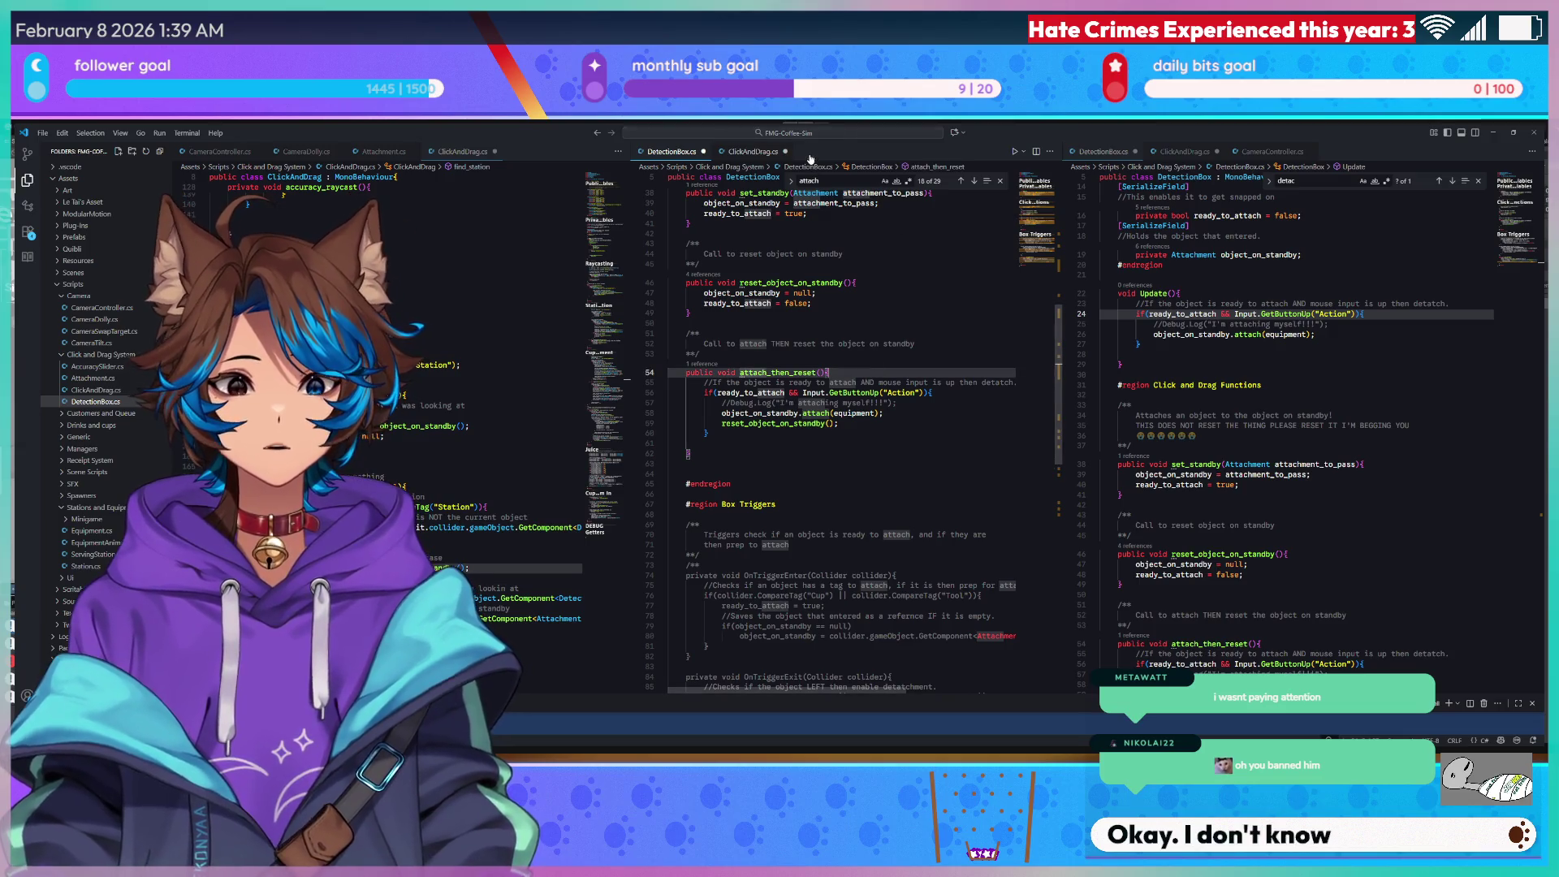
key("ctrl+Tab")
scroll(594, 412, "down", 3)
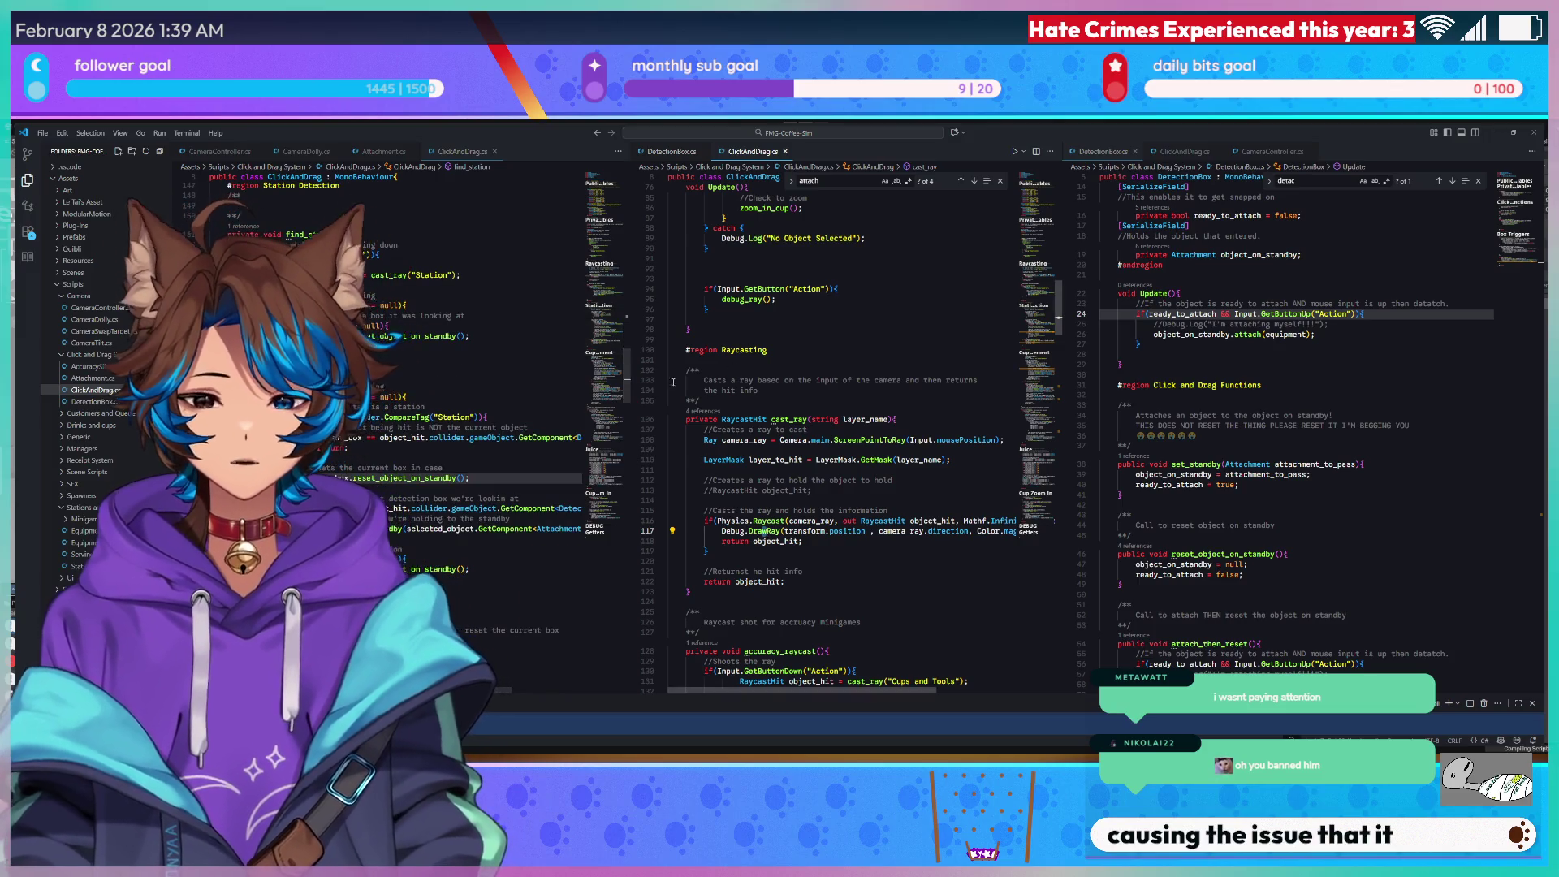
left_click(452, 479)
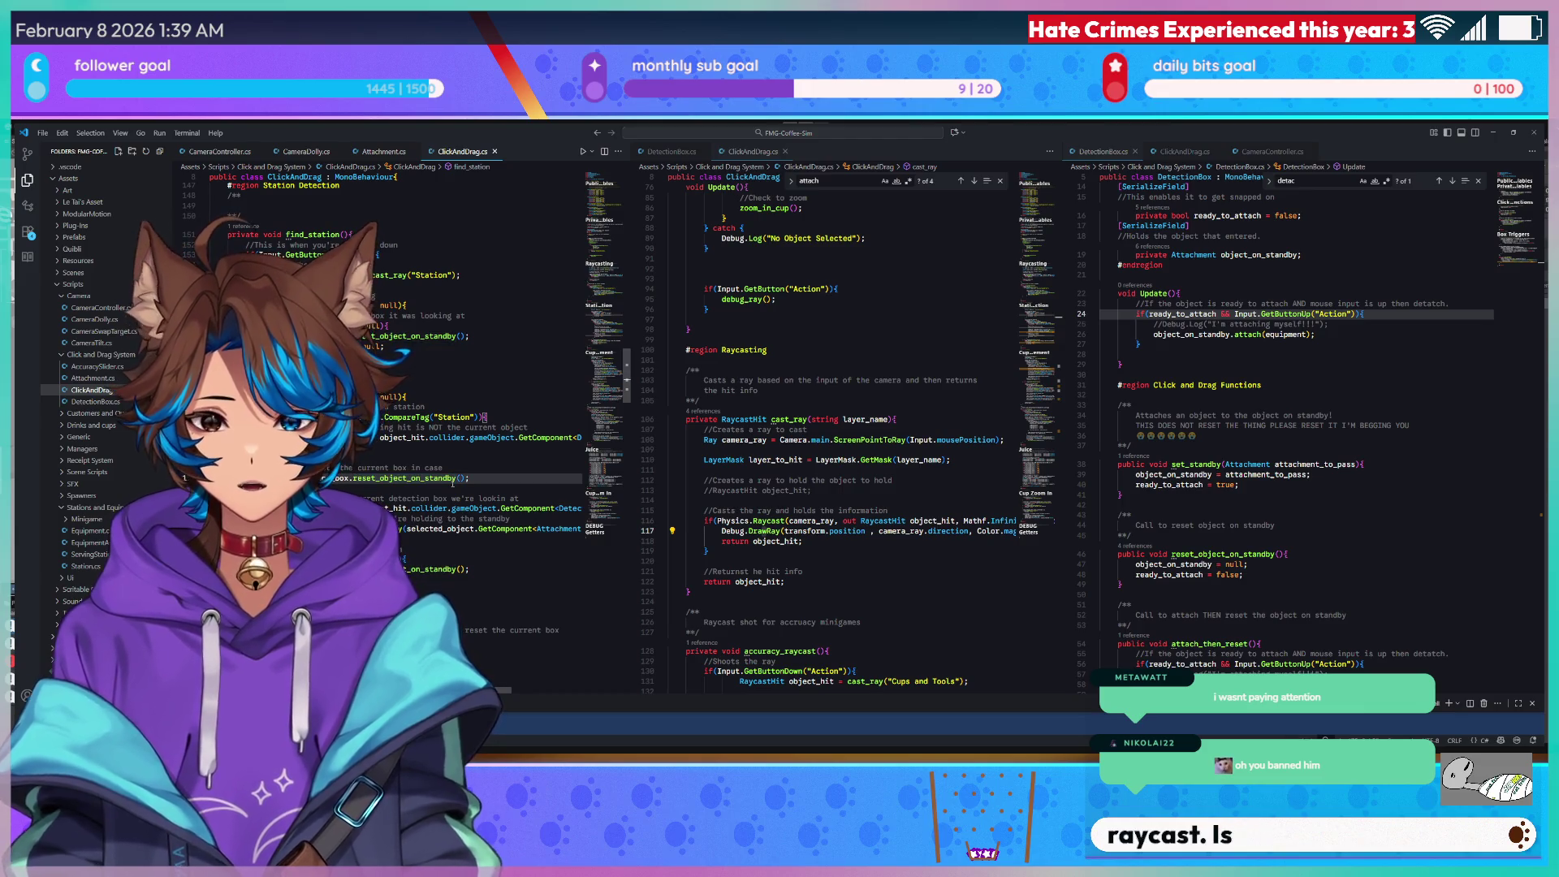
double_click(454, 479)
left_click(452, 479)
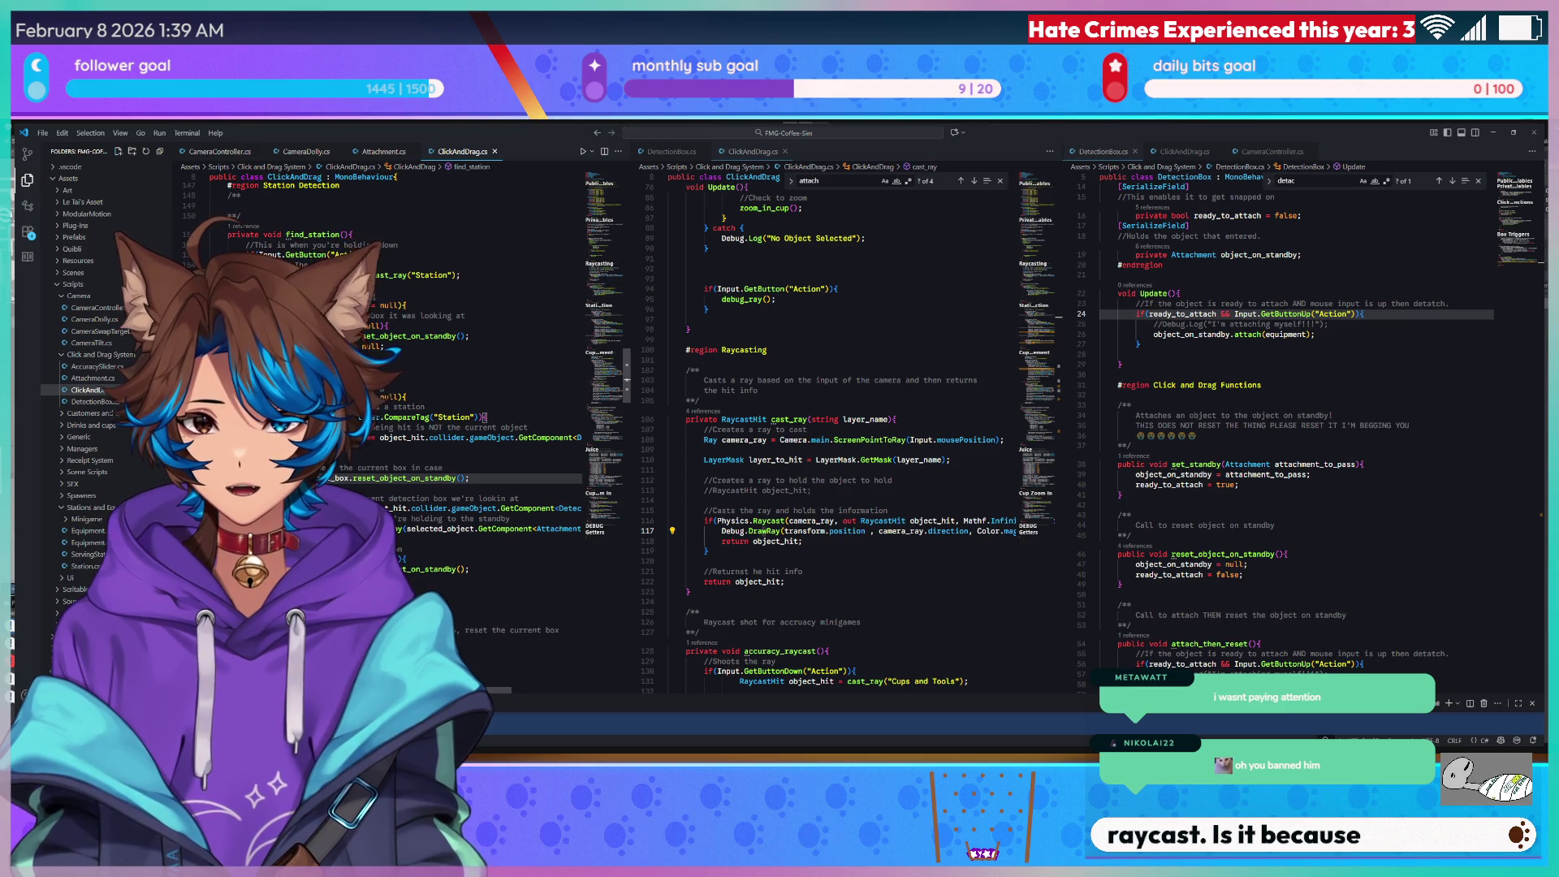
left_click(422, 406)
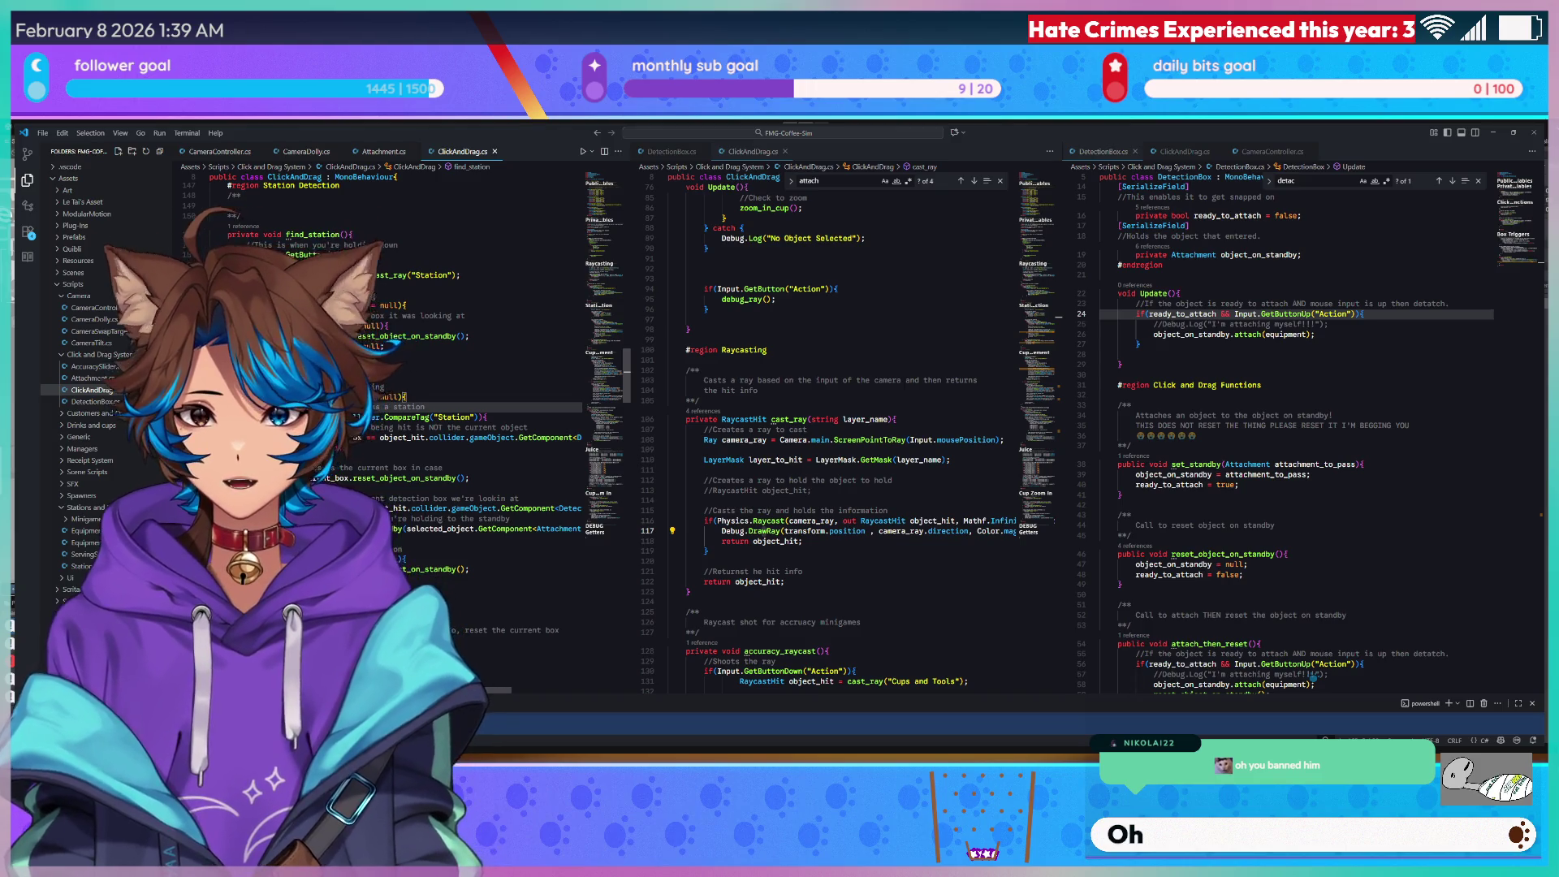
left_click_drag(367, 276, 460, 275)
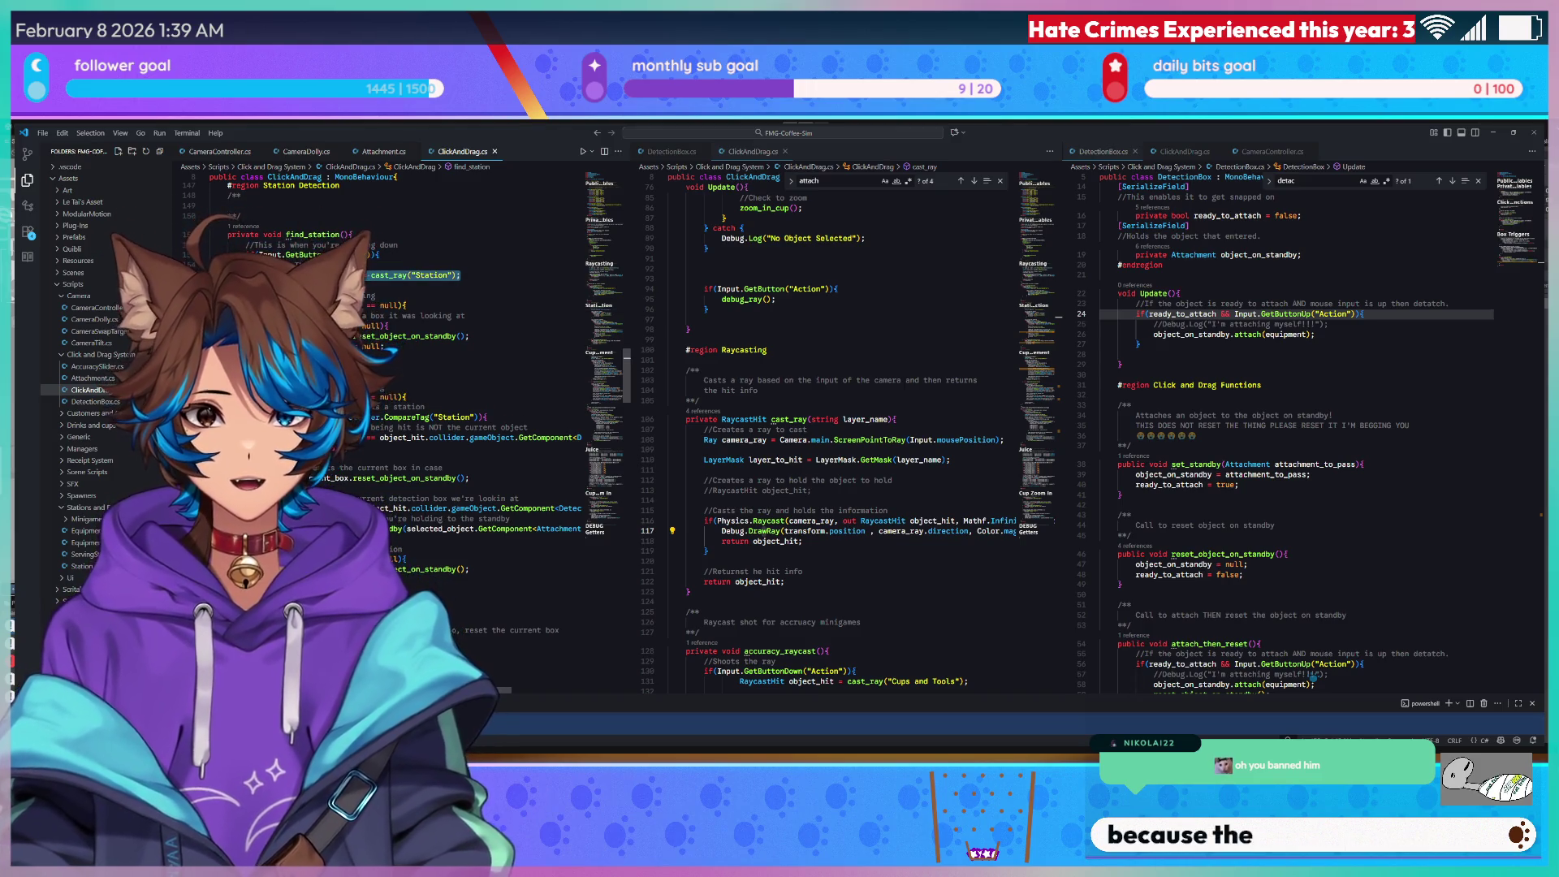
left_click(438, 276)
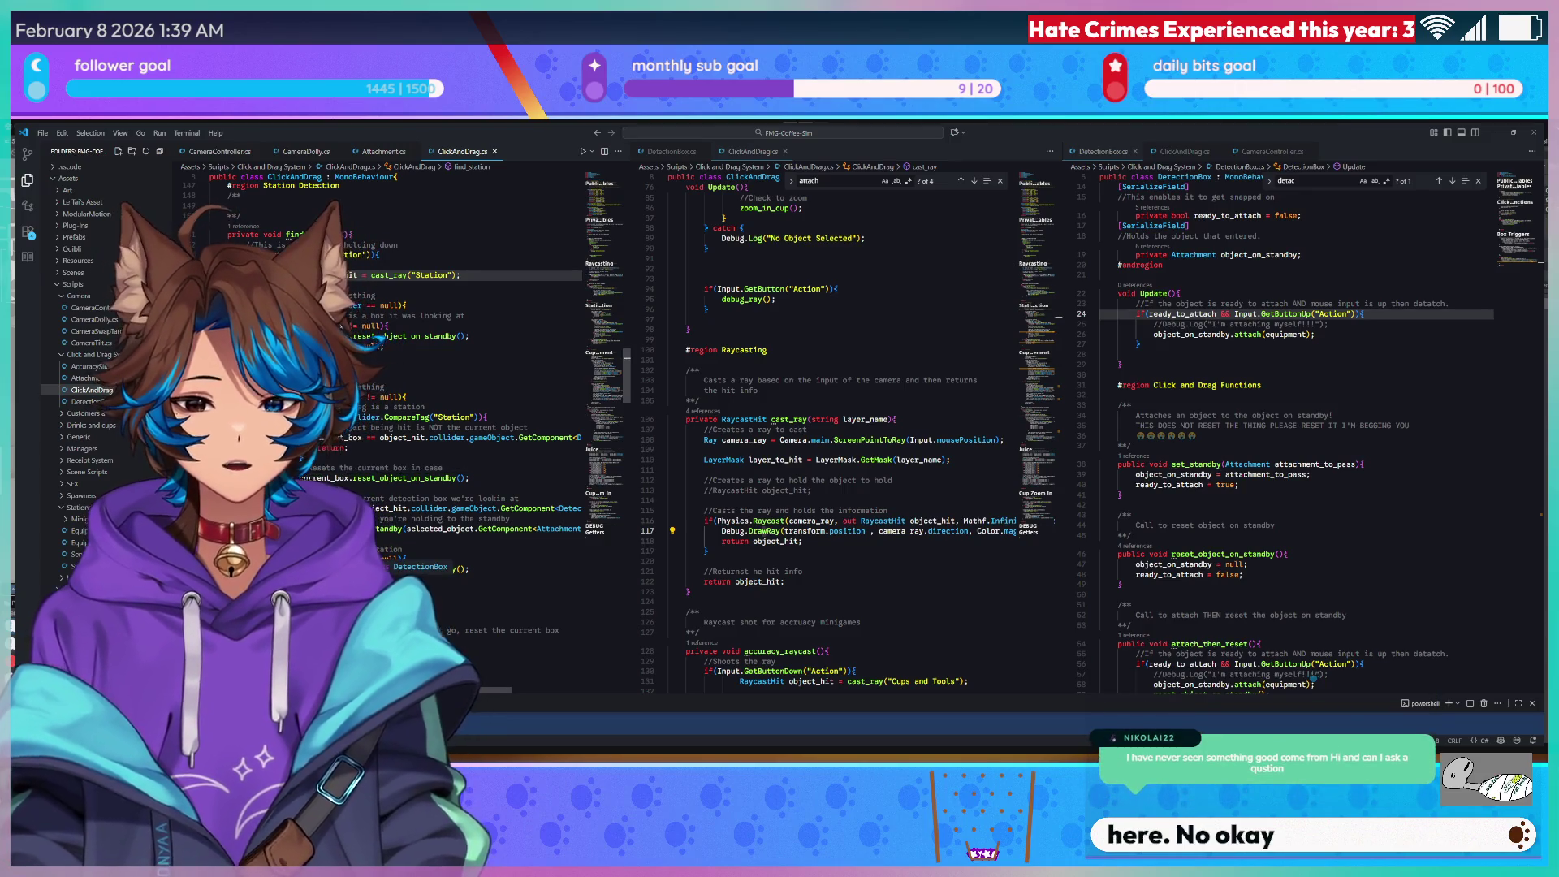
left_click(450, 542)
left_click(451, 550)
left_click(449, 560)
left_click(460, 570)
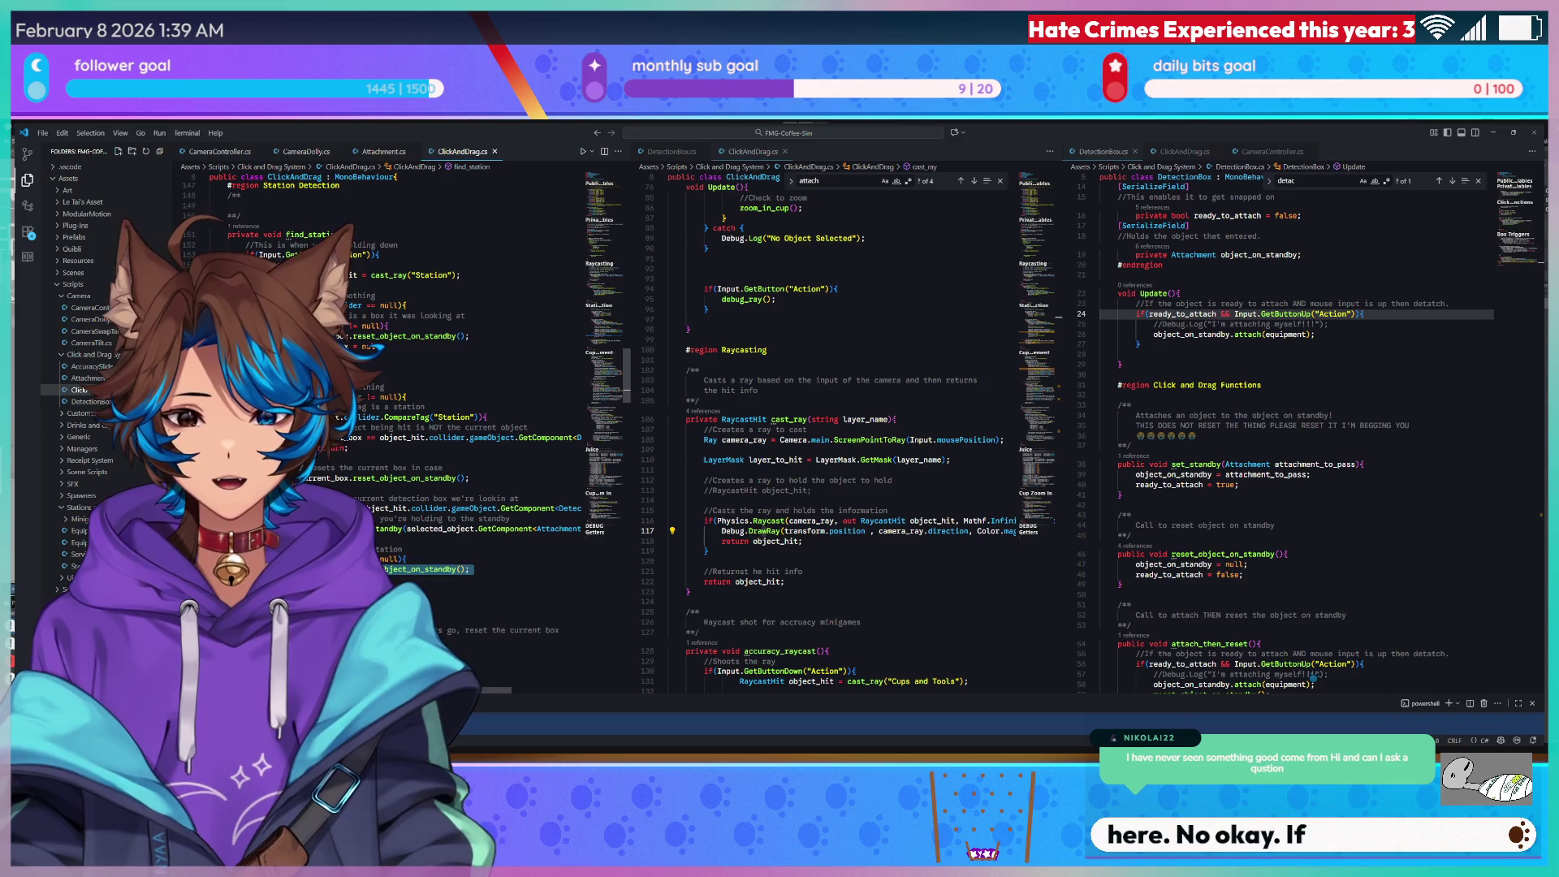
left_click(404, 550)
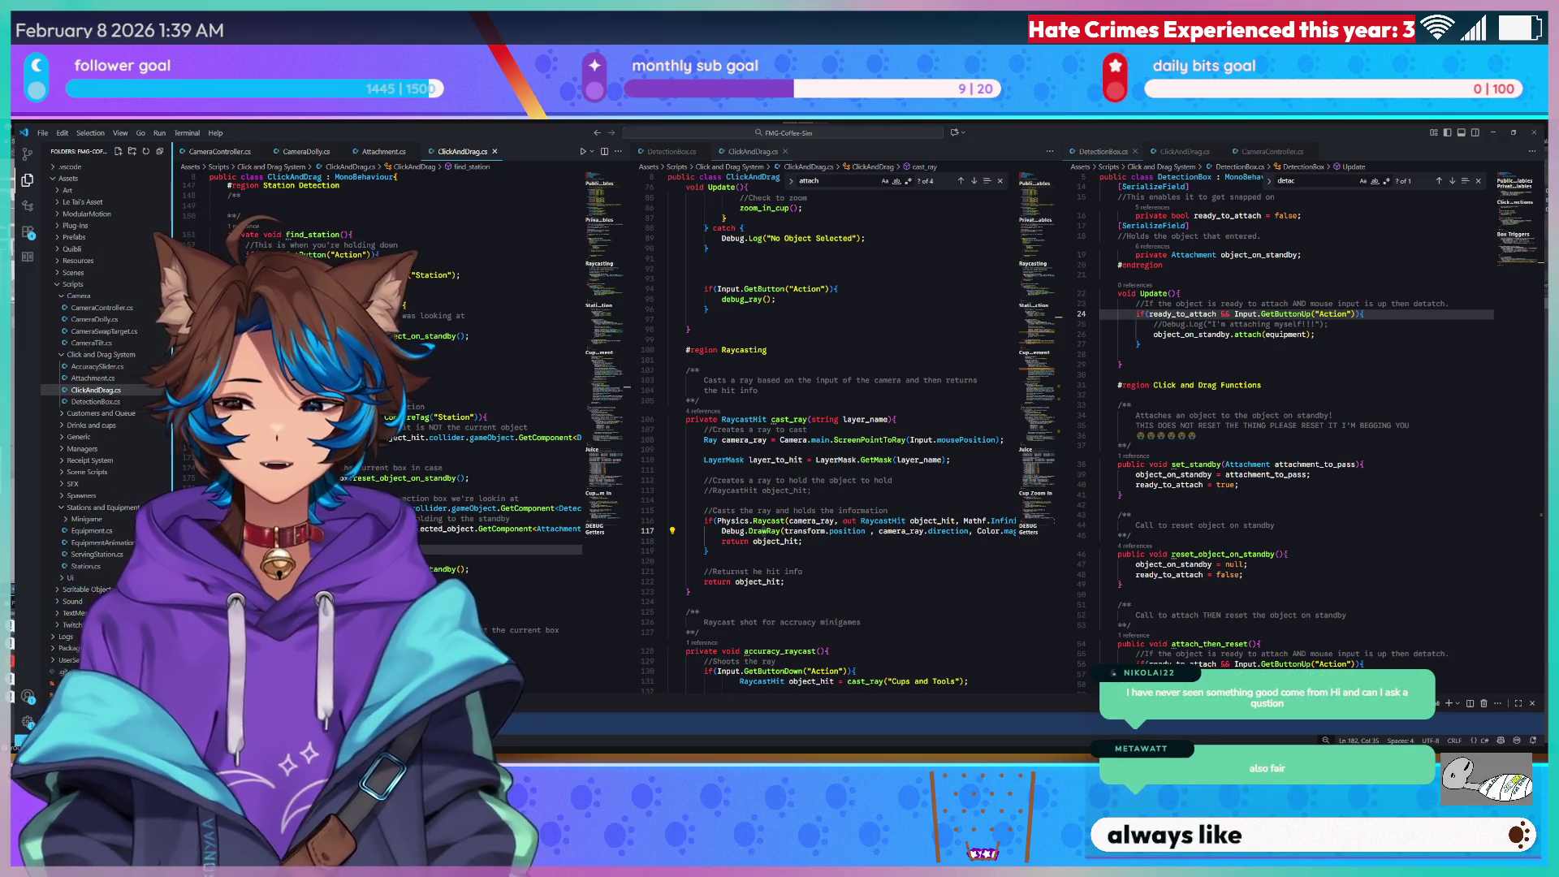
mouse_move(1193, 664)
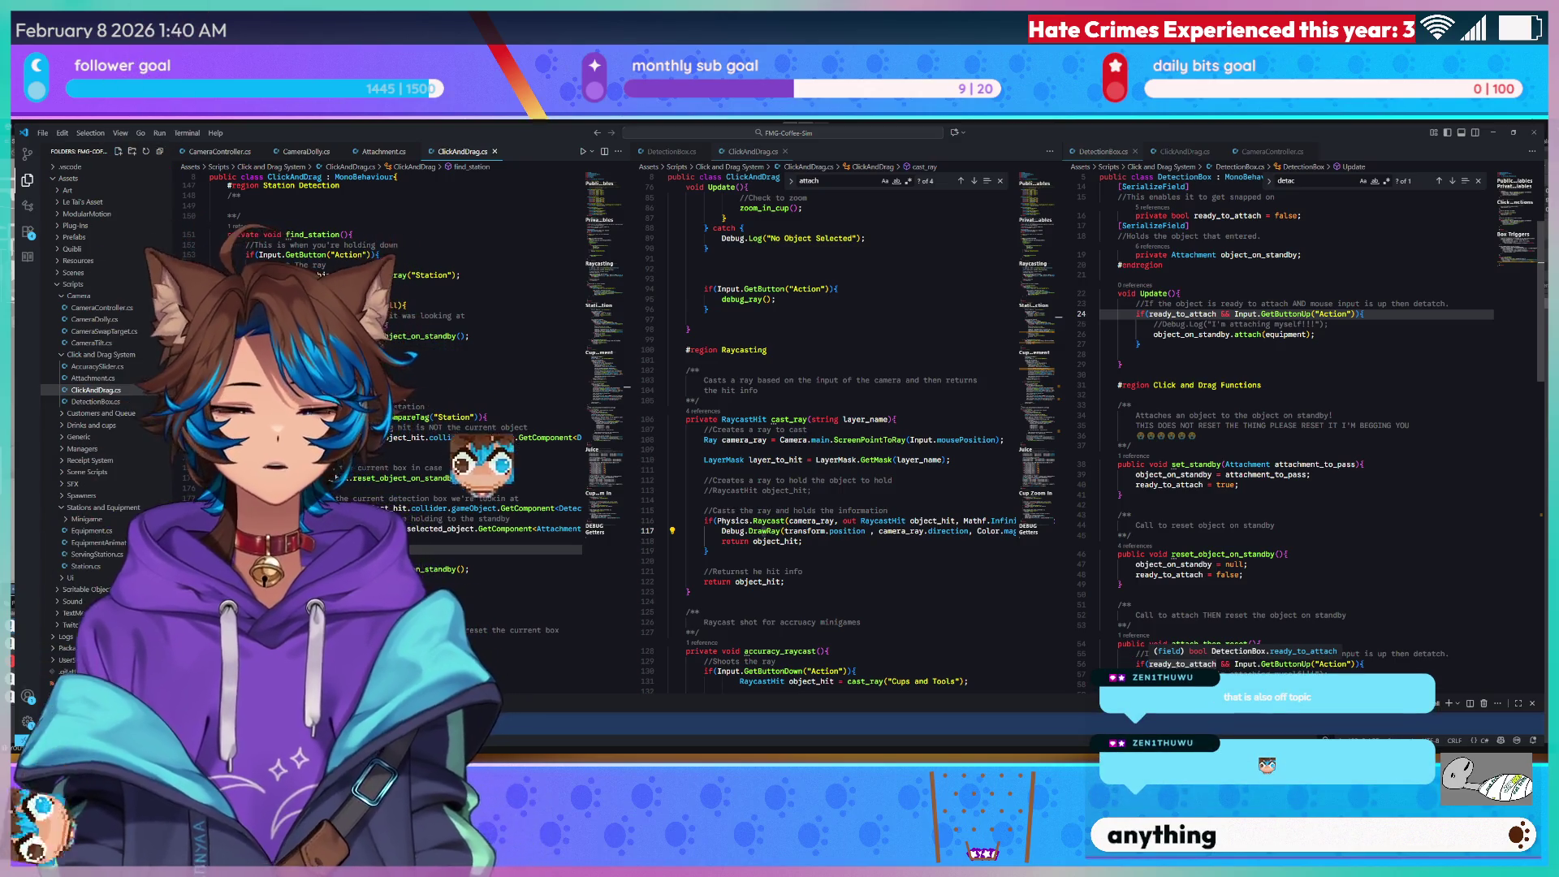
scroll(900, 362, "up", 1)
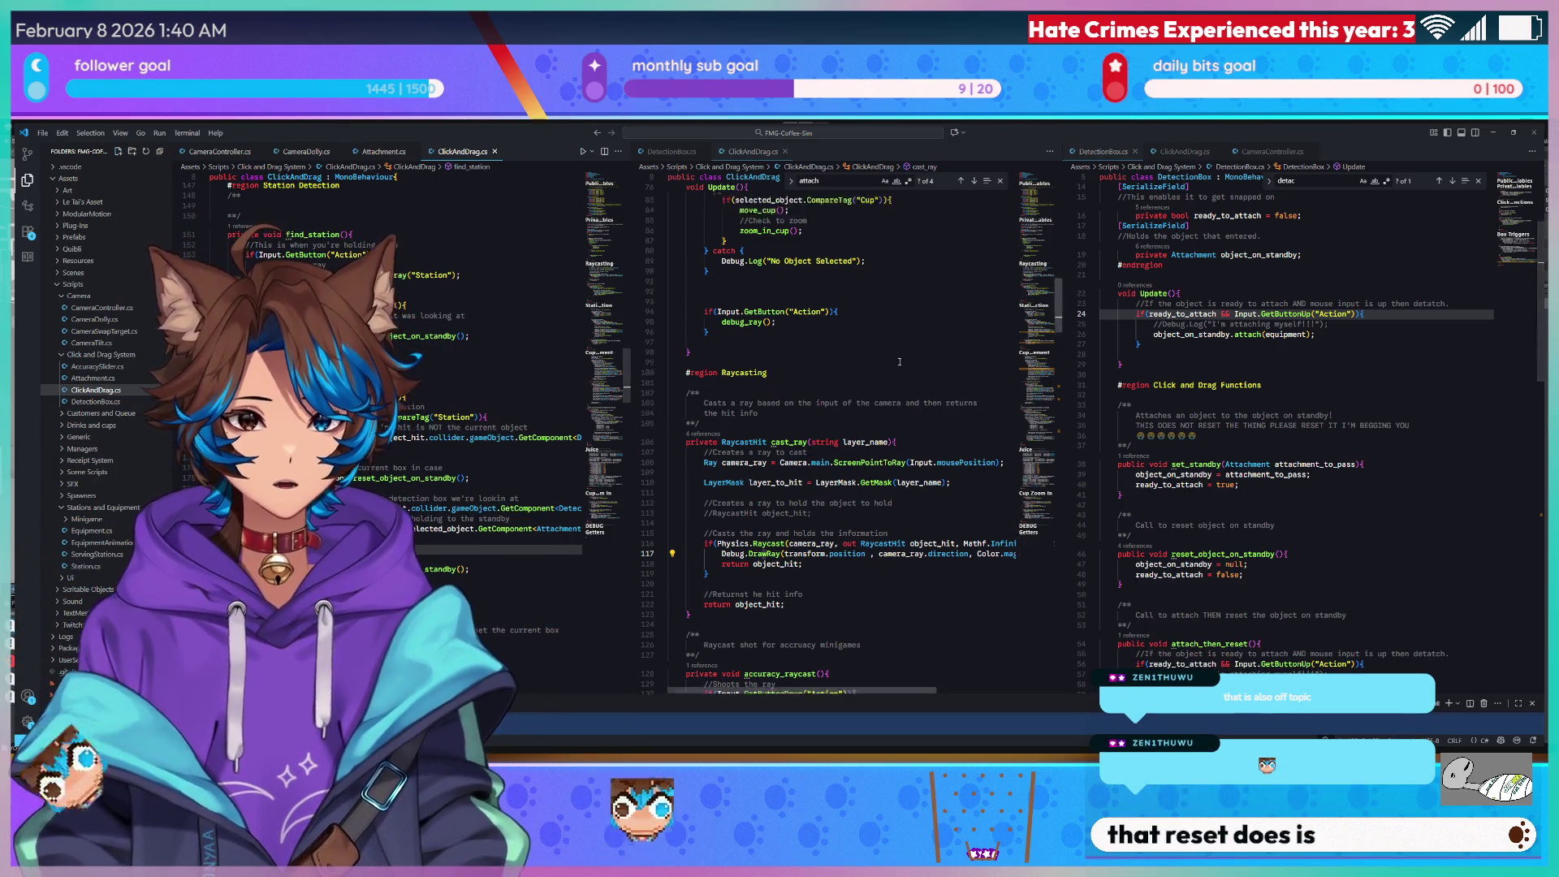
Show DetectionBox.cs down to reset_object_on_standby in the middle pane and widen the ClickAndDrag pane.
key("ctrl+Tab")
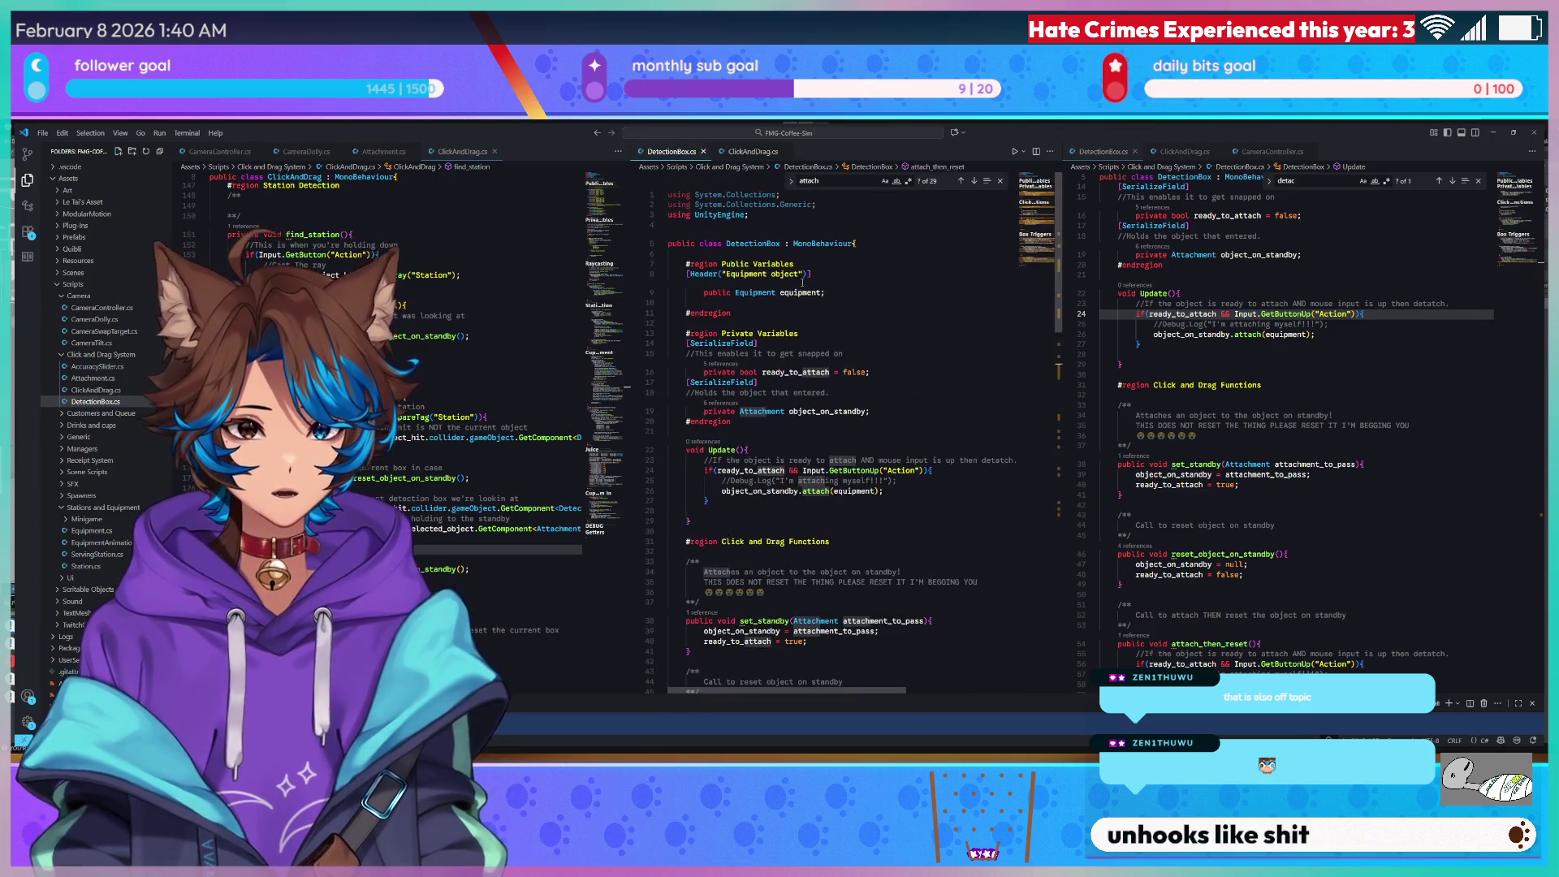
scroll(883, 279, "down", 3)
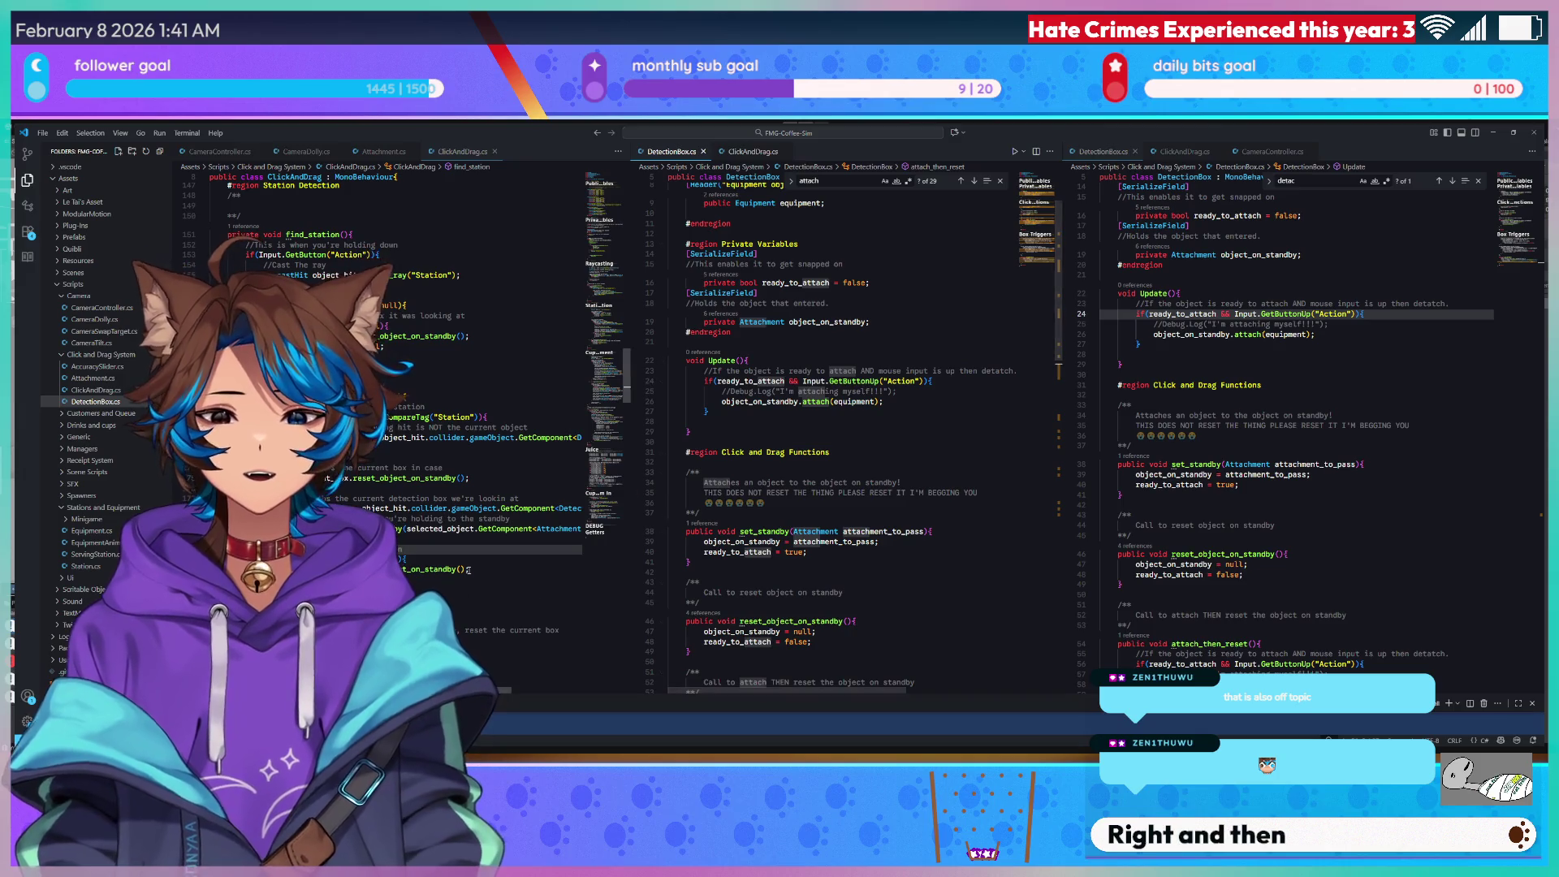
scroll(630, 513, "right", 2)
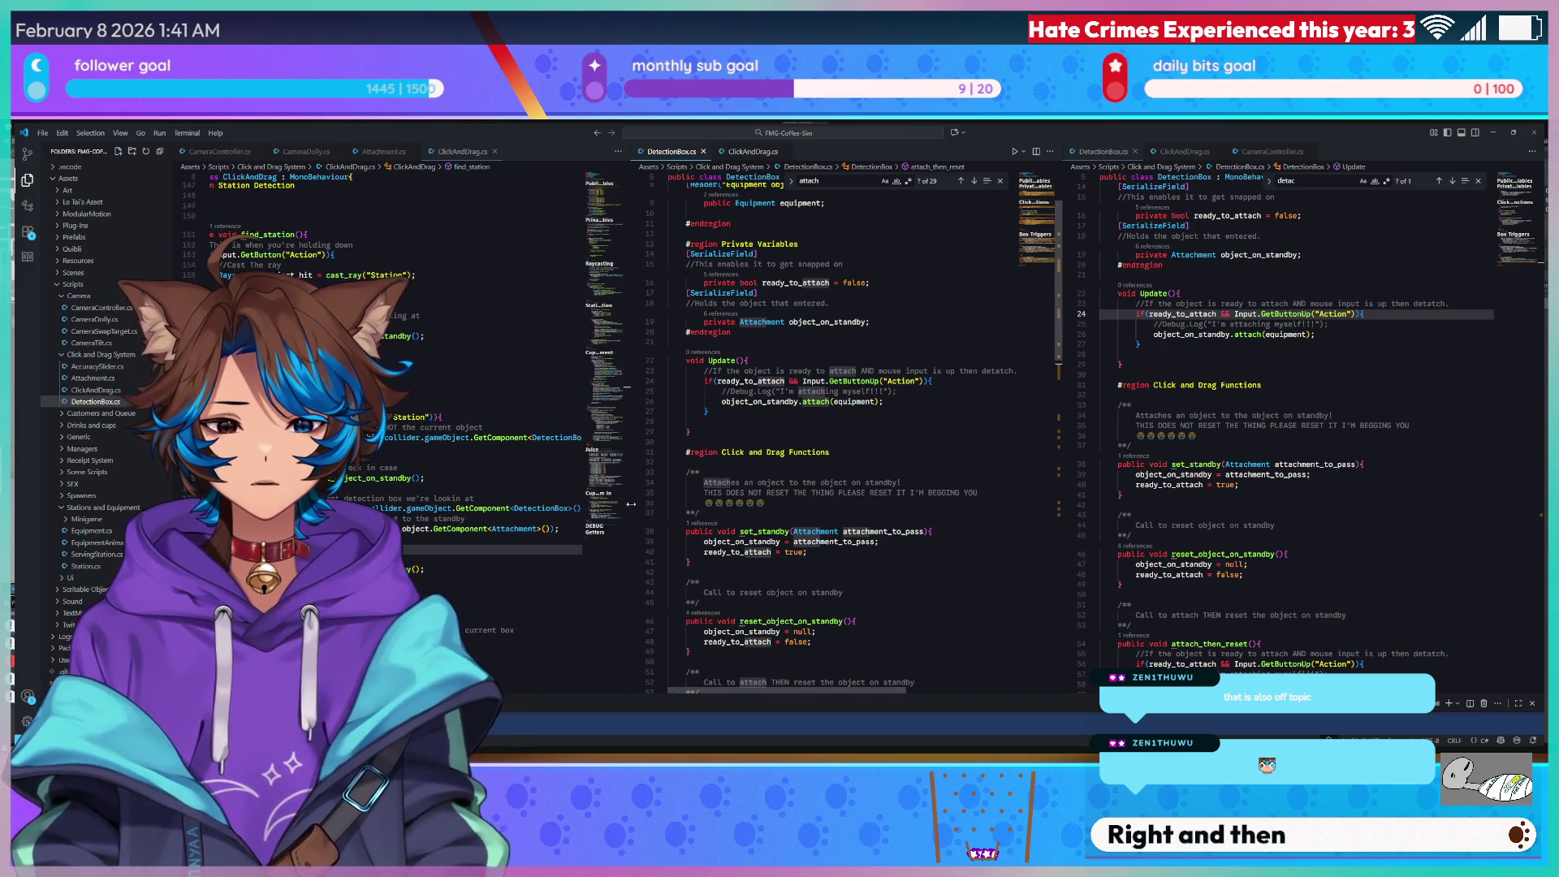
mouse_move(631, 504)
left_mouse_down()
mouse_move(763, 502)
mouse_move(739, 502)
left_mouse_up()
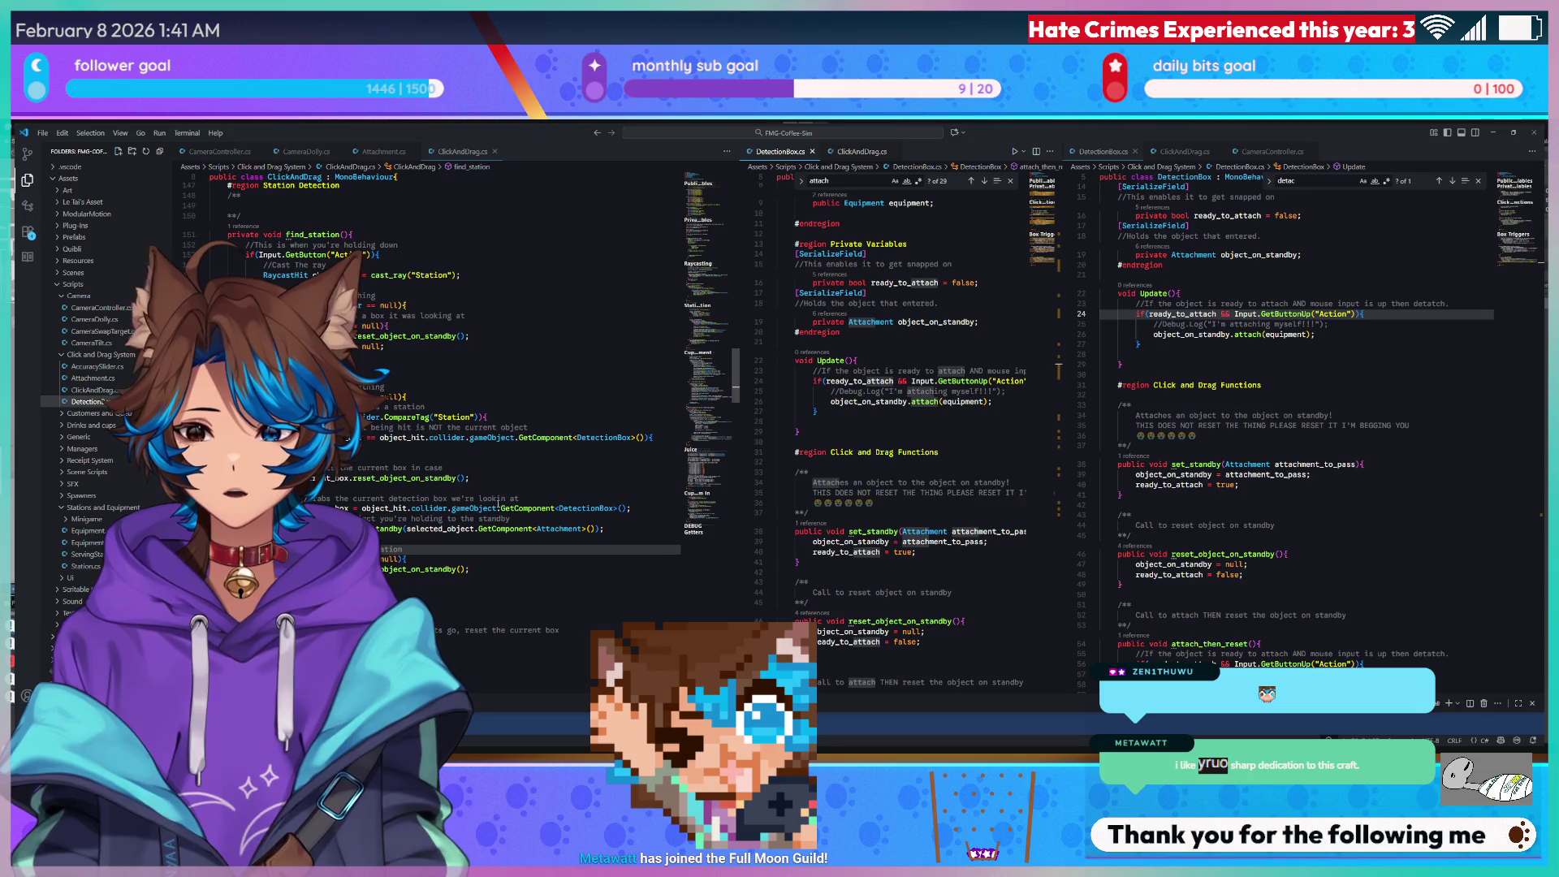
left_click(567, 558)
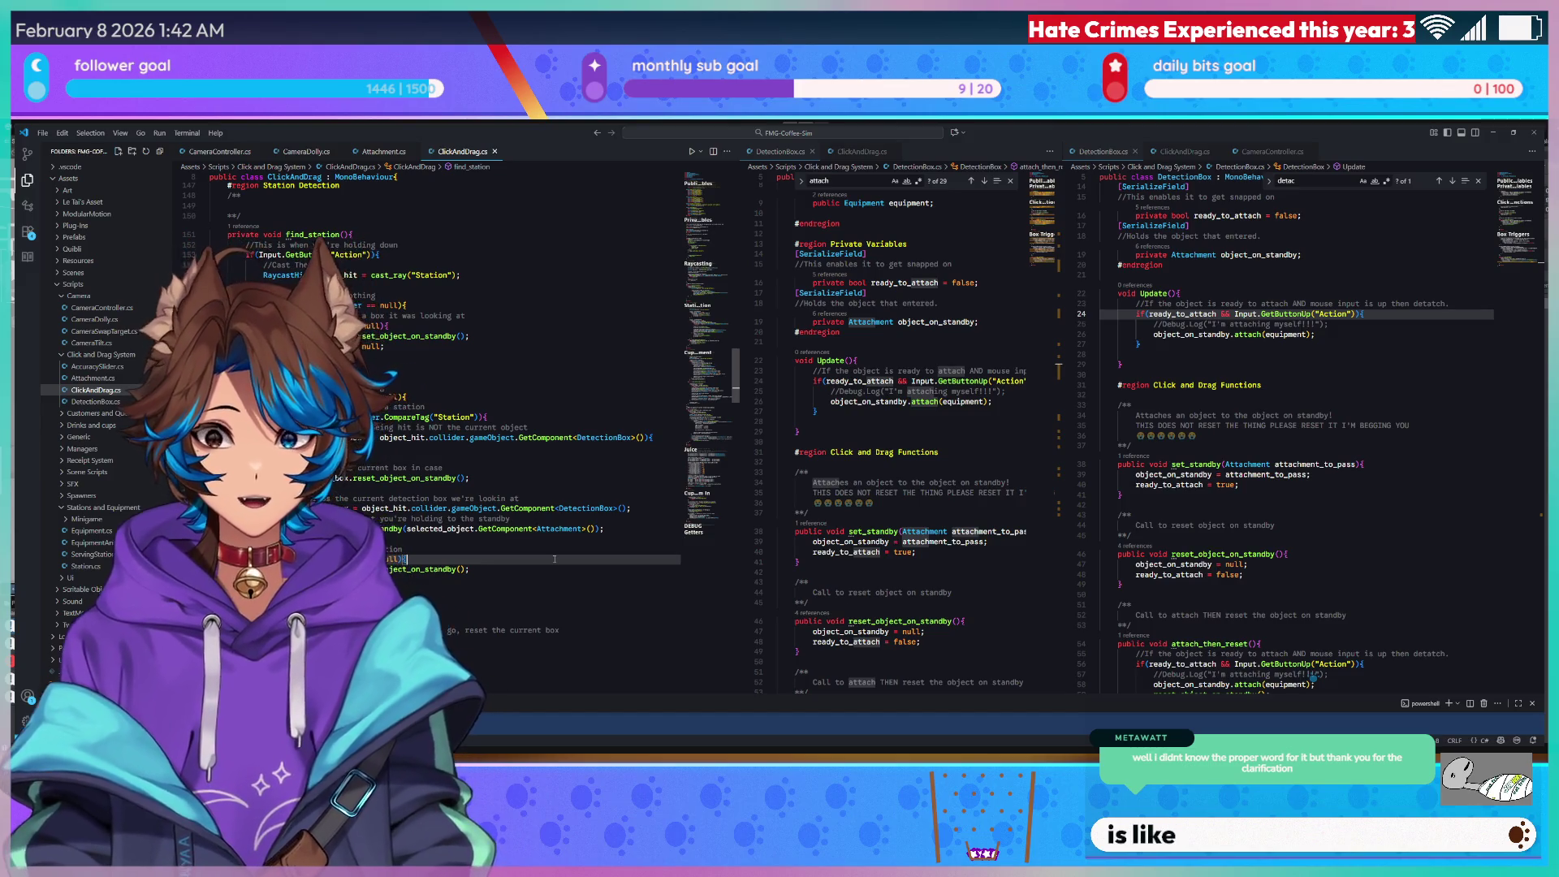
Insert a blank line below the GetComponent<DetectionBox>() line in find_station.
left_click(632, 509)
key("Return")
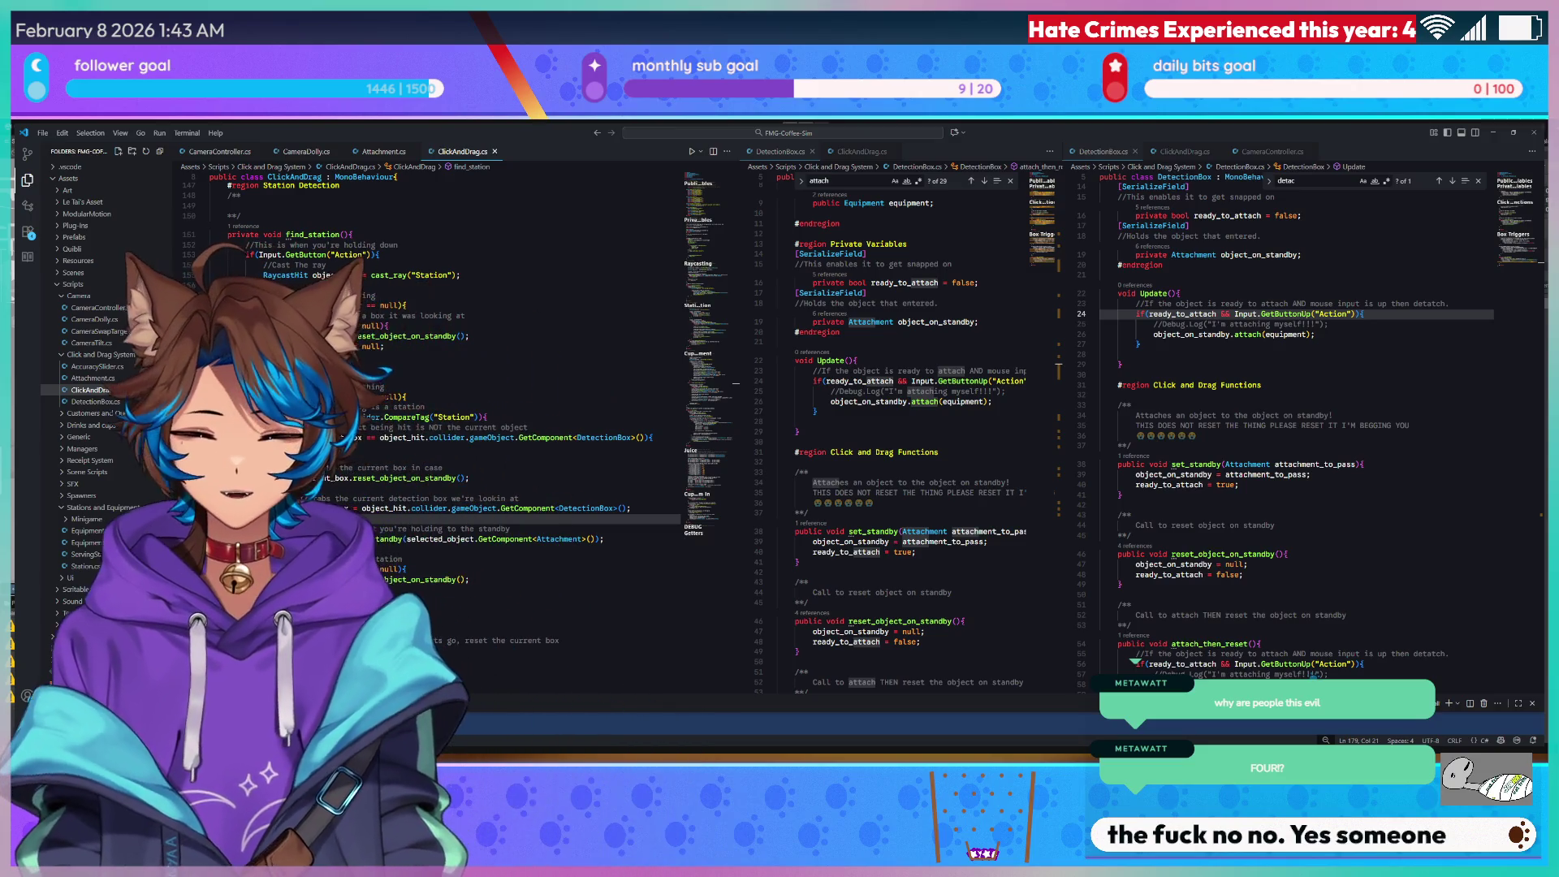
left_click(620, 509)
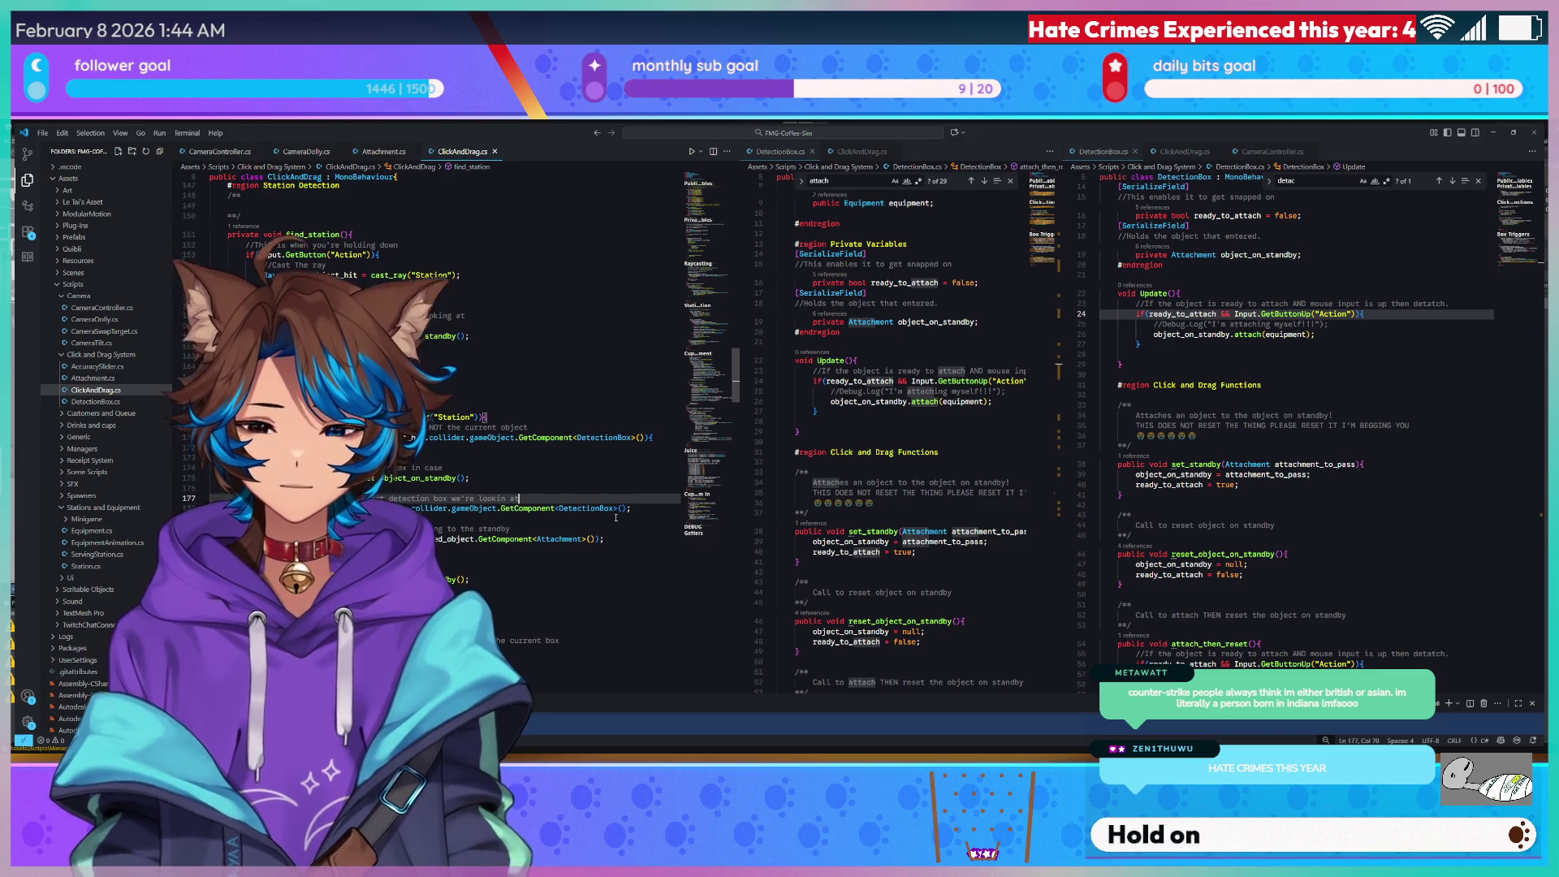
Wrap current_box.reset_object_on_standby() in an if (current_box != null) check and save ClickAndDrag.cs.
key("Up")
key("Up")
key("Up")
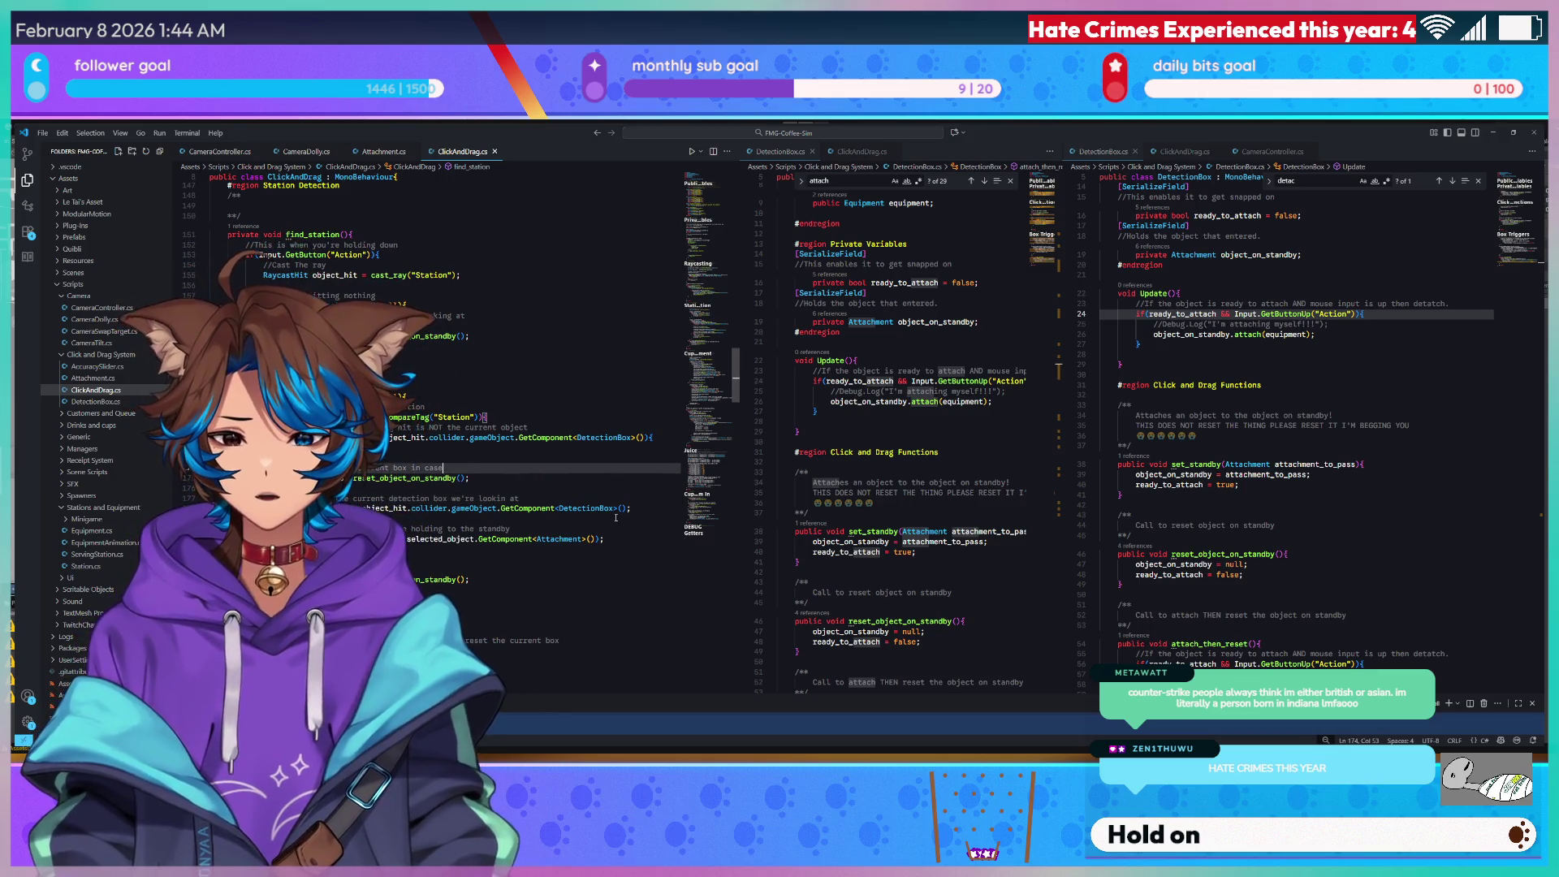
key("Return")
type("DetectionBox box")
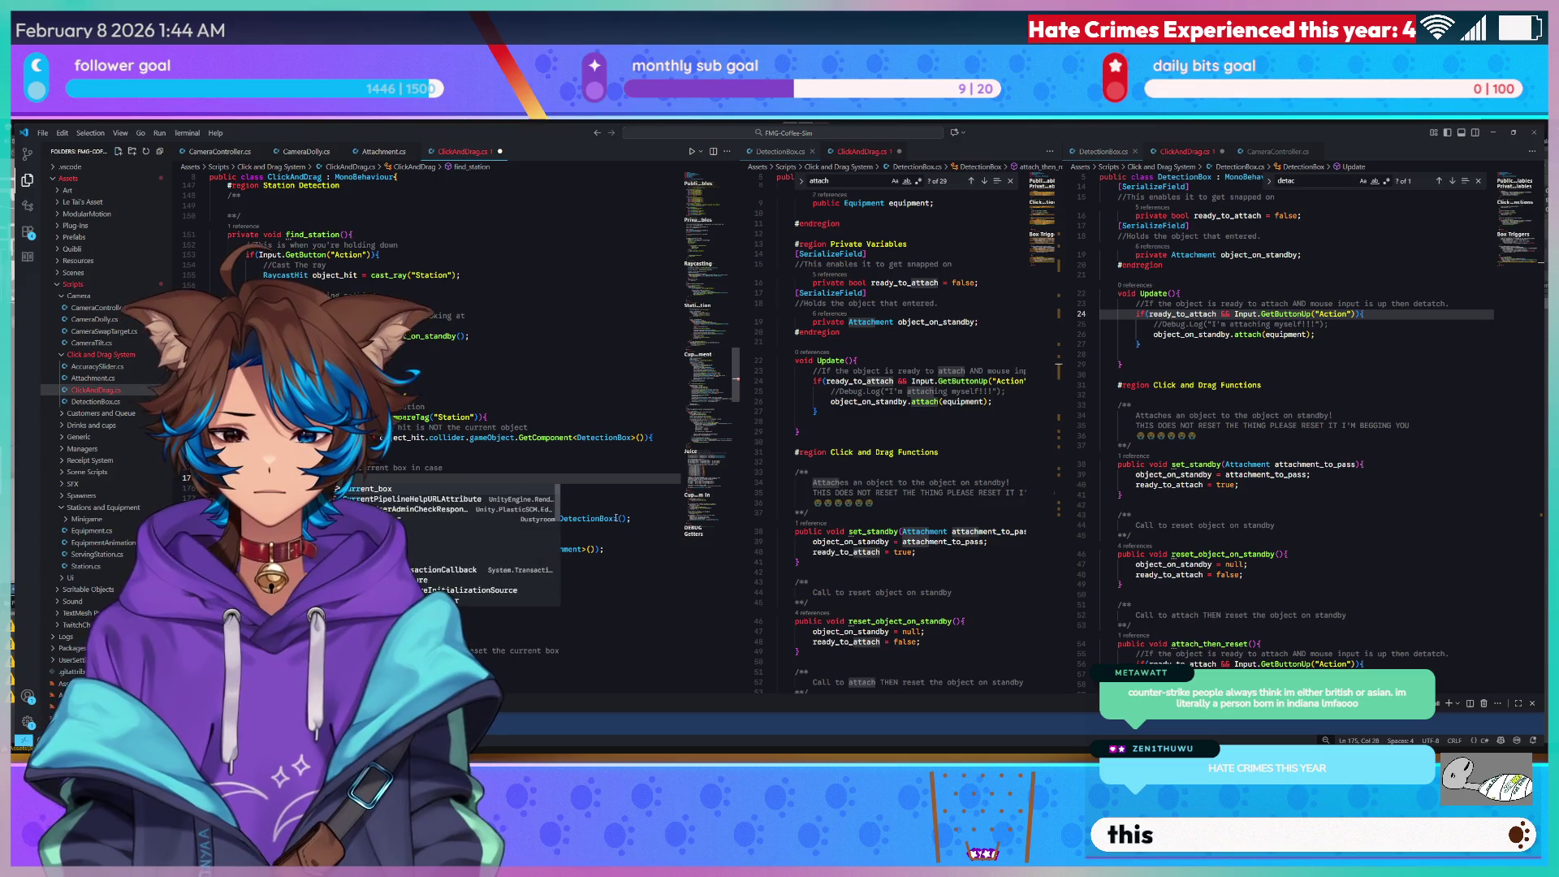
type(" null")
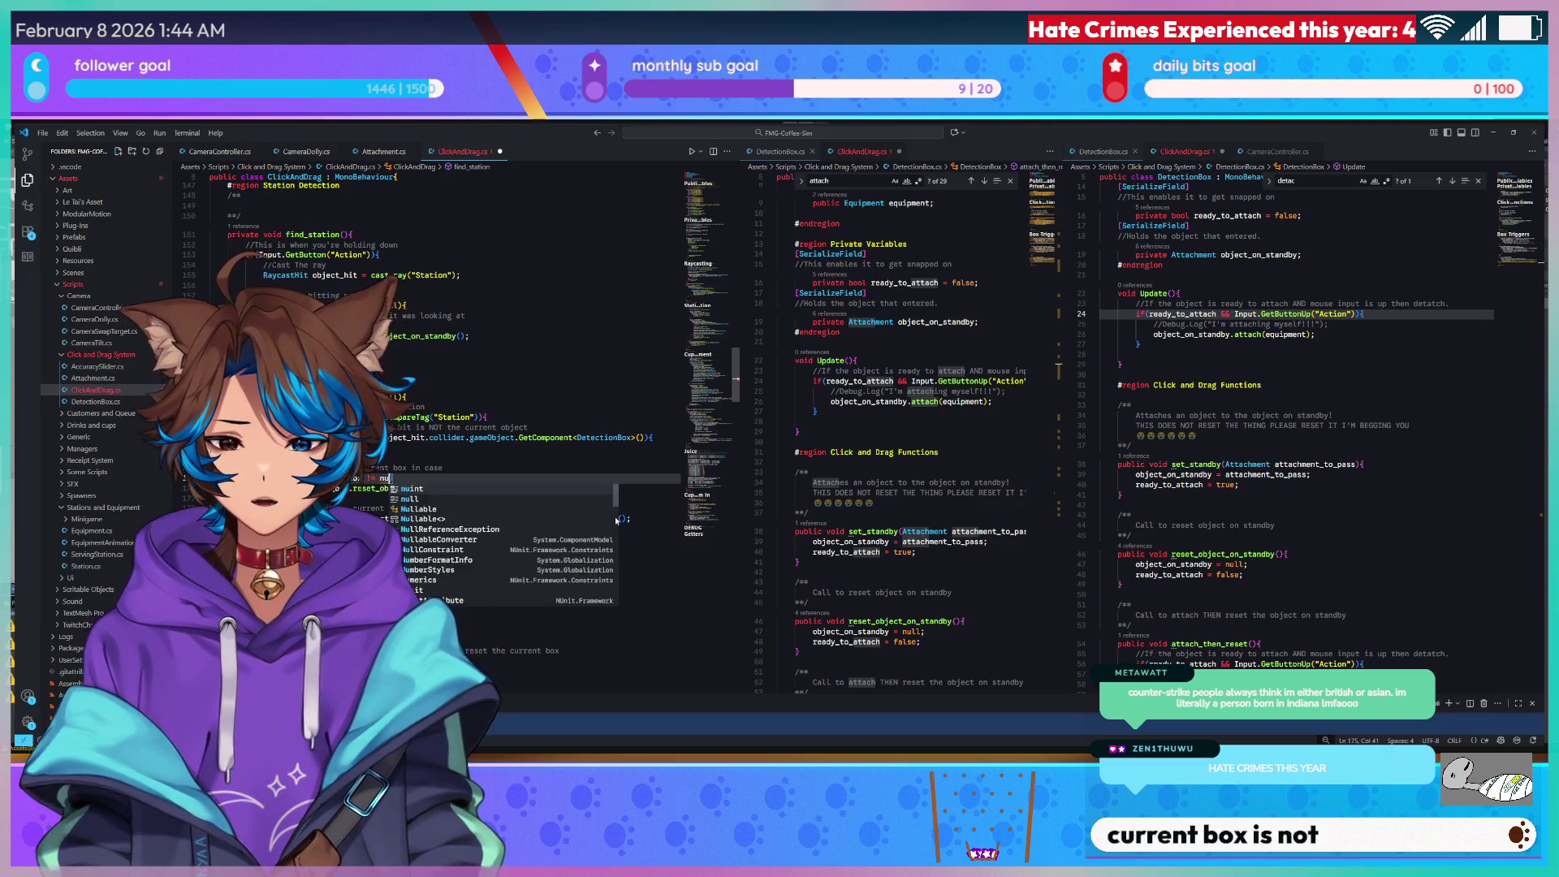
key("Down")
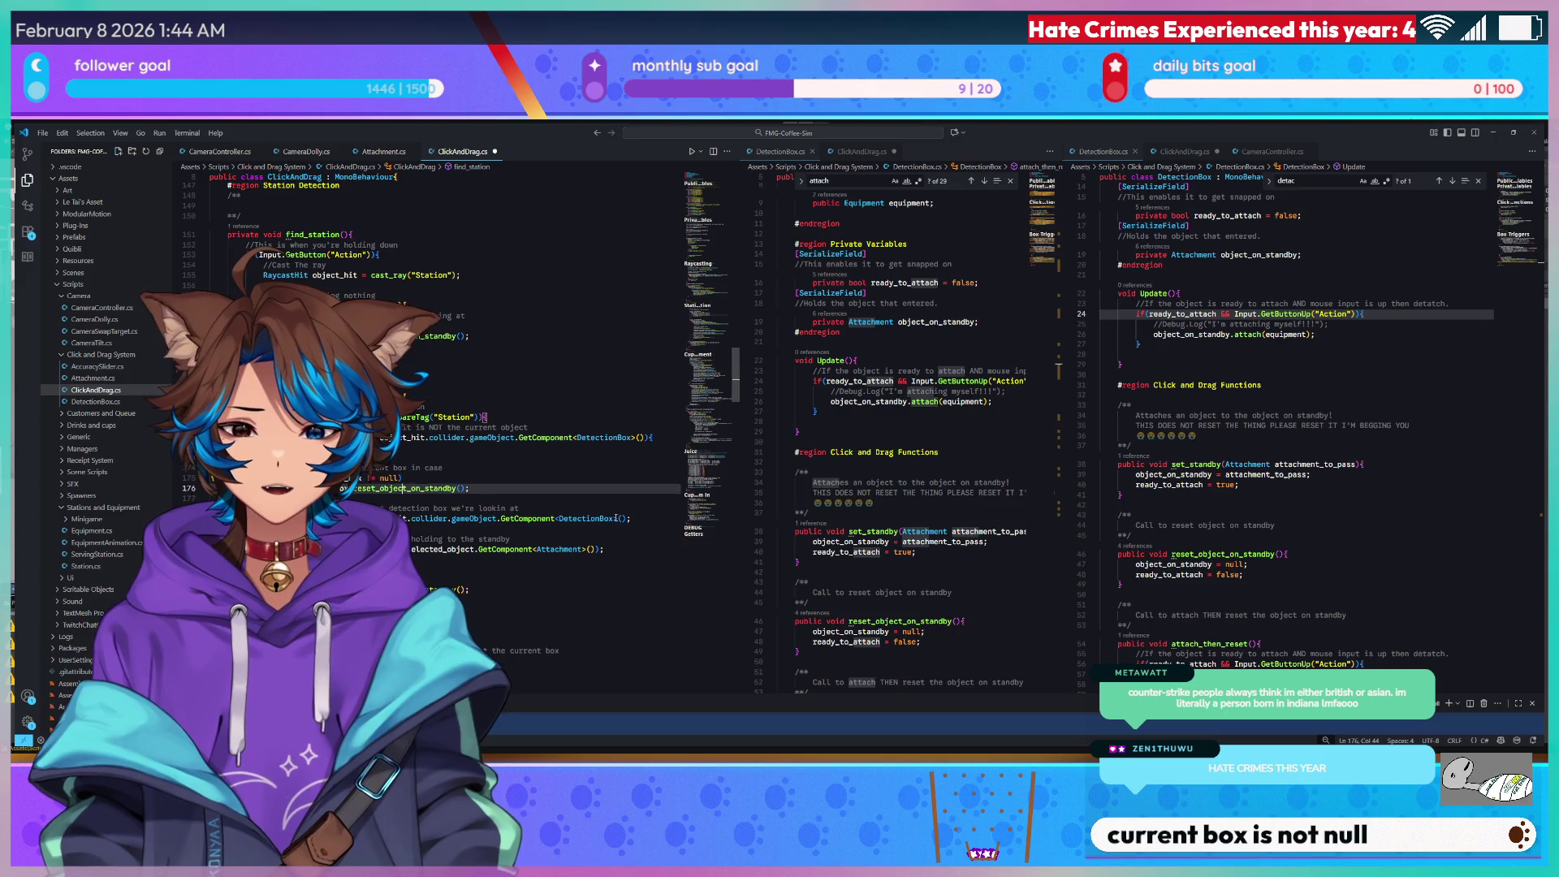
key("Tab")
key("ctrl+s")
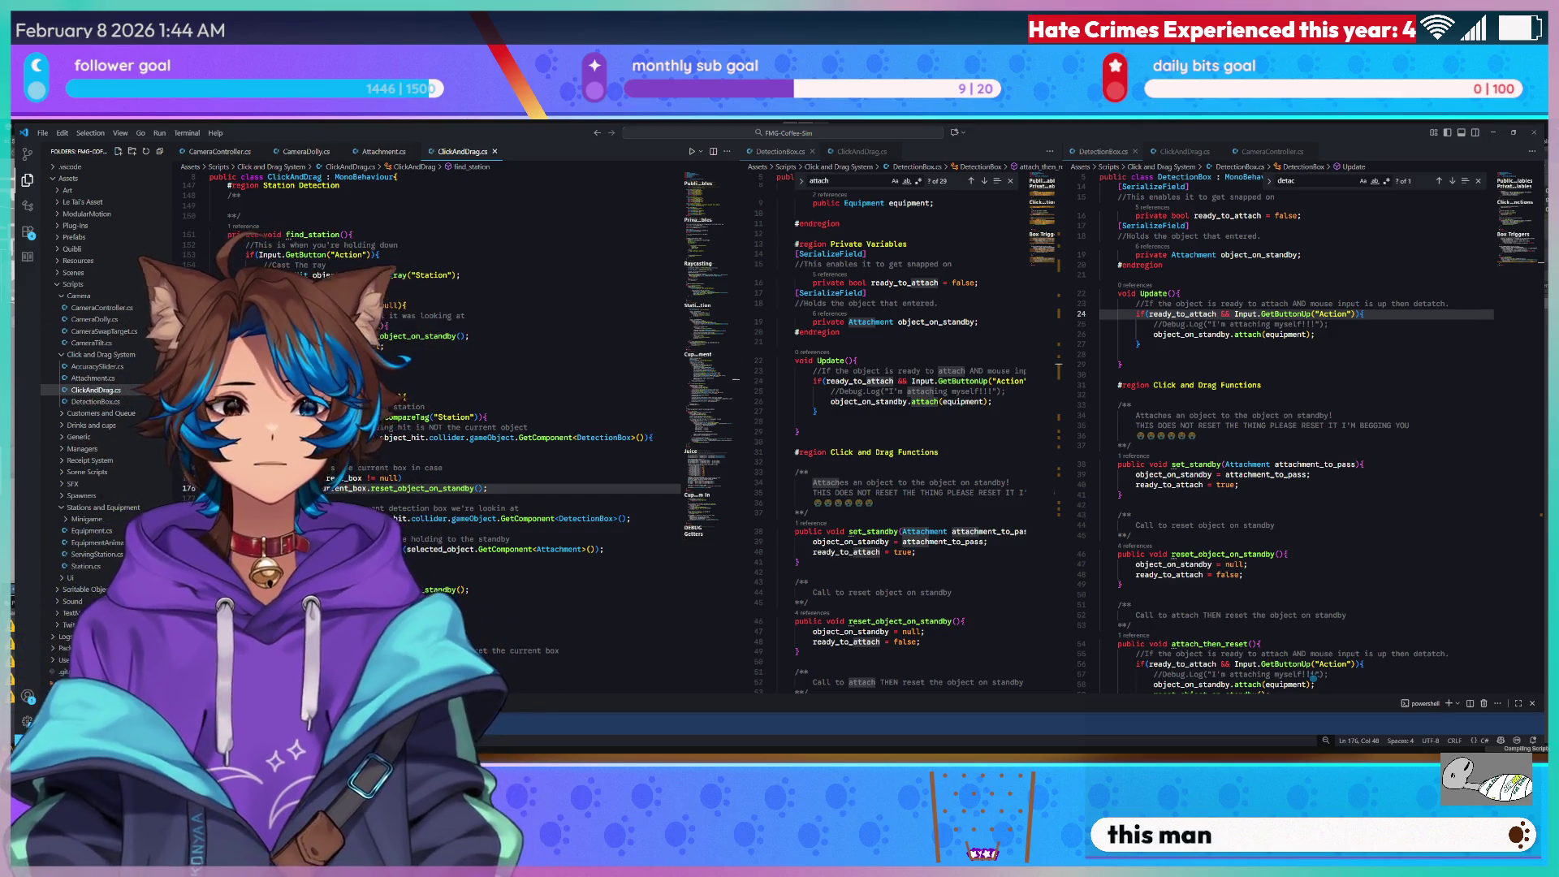
key("alt+Tab")
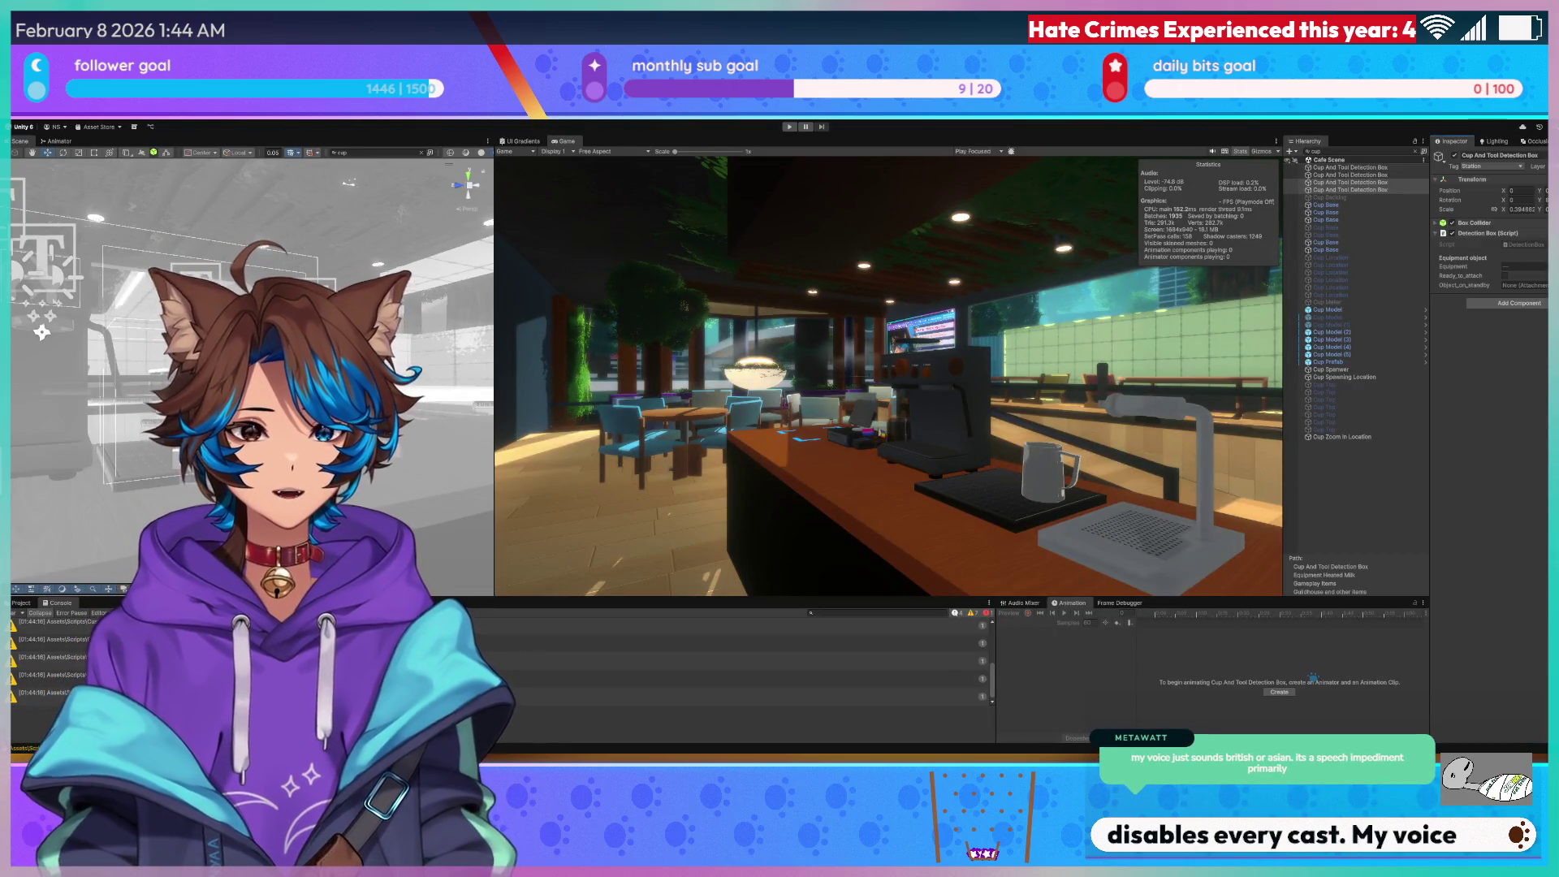
Start the game, clear the Hierarchy filter and select Cube (2).
key("ctrl+p")
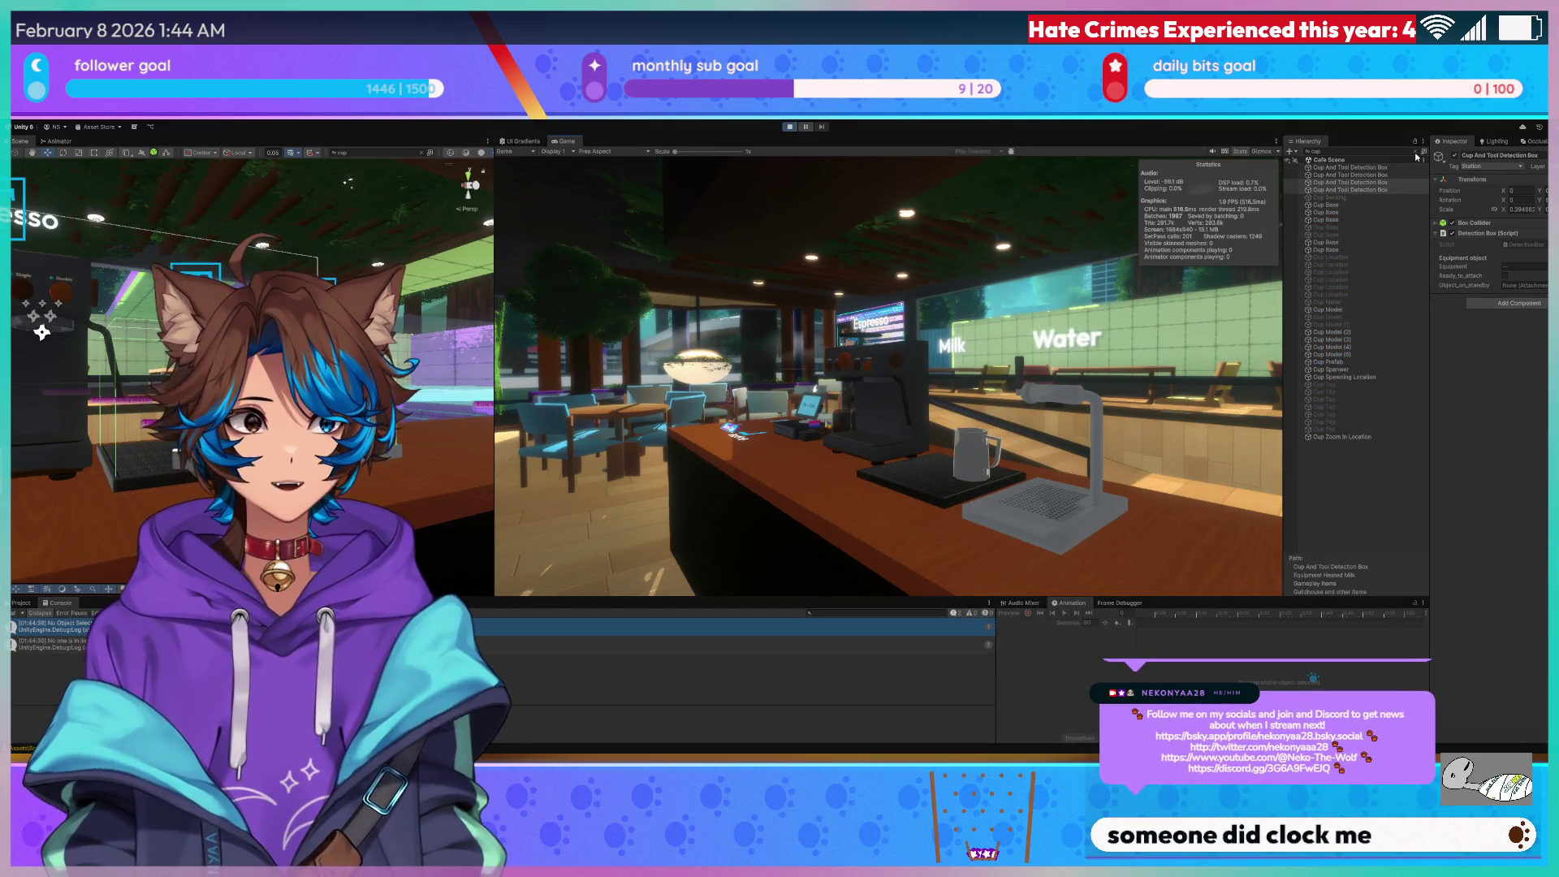
left_click(1414, 153)
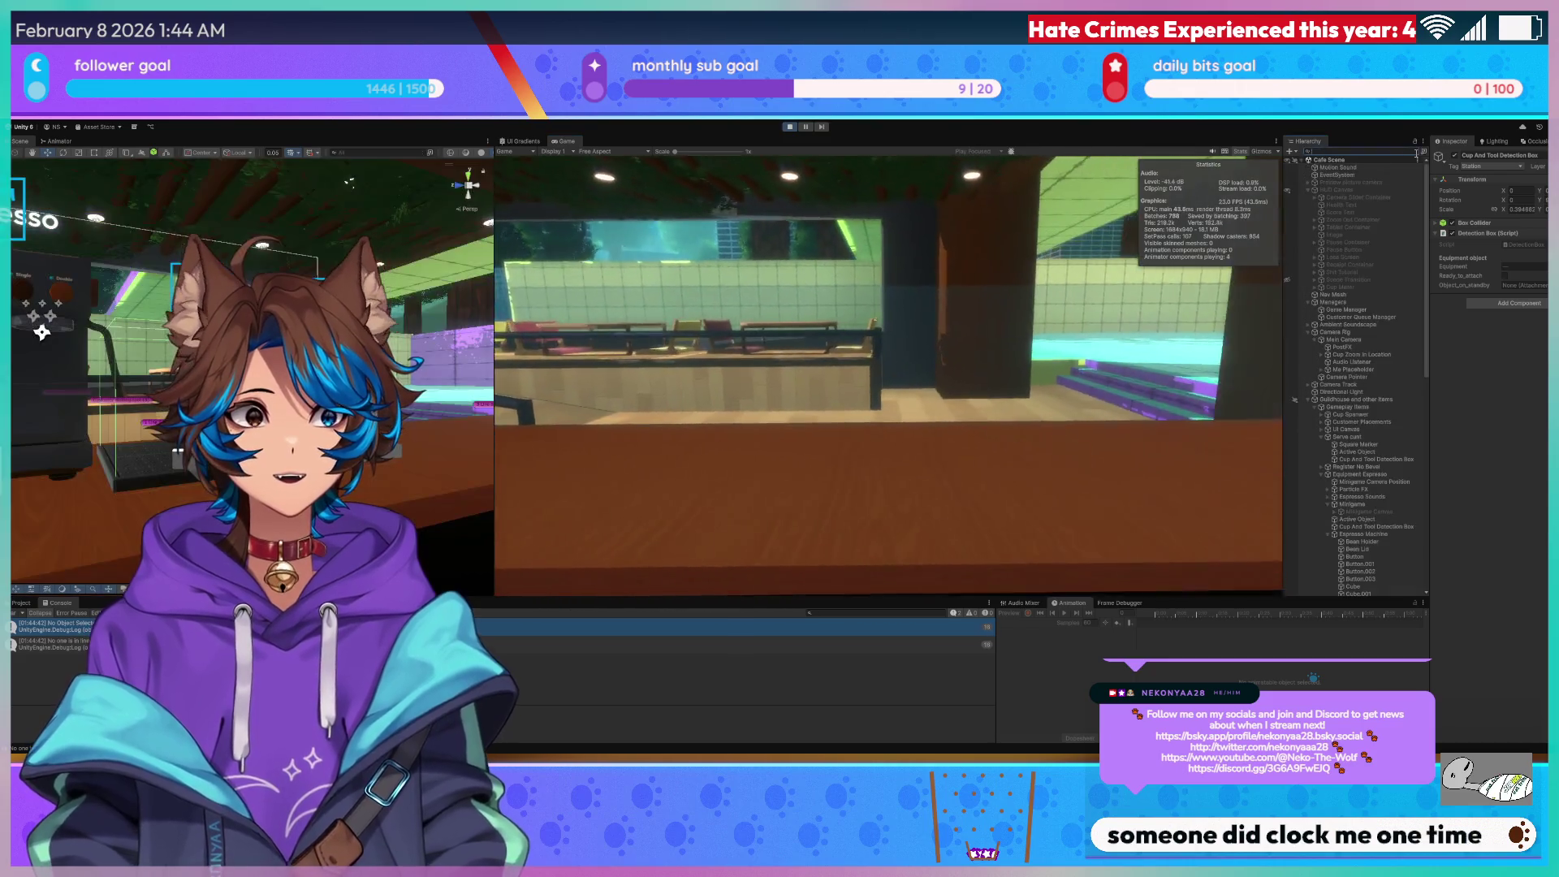
left_click_drag(494, 163, 875, 162)
left_click(856, 271)
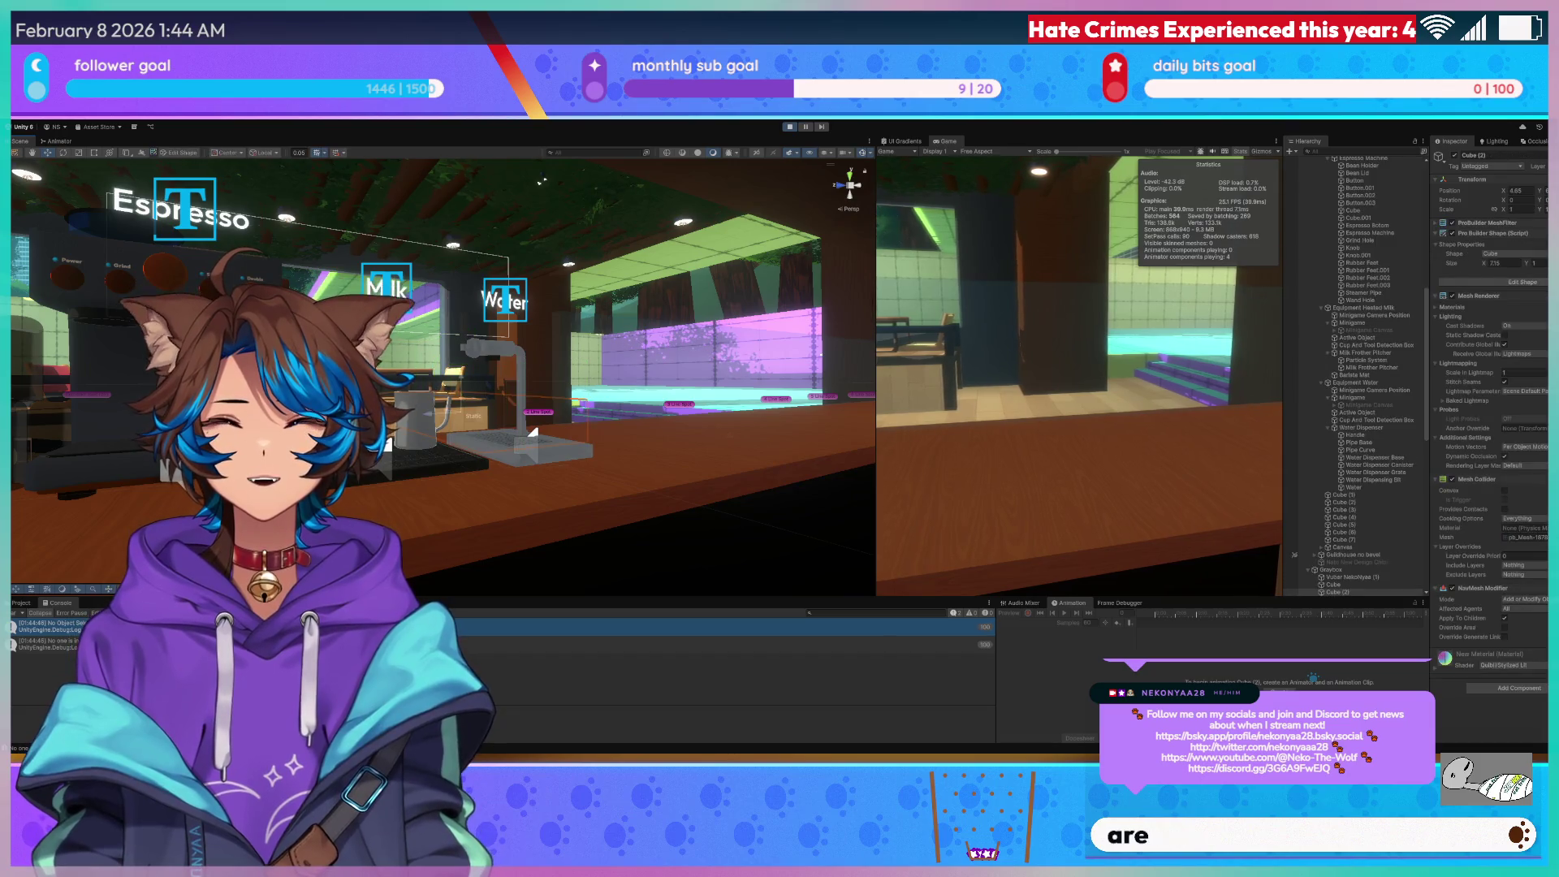
left_click_drag(876, 253, 387, 252)
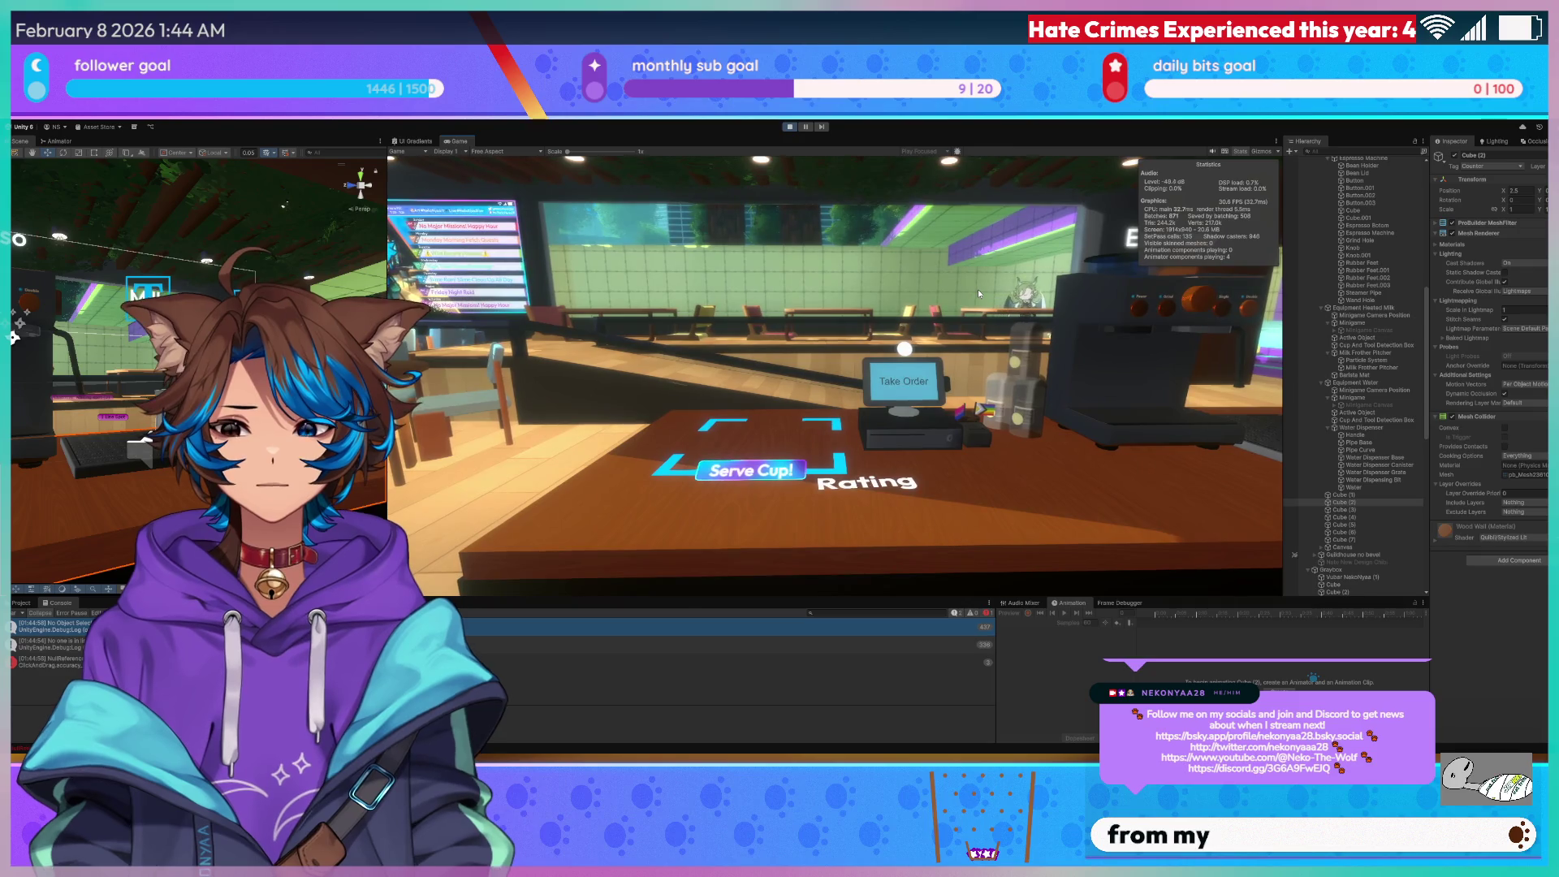
Turn the in-game camera toward the milk and water stations and pick up the cup.
key("d")
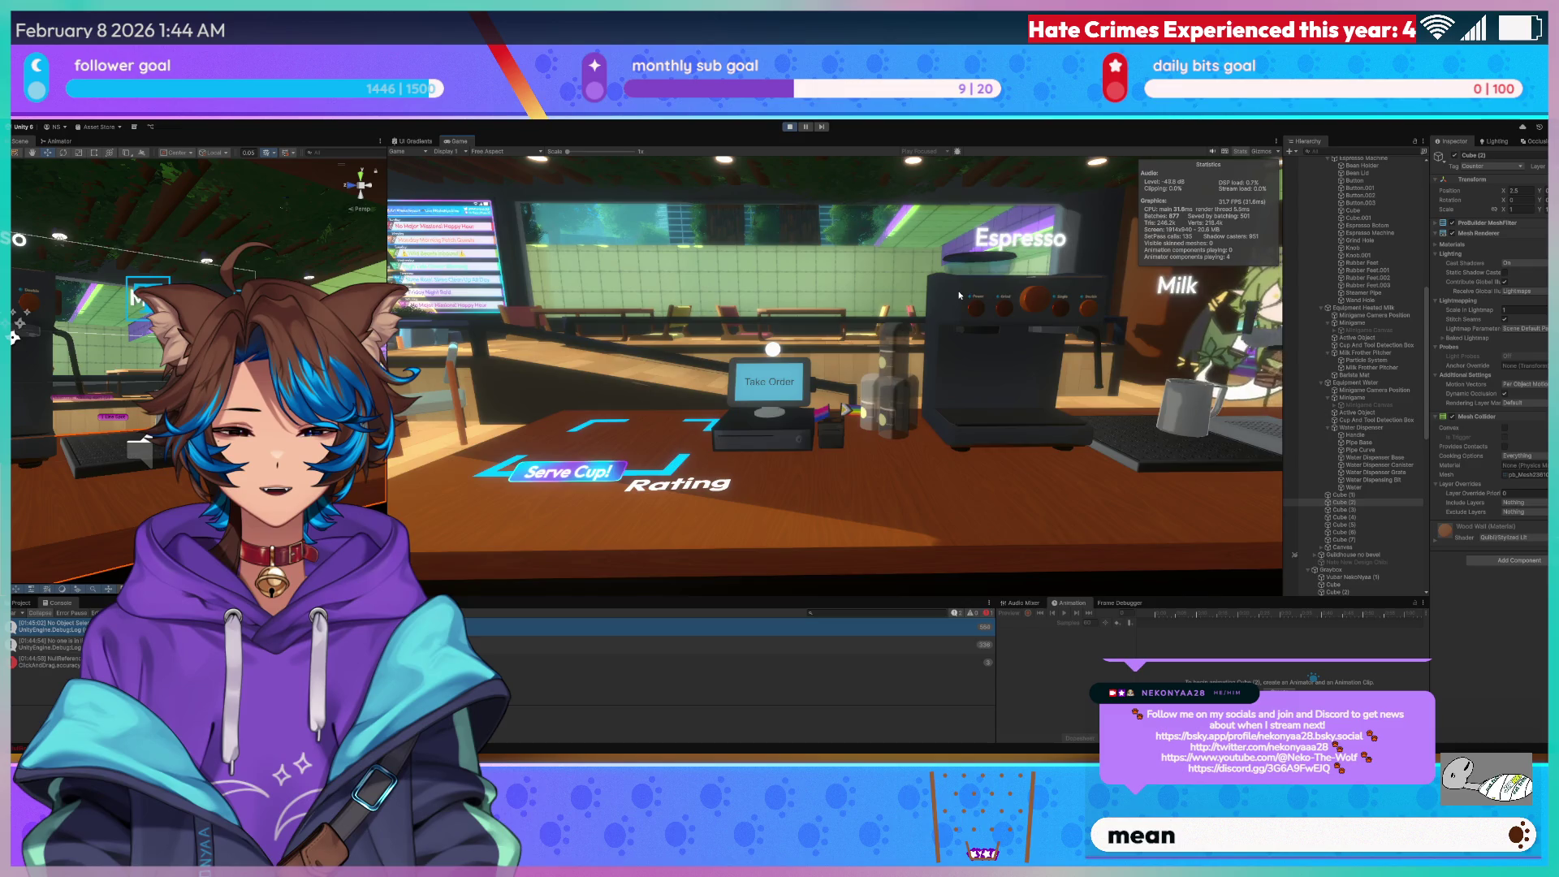
key("d")
key("d")
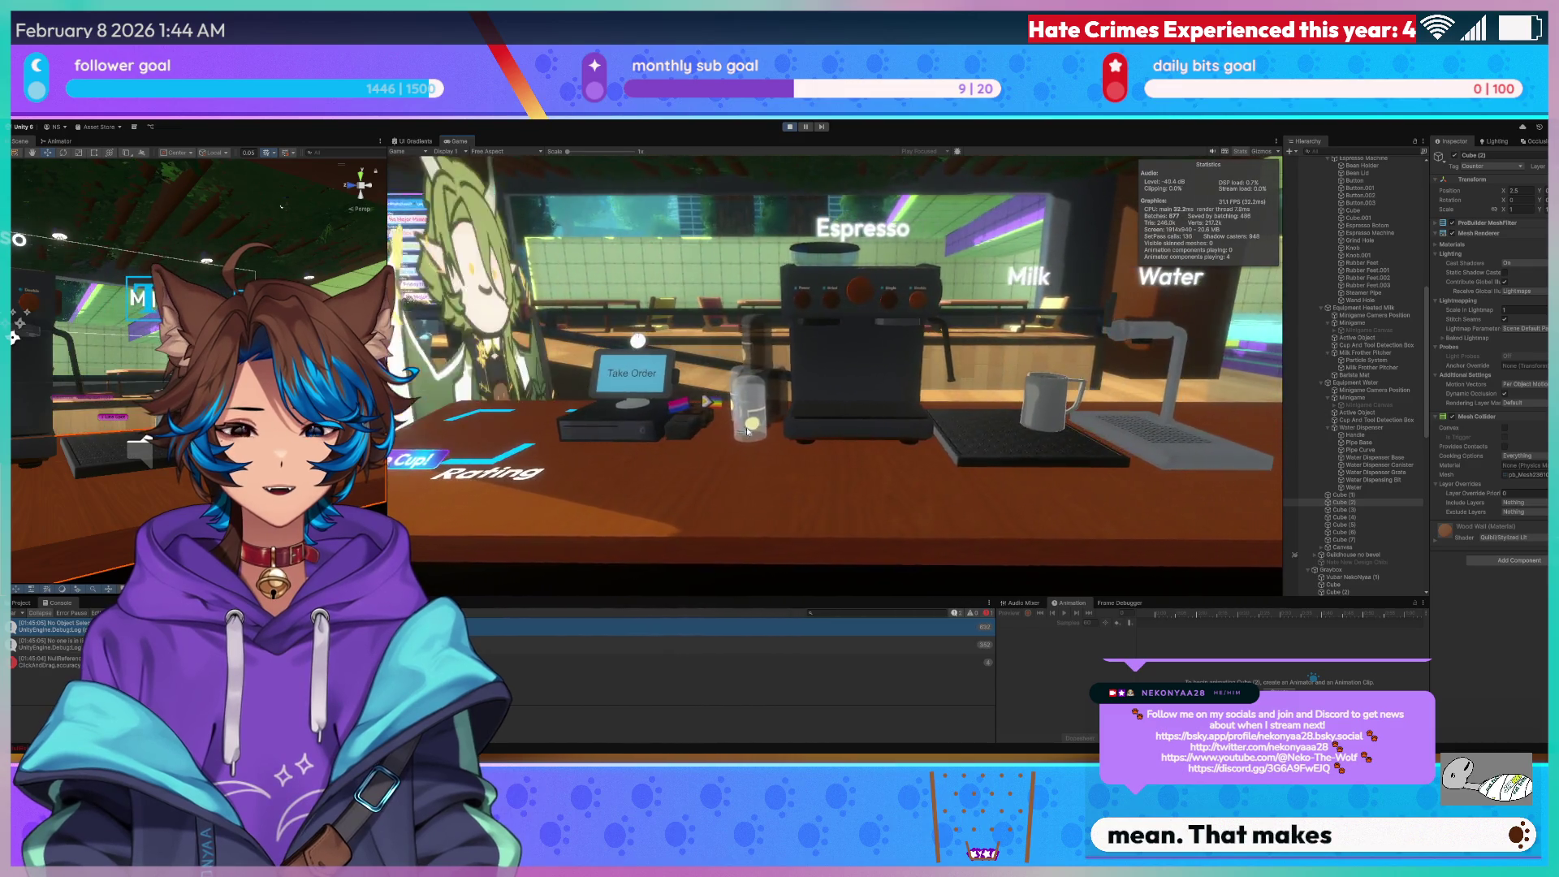
left_click(748, 431)
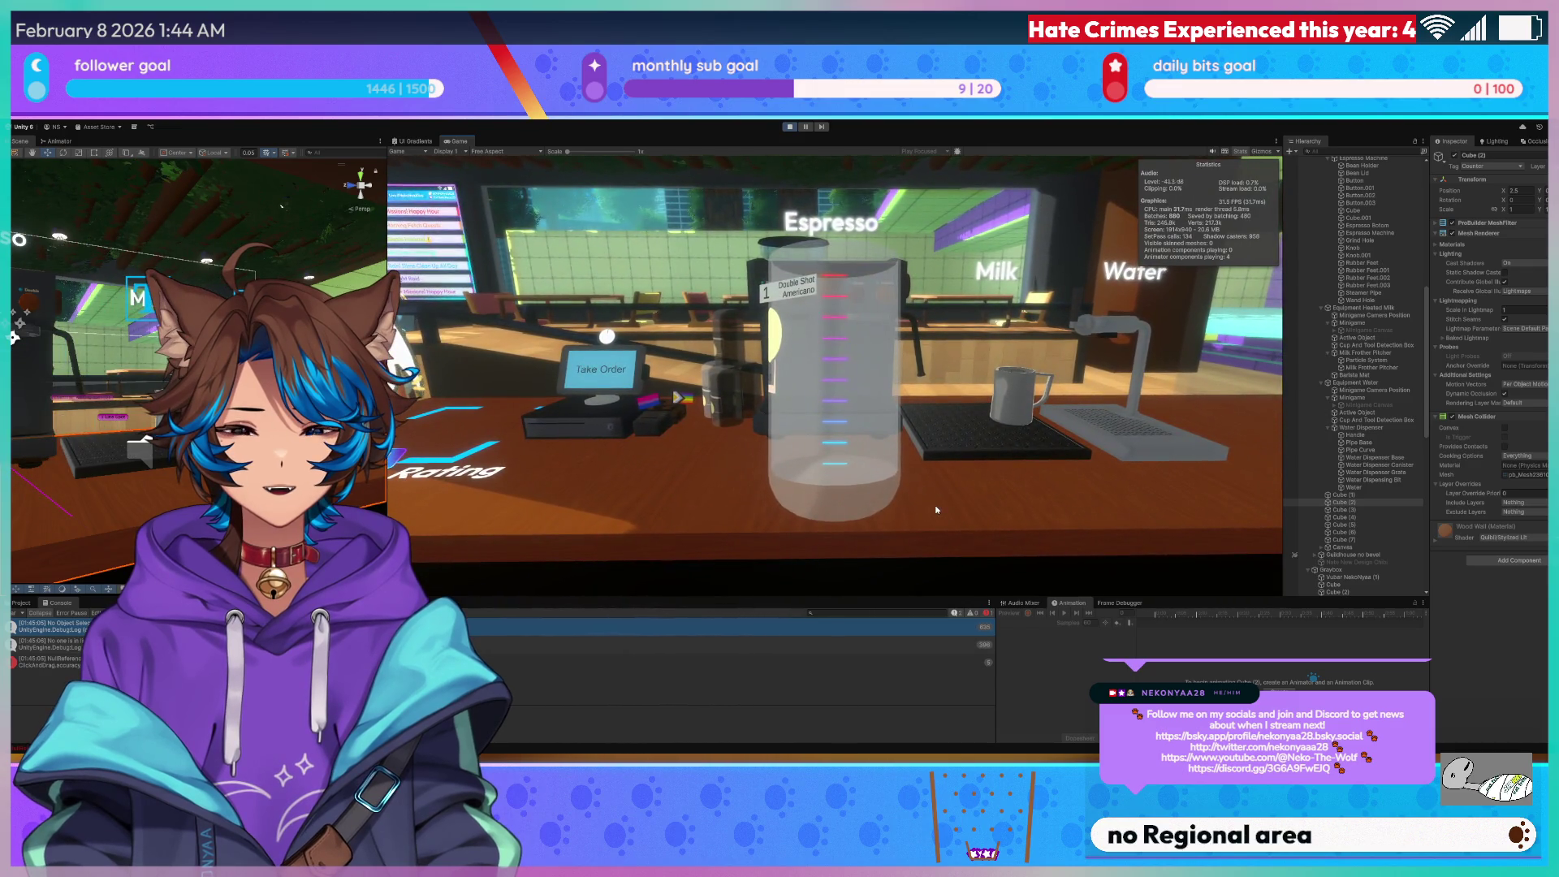
left_click(930, 502)
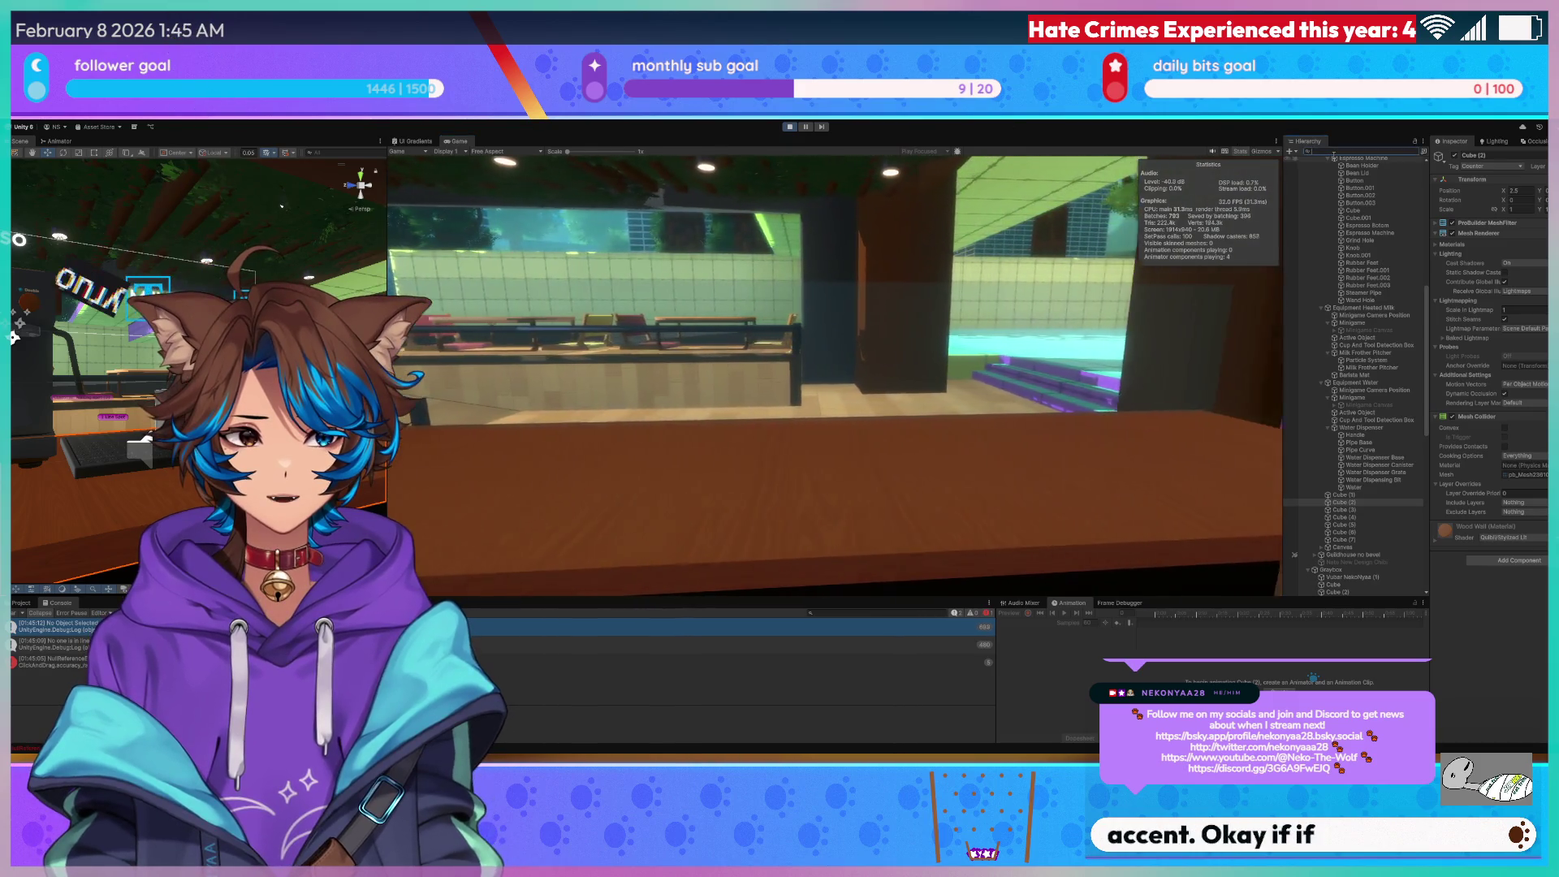
Filter the Hierarchy by 'cup' and select both Cup And Tool Detection Boxes.
left_click(1334, 152)
type("cup")
left_click(1352, 174)
left_click(1357, 182, "shift")
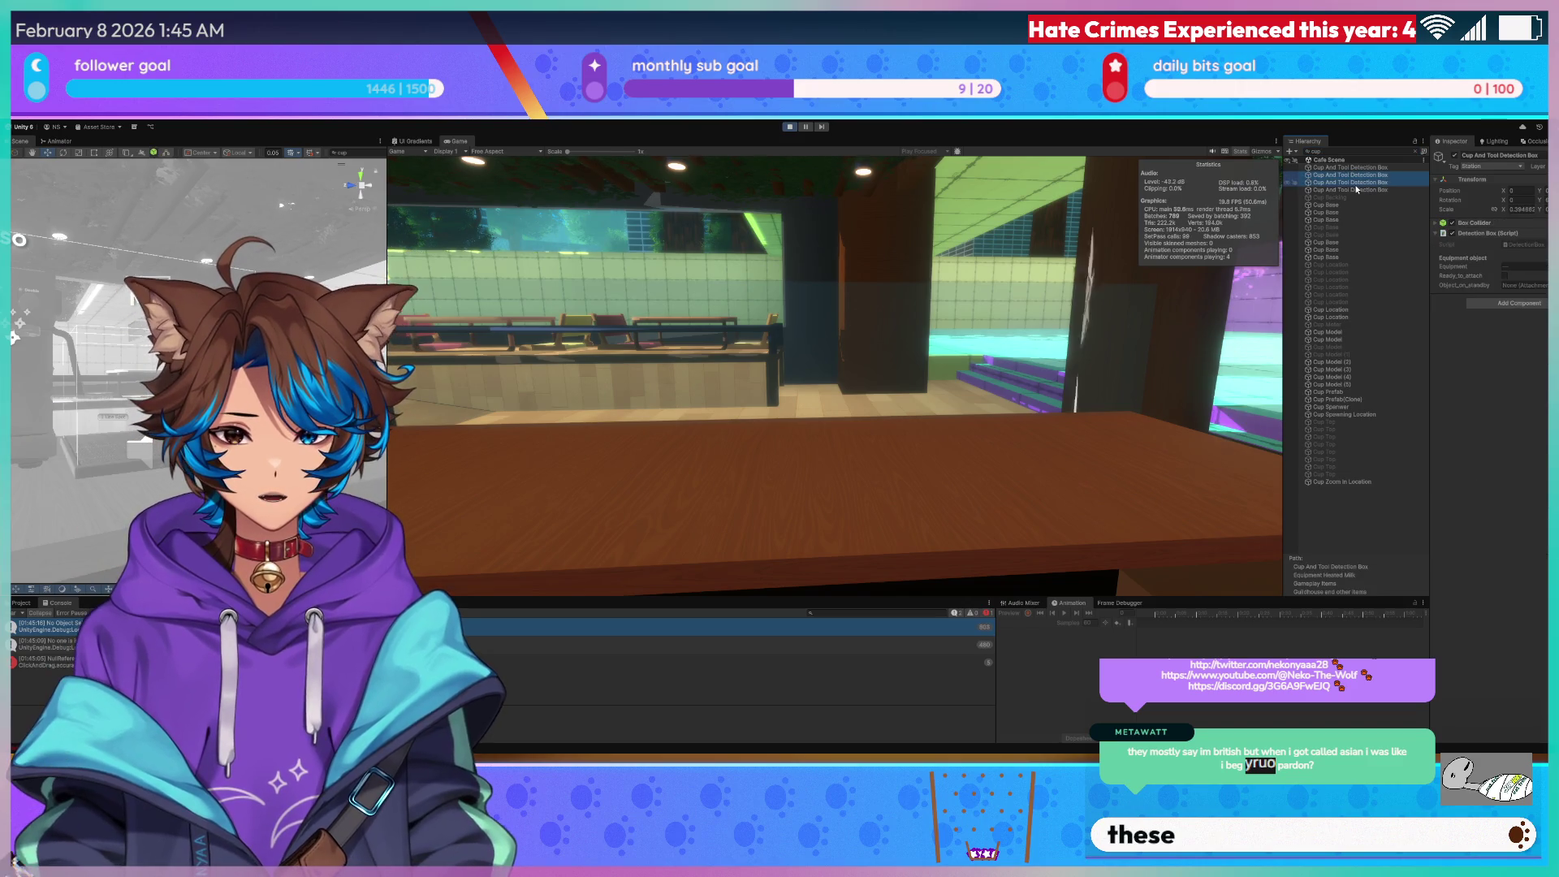
Drop the glass at the milk station beside the pitcher, then stop the game.
left_click(964, 487)
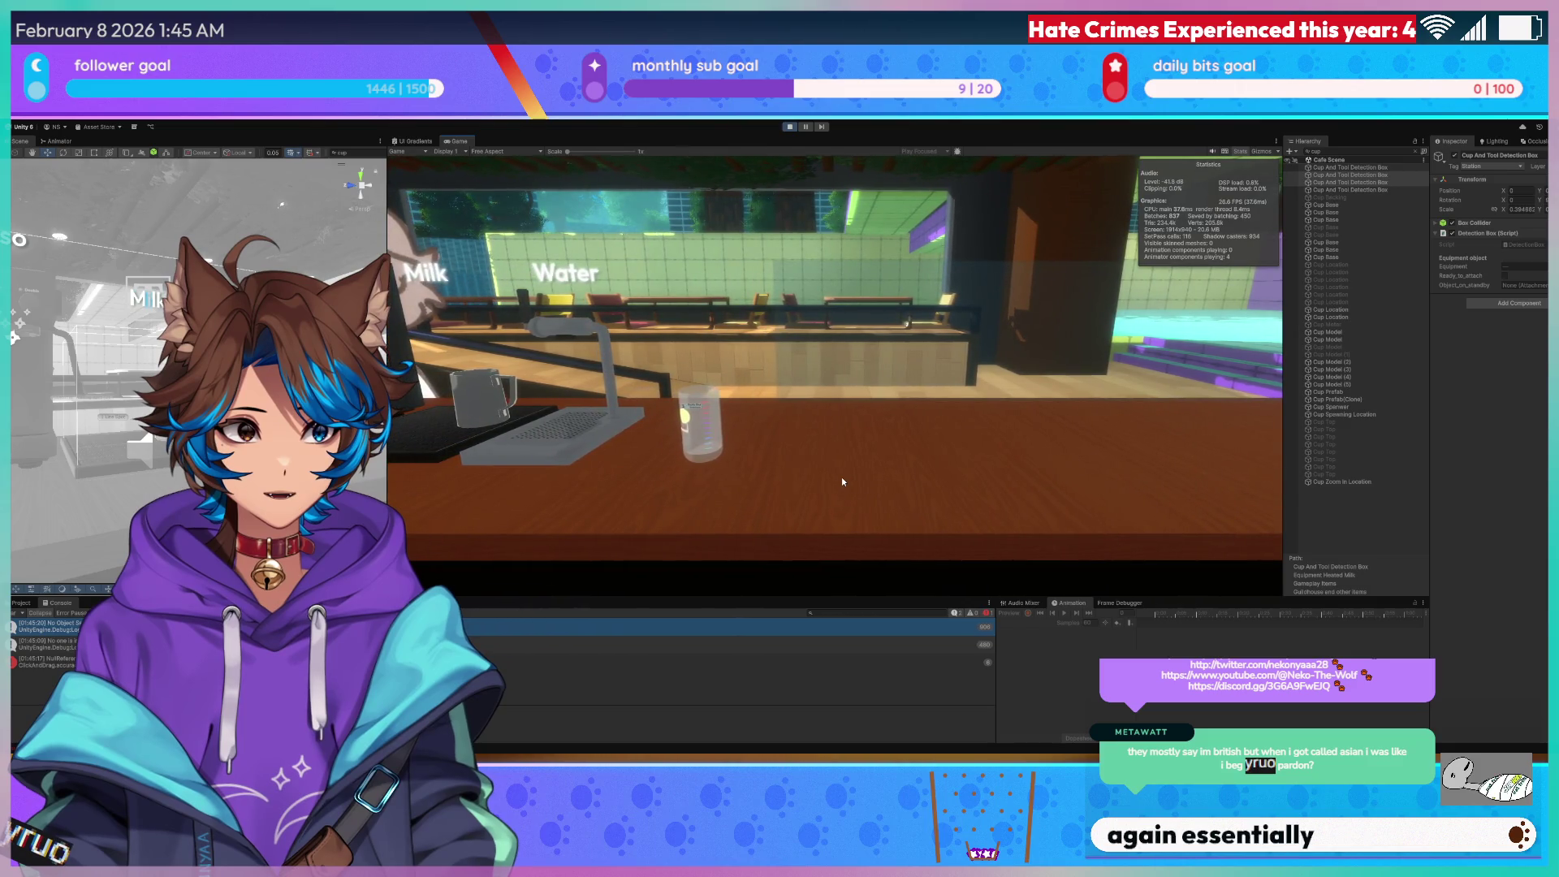
mouse_move(661, 455)
left_mouse_down()
mouse_move(800, 453)
mouse_move(792, 438)
mouse_move(680, 427)
mouse_move(743, 432)
mouse_move(703, 444)
mouse_move(812, 432)
left_mouse_up()
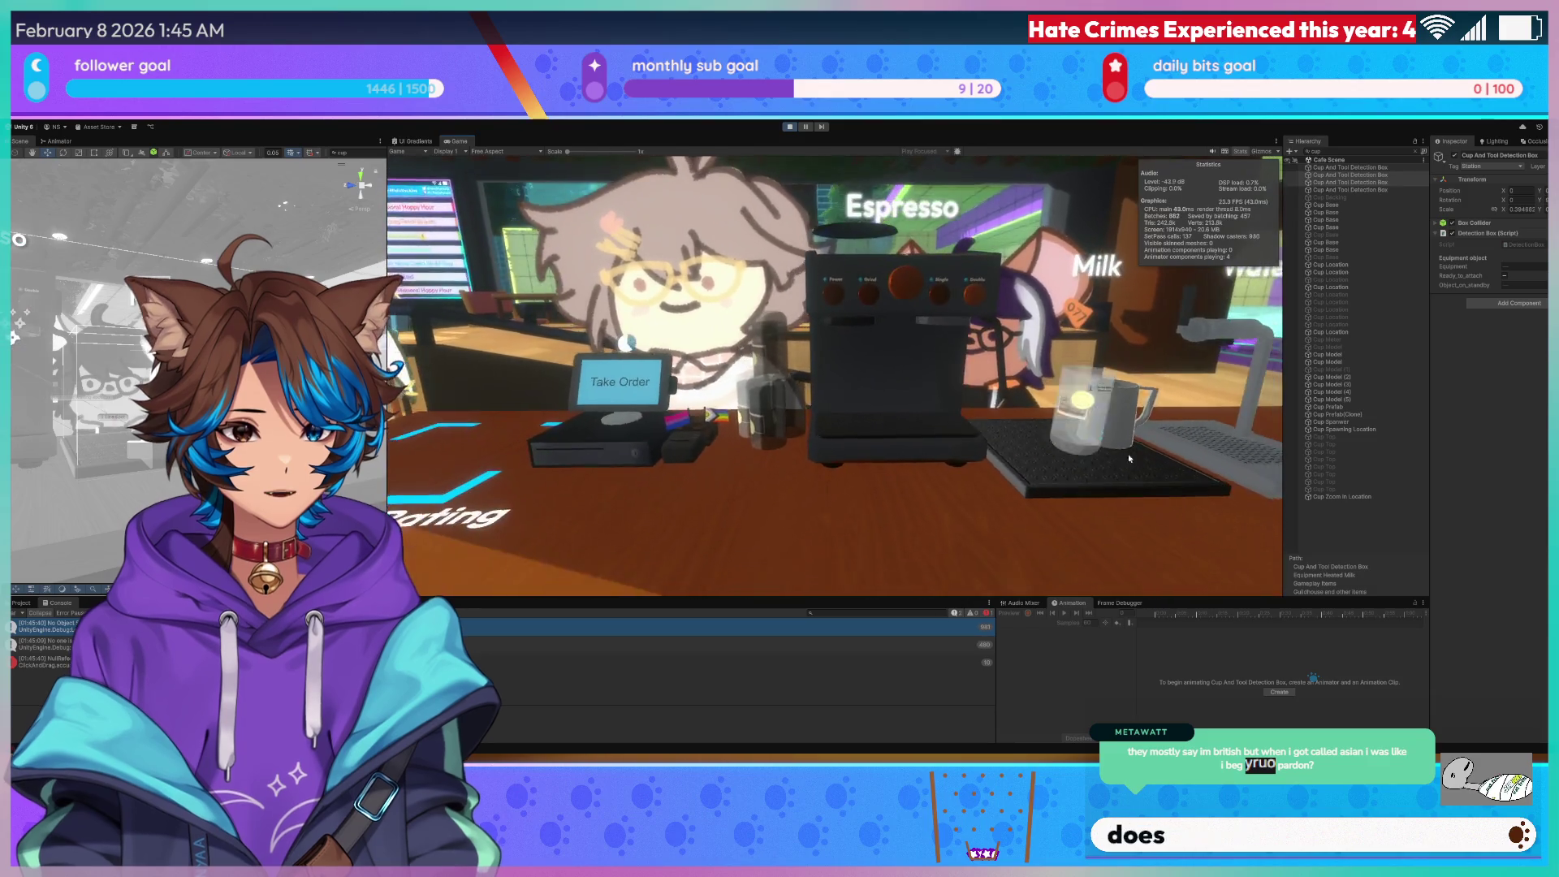
left_click(1195, 410)
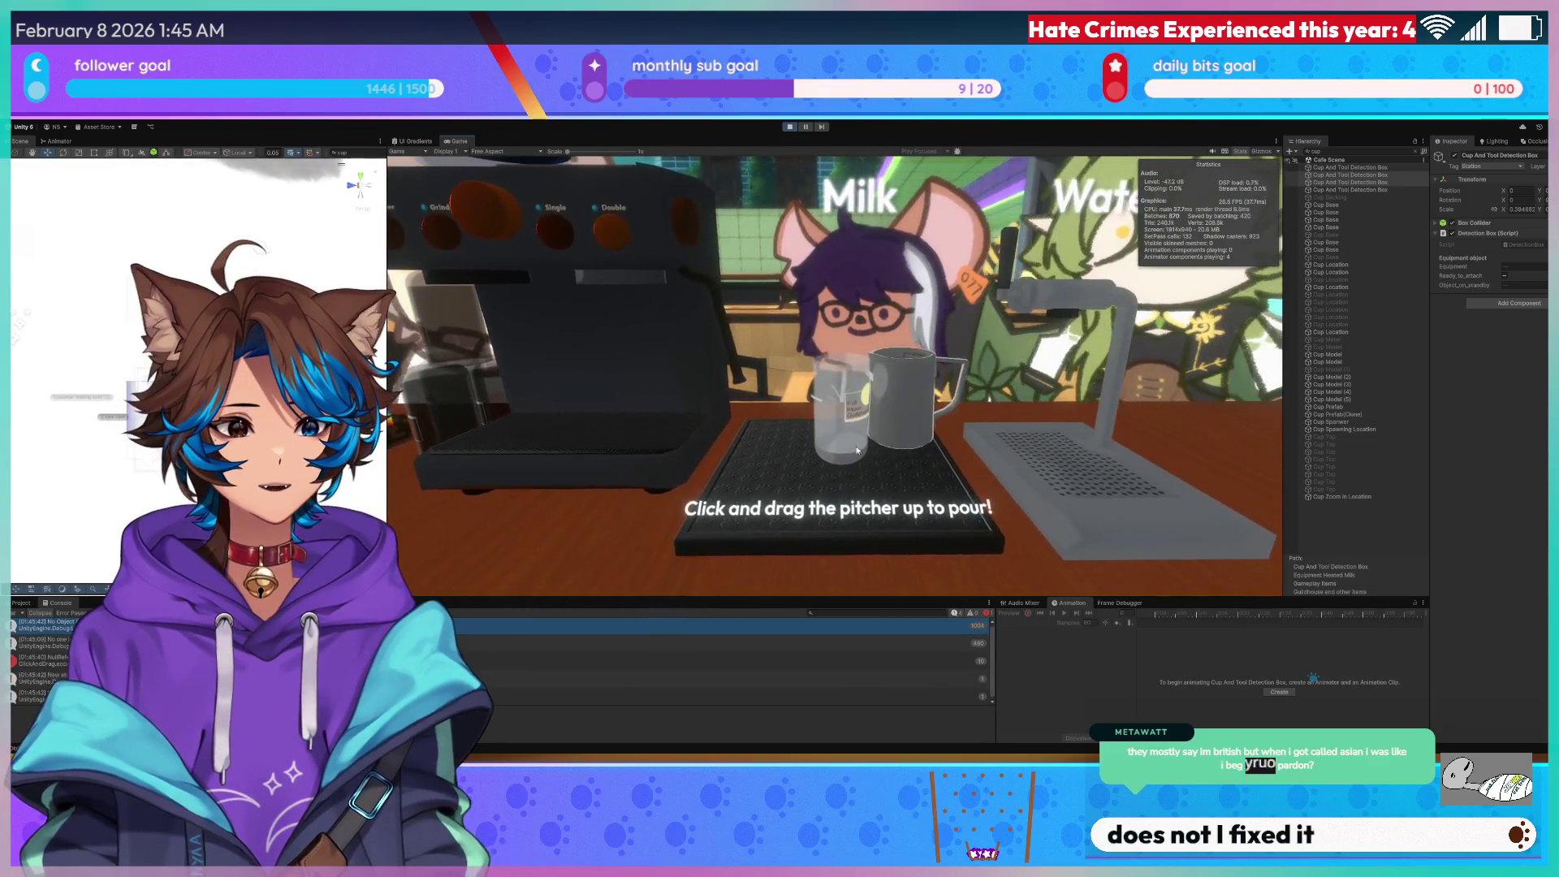
left_click(858, 449)
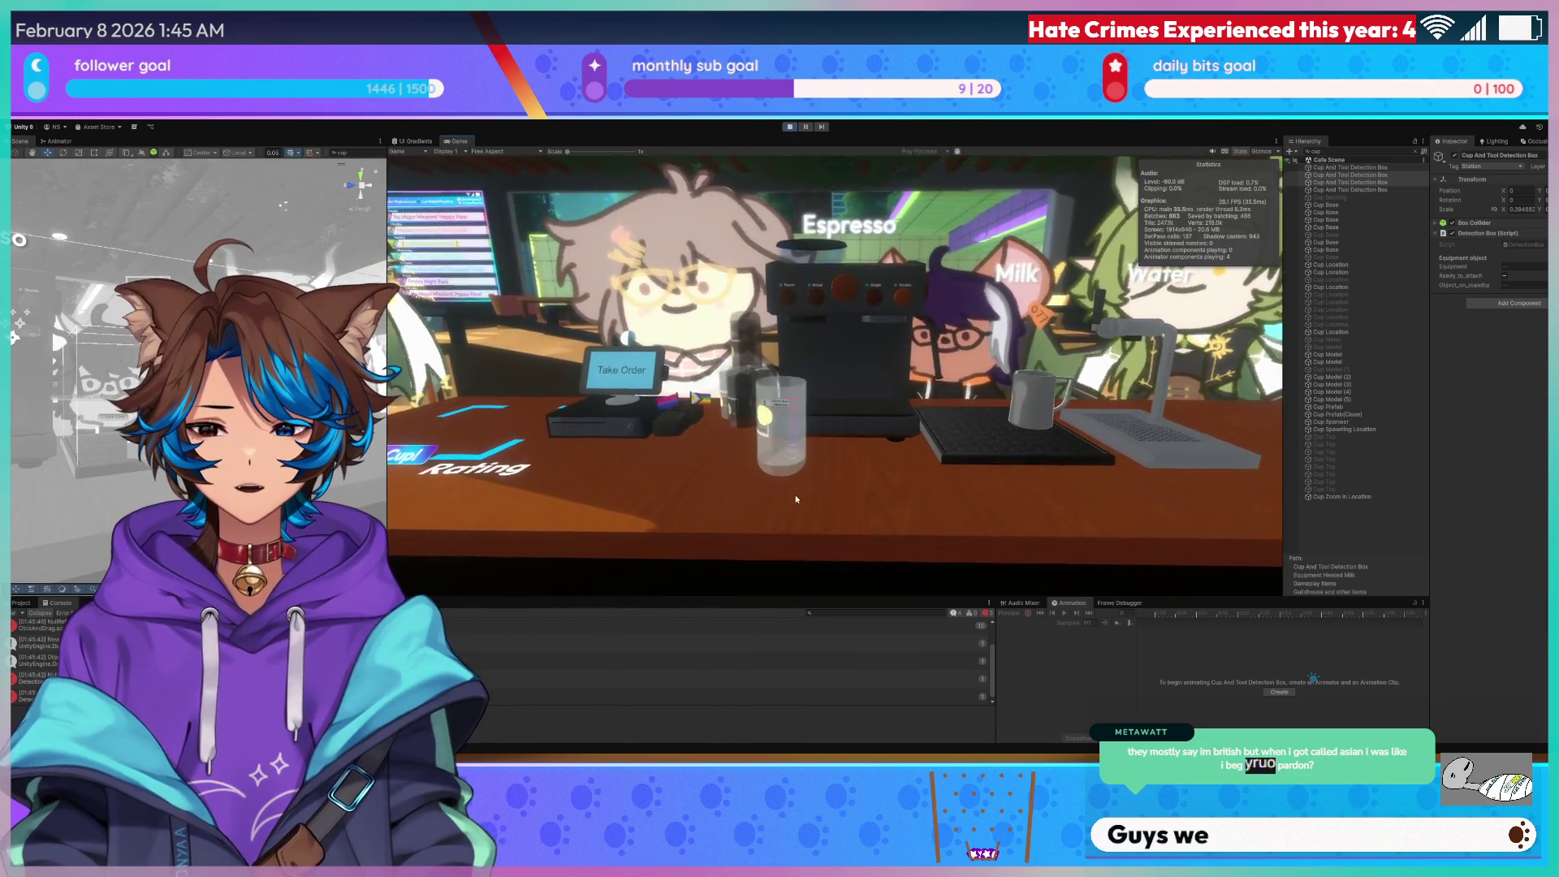
left_click(827, 476)
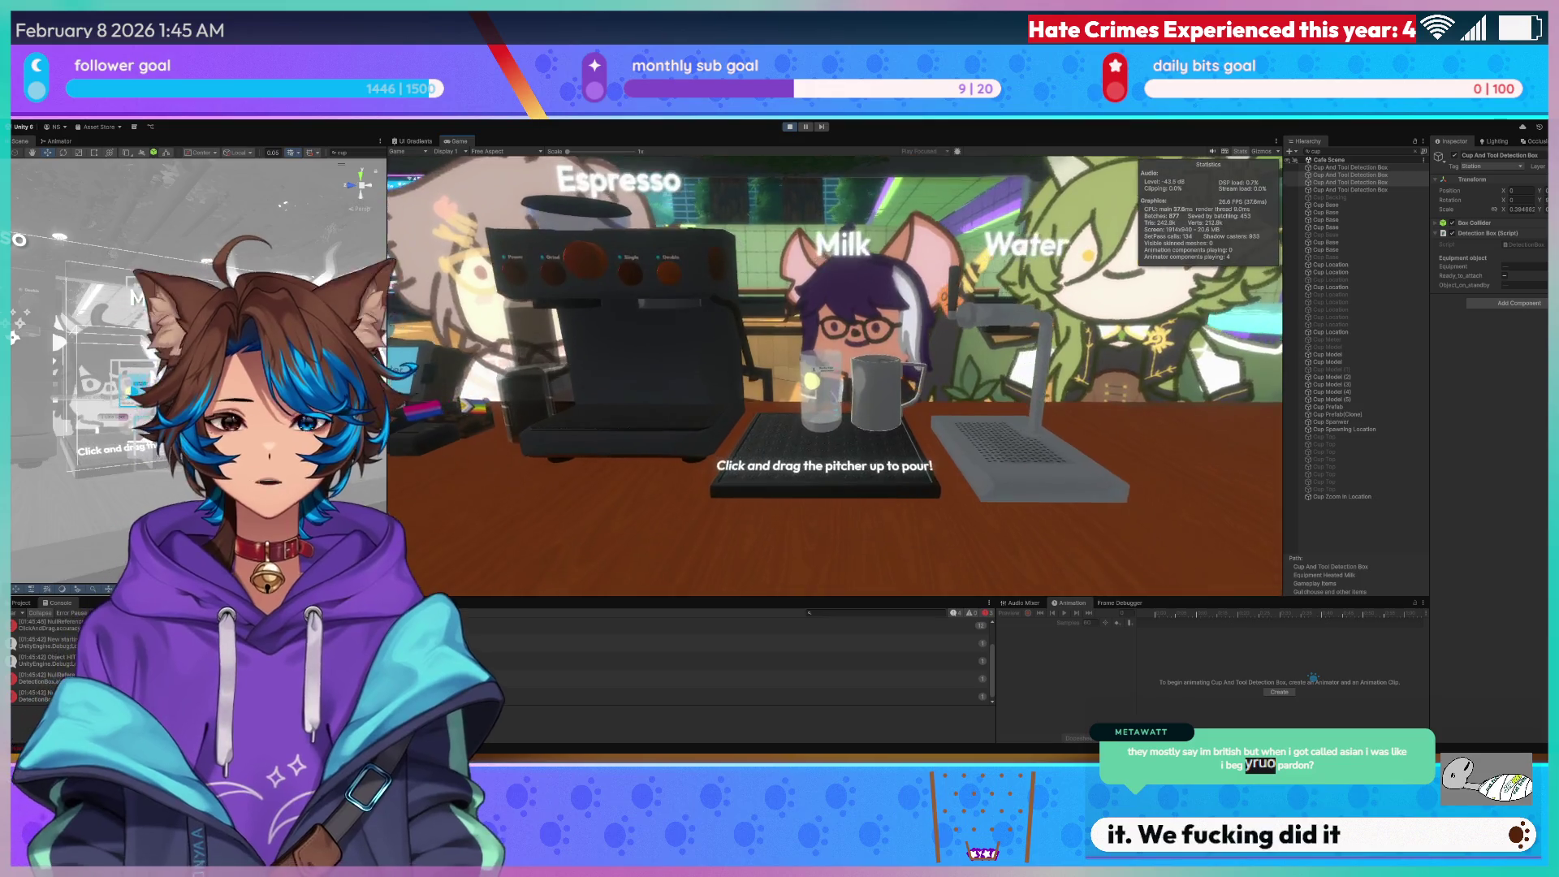
left_click(790, 127)
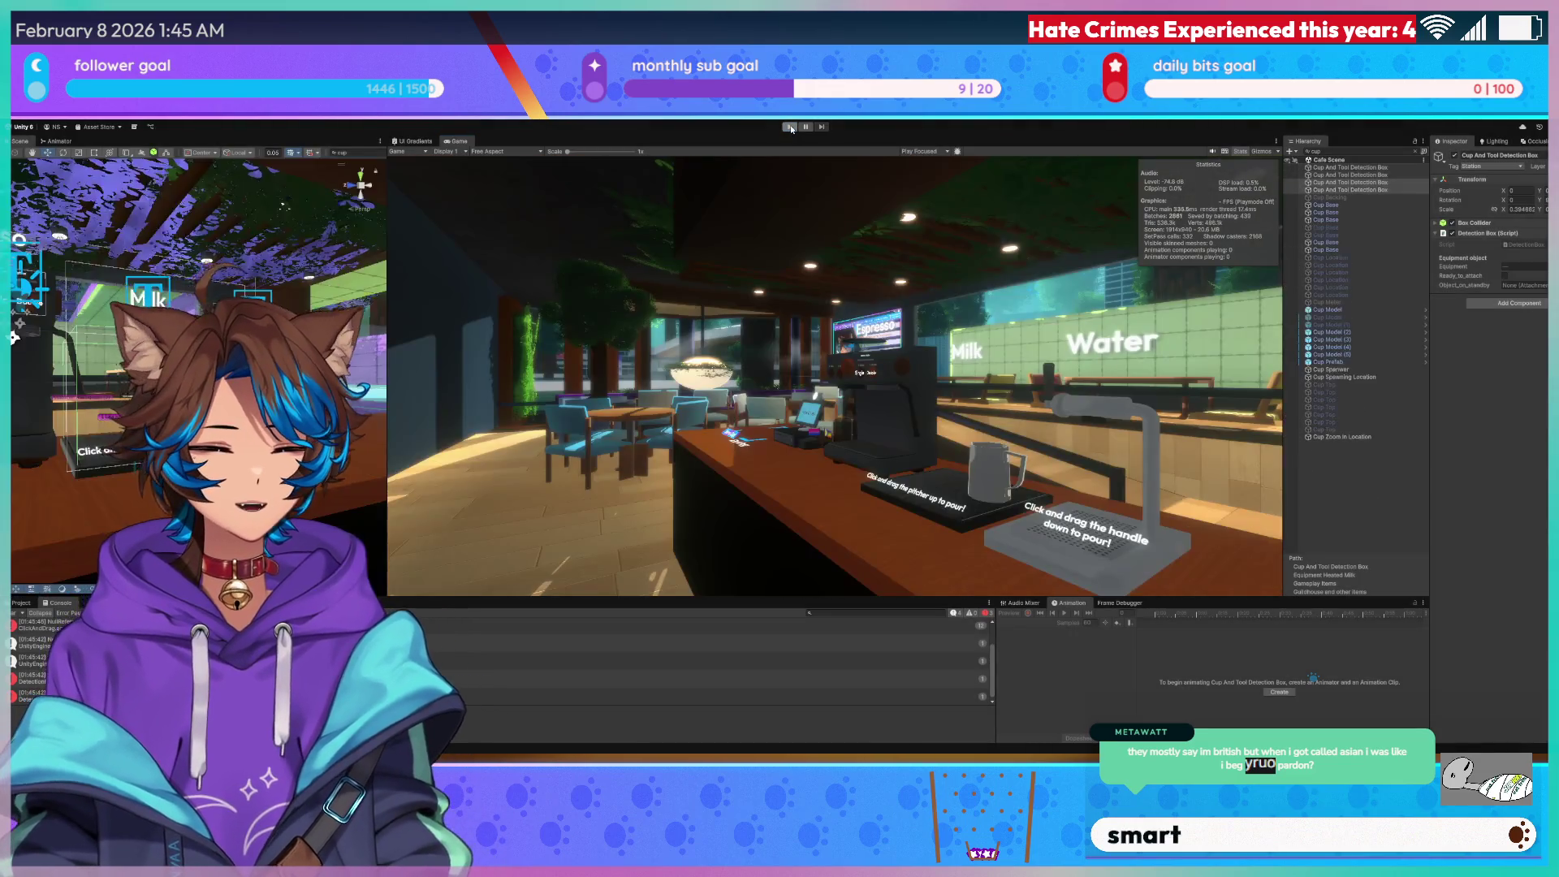
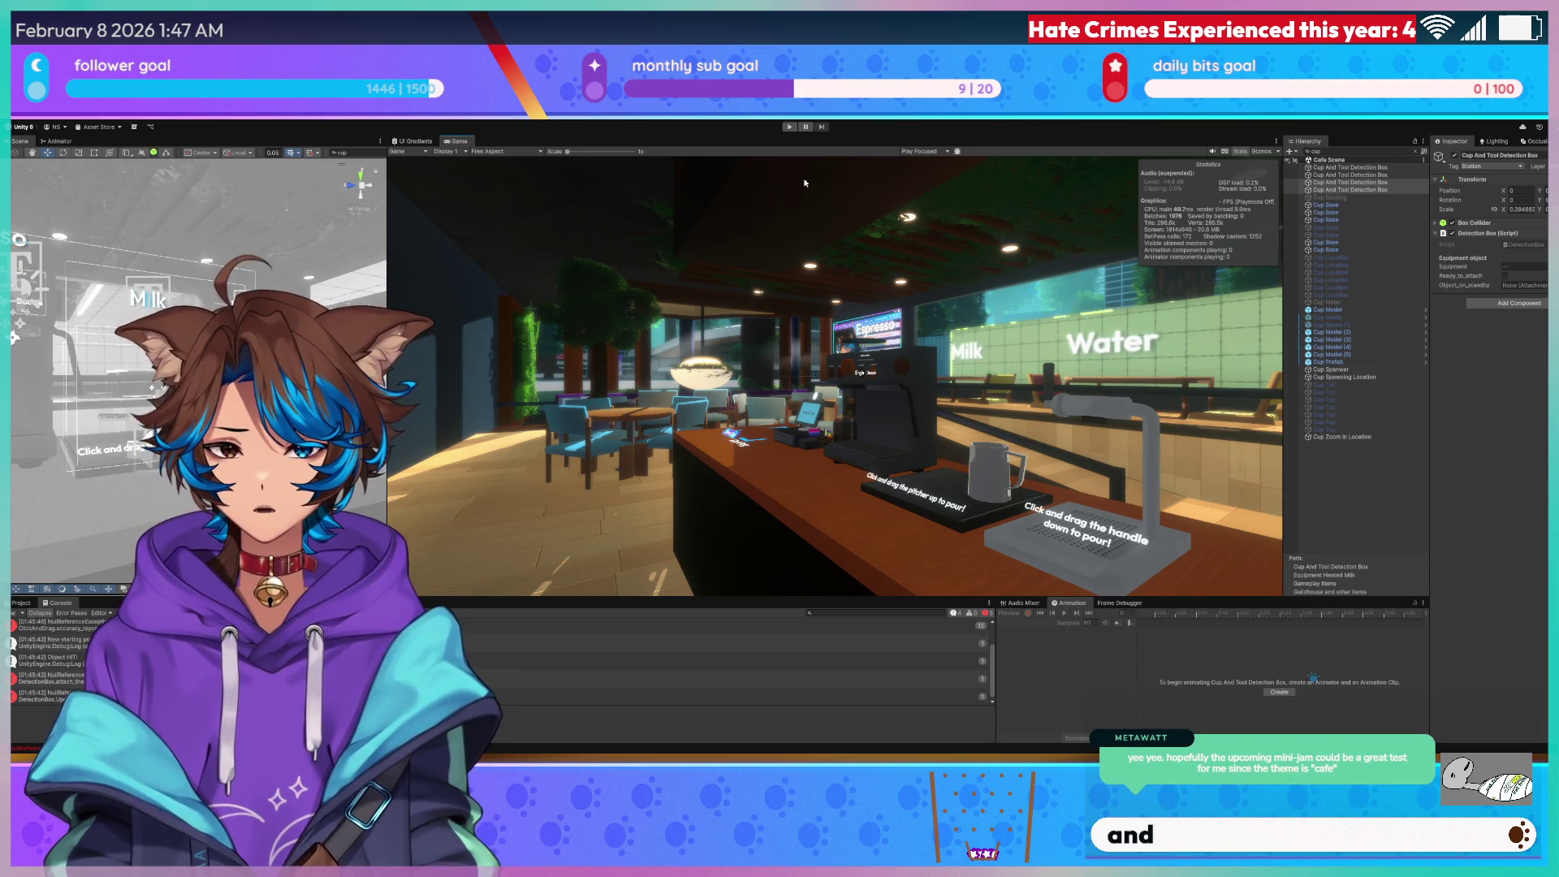
Clear the 'cup' Hierarchy filter and widen the Scene view beside the Game view.
left_click(1416, 152)
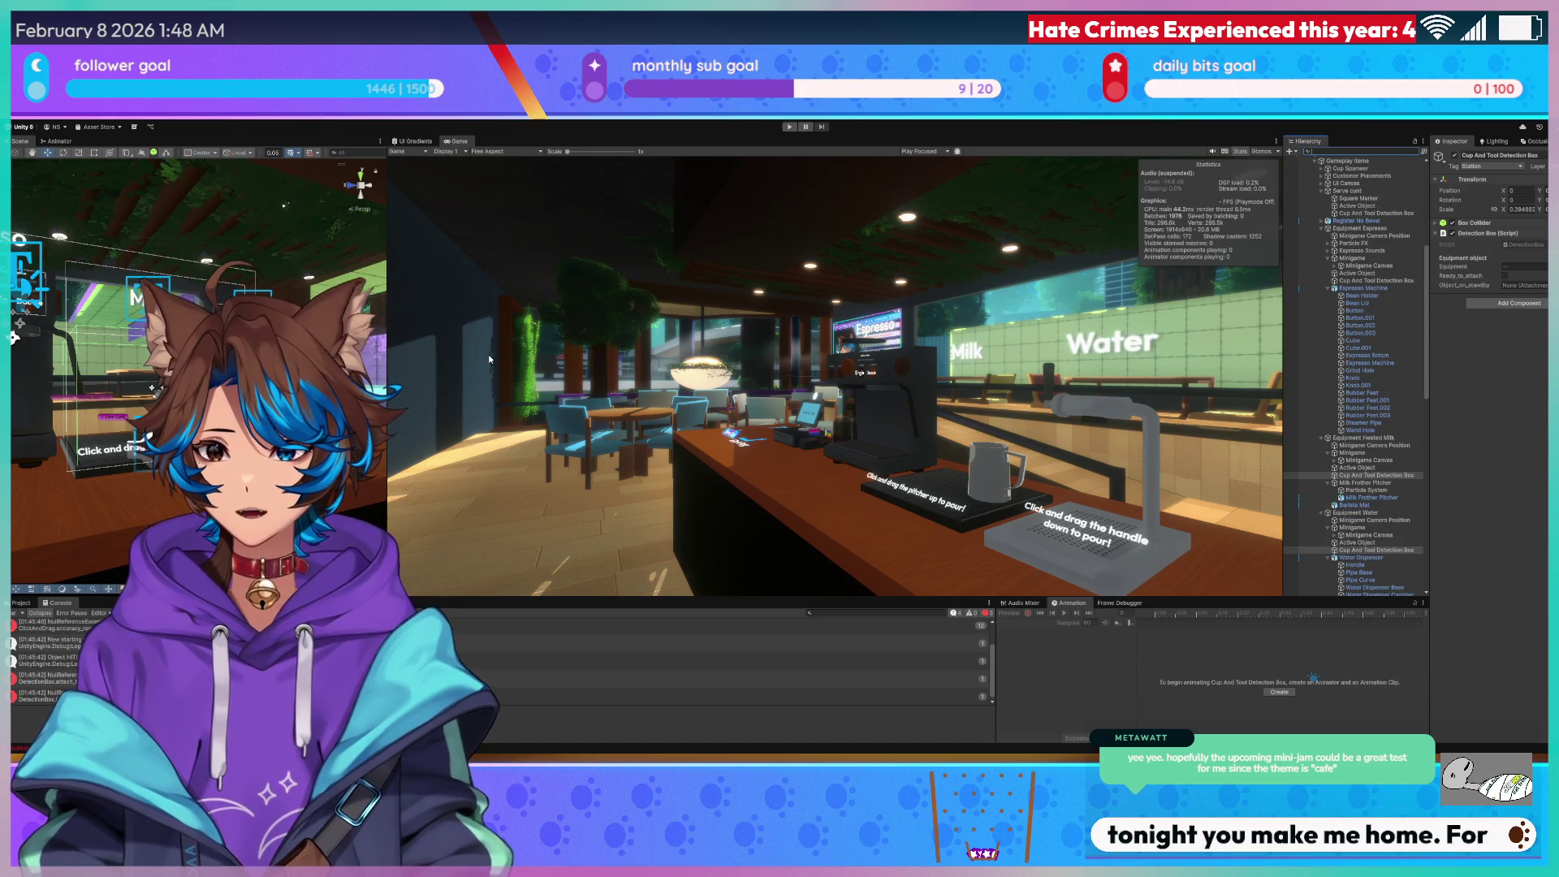
left_click_drag(387, 341, 1103, 327)
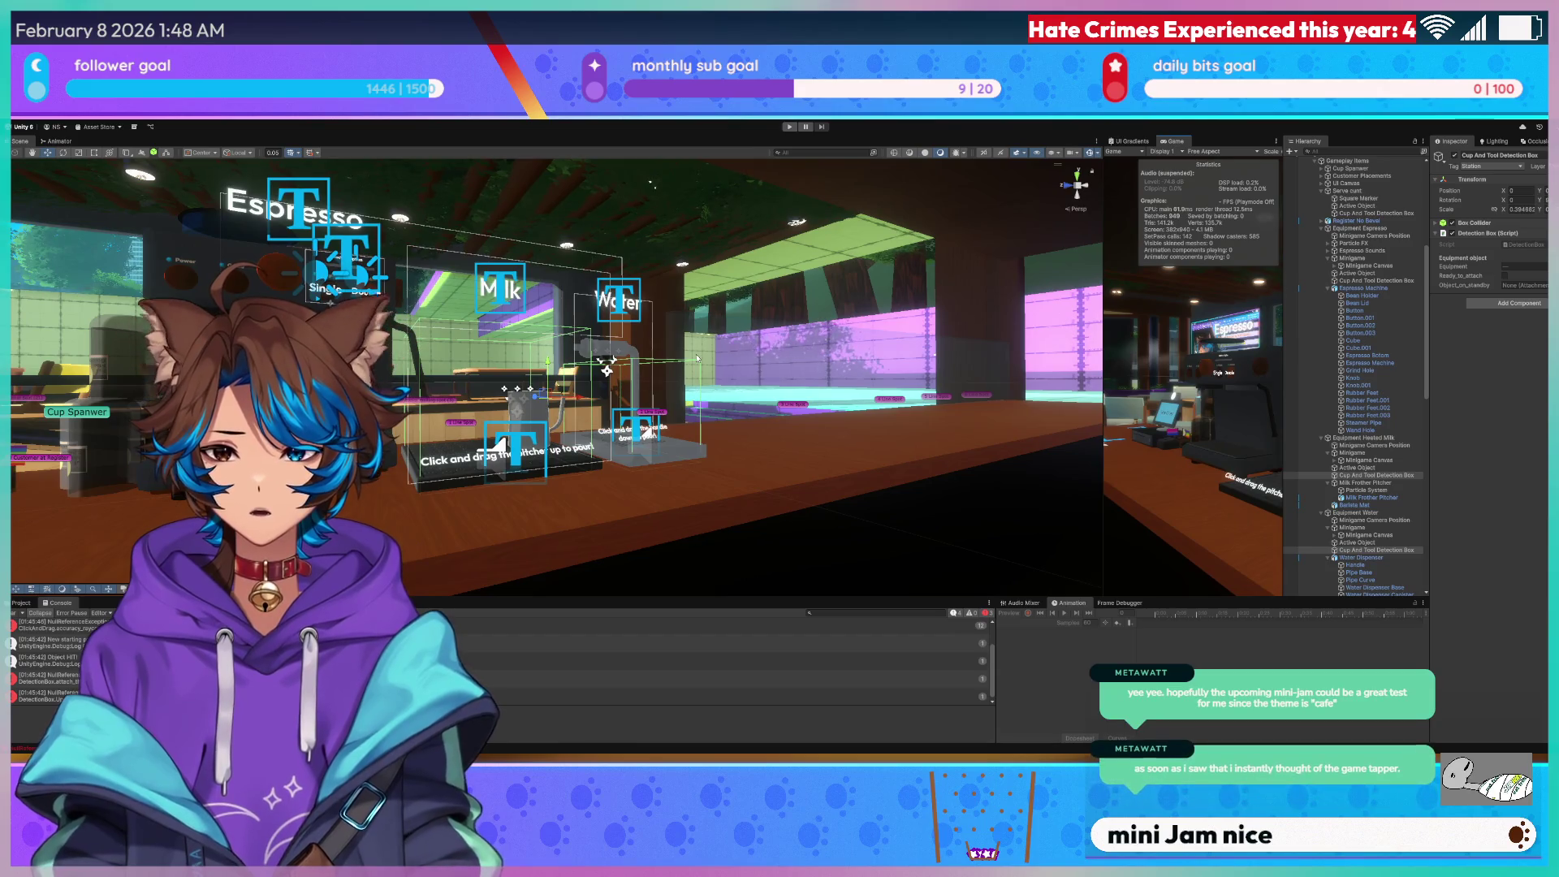
Orbit the Scene camera around the register and coffee machines, then enlarge the Game view.
left_click_drag(631, 365, 715, 366)
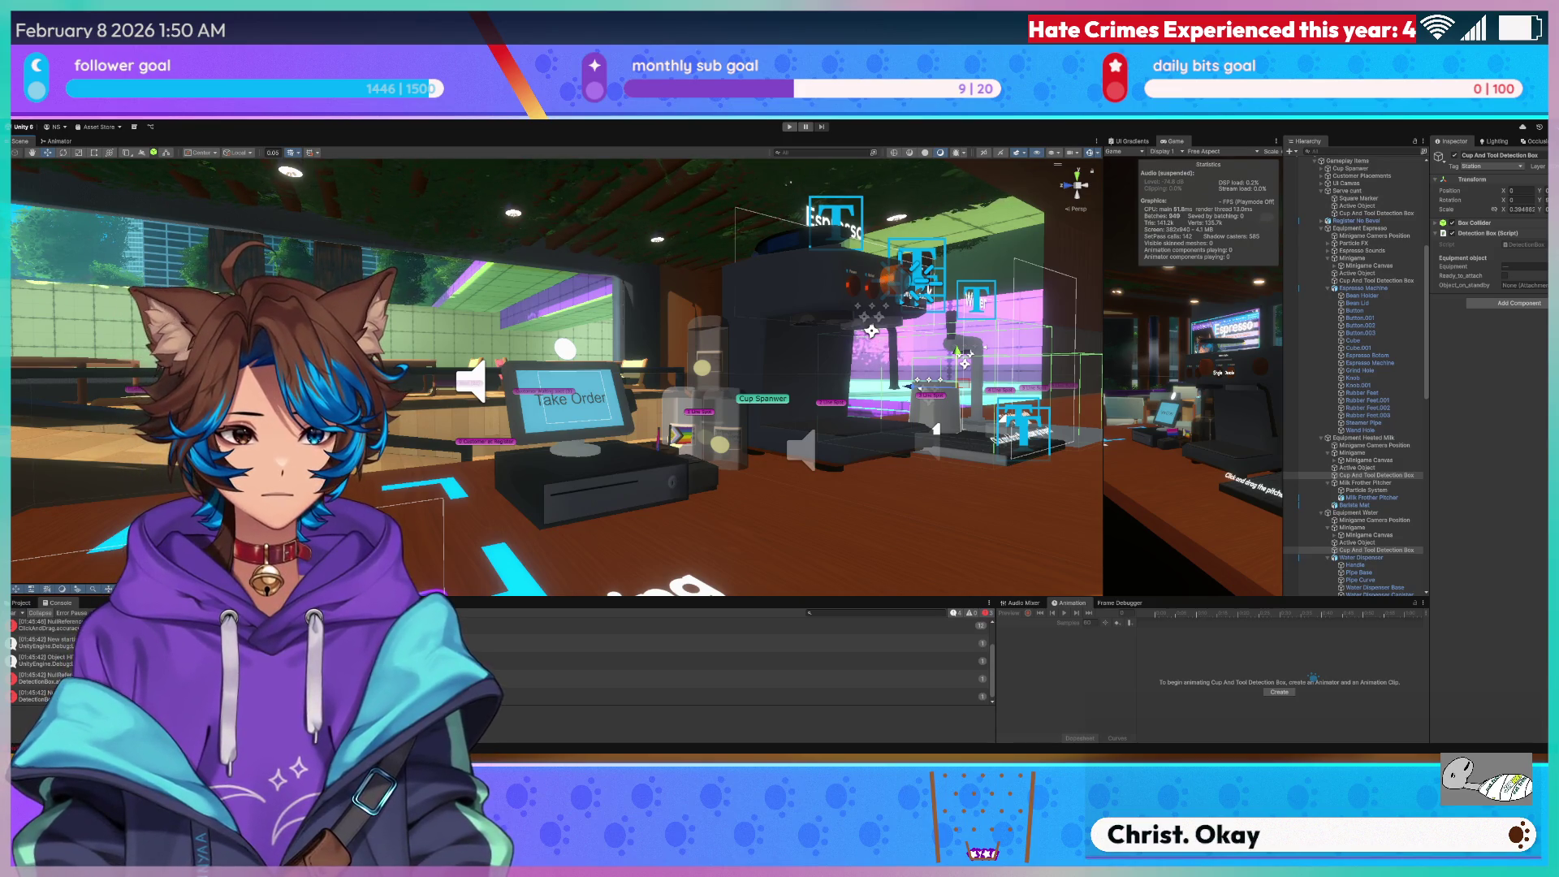
left_click_drag(1104, 204, 412, 211)
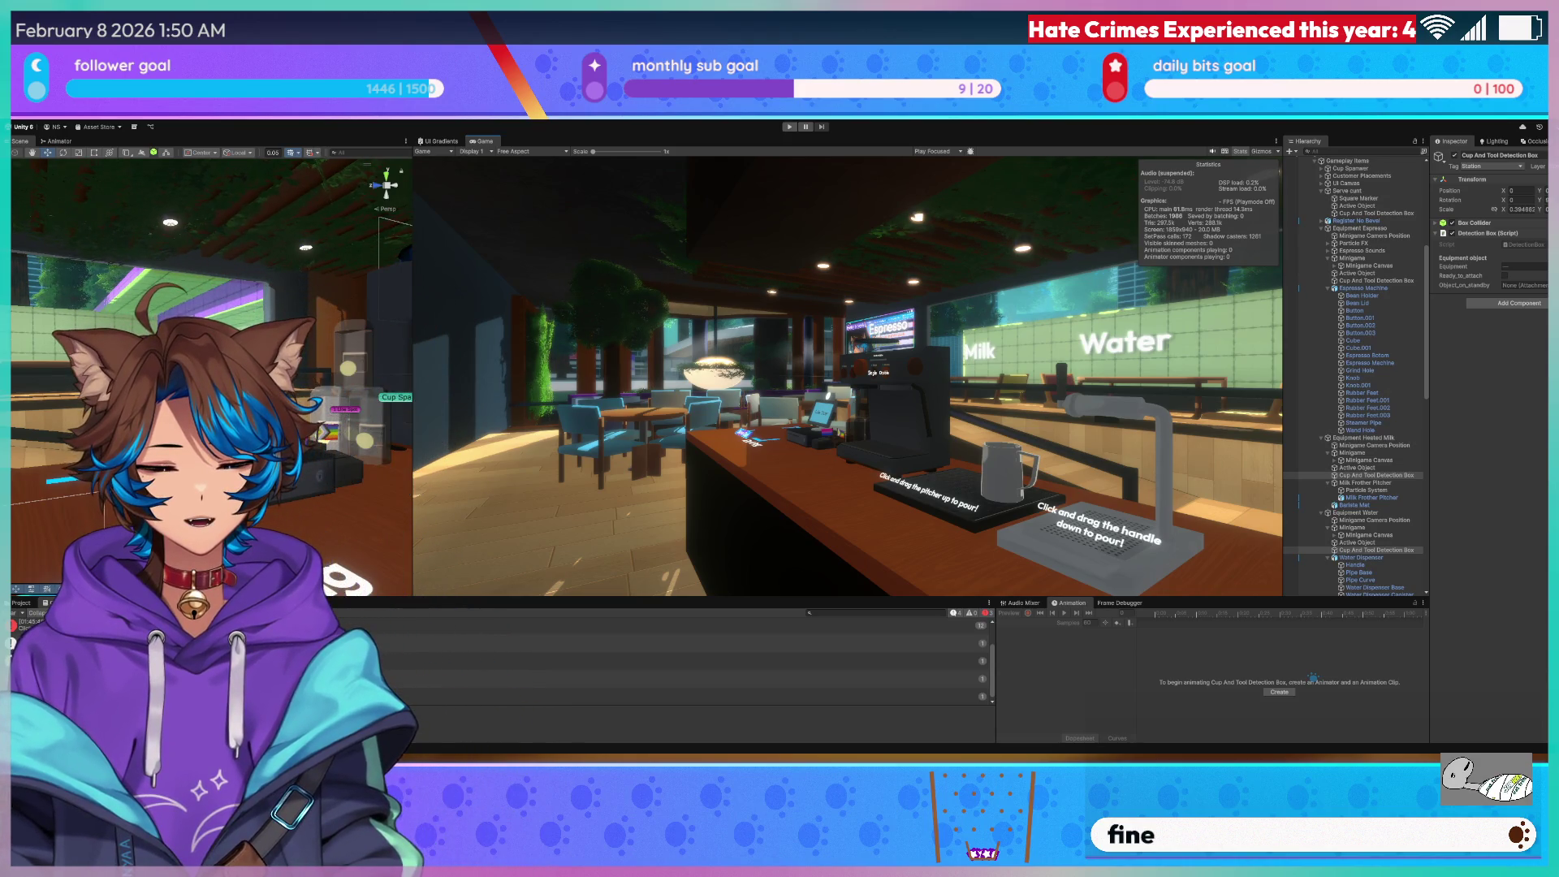
Switch from Unity to the code editor.
key("alt+Tab")
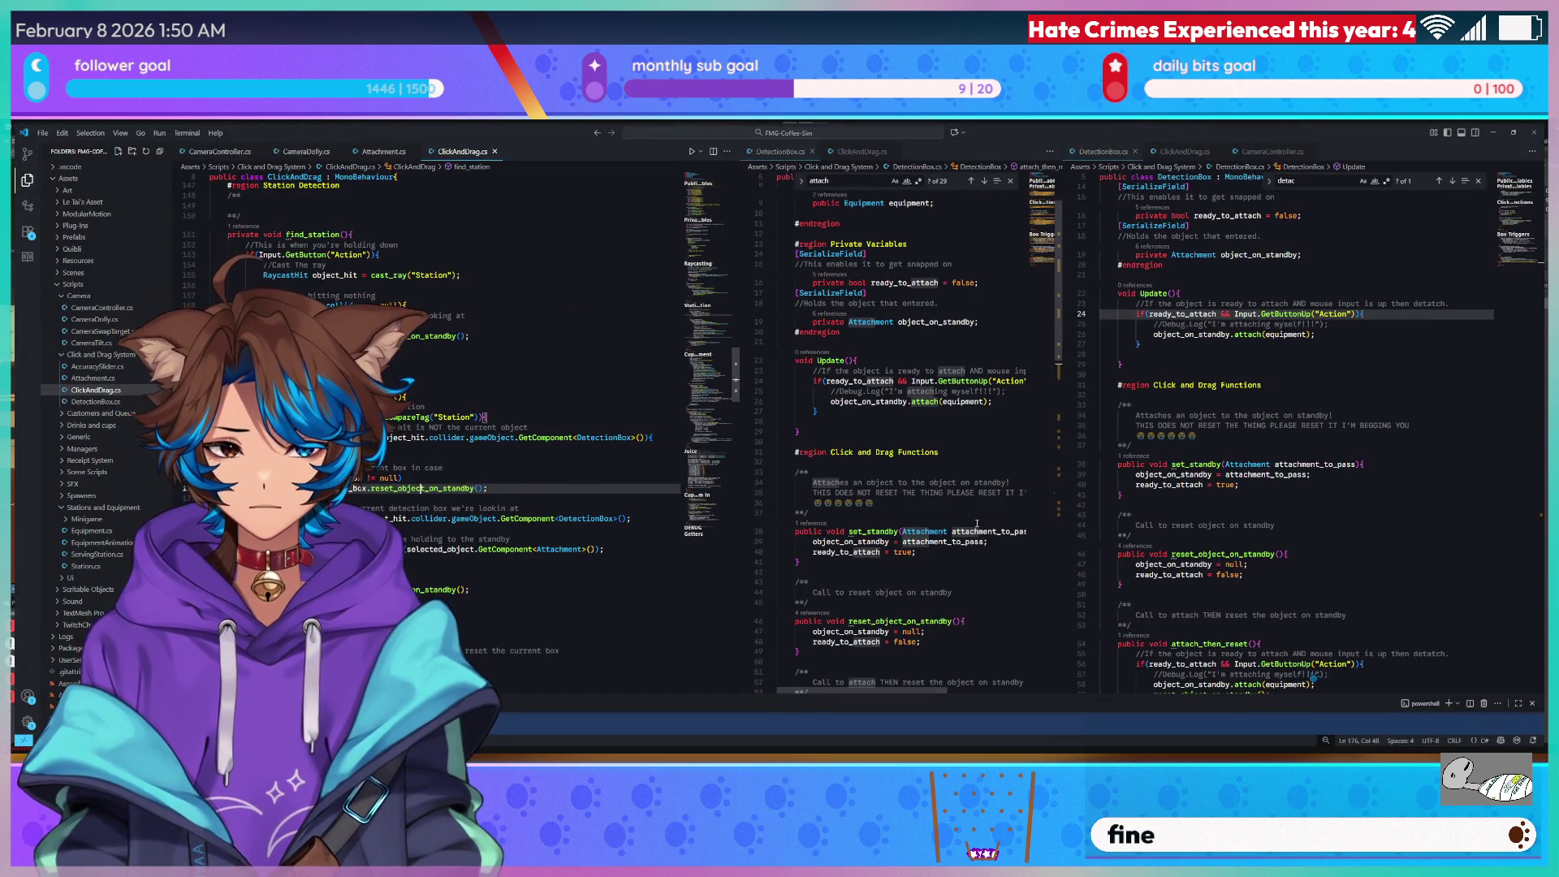
Review the DetectionBox.cs click and drag functions and resize the editor split.
left_click(809, 513)
scroll(798, 347, "down", 7)
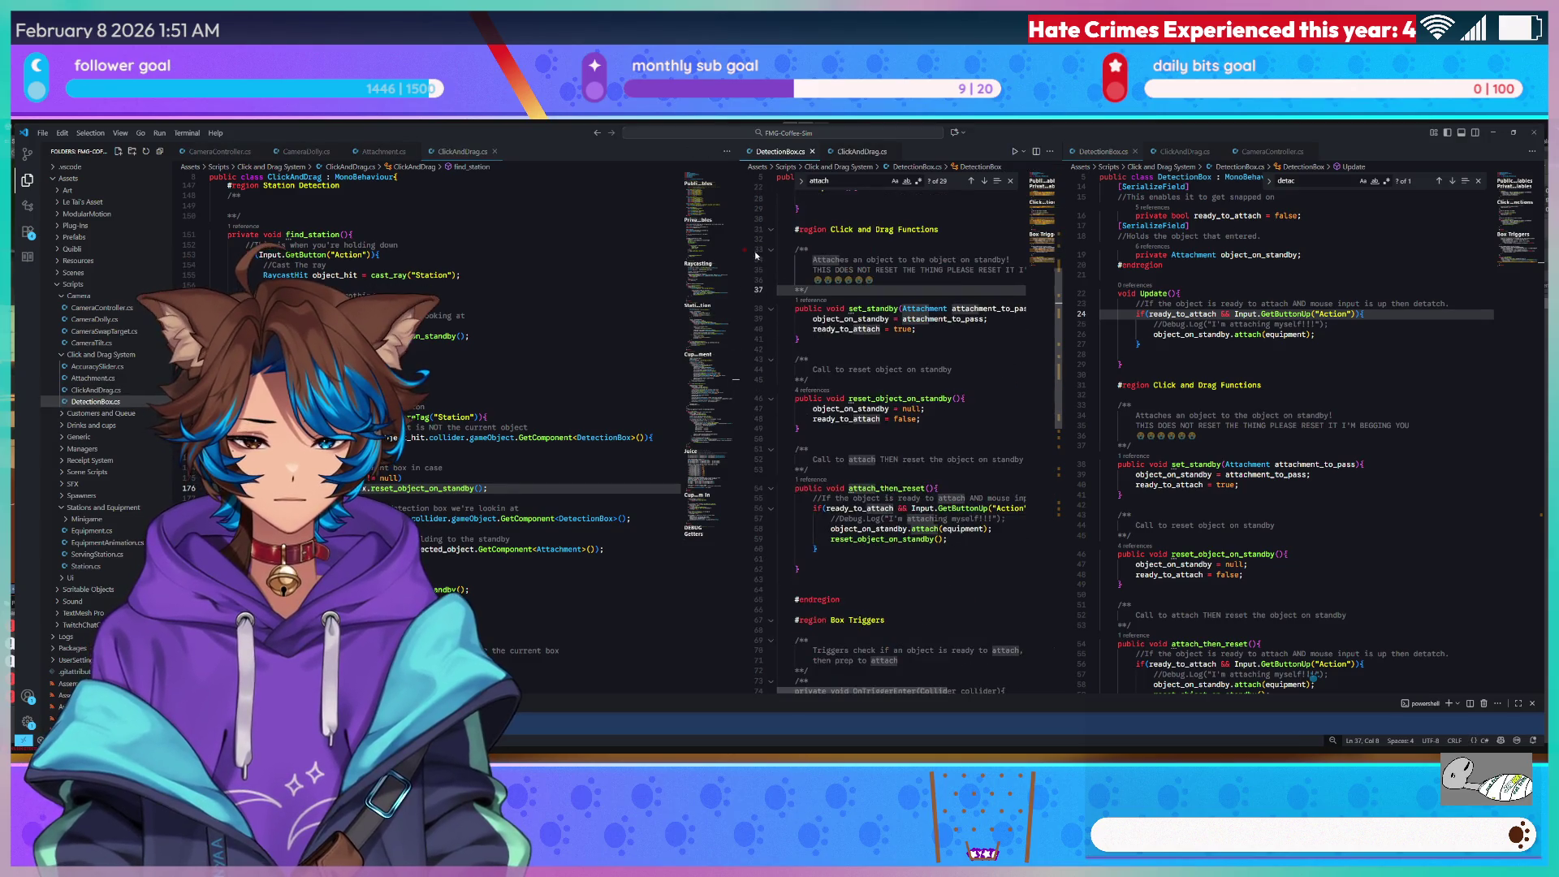
left_click_drag(736, 147, 605, 147)
scroll(544, 282, "up", 9)
mouse_move(578, 312)
left_mouse_down()
mouse_move(583, 499)
mouse_move(588, 251)
left_mouse_up()
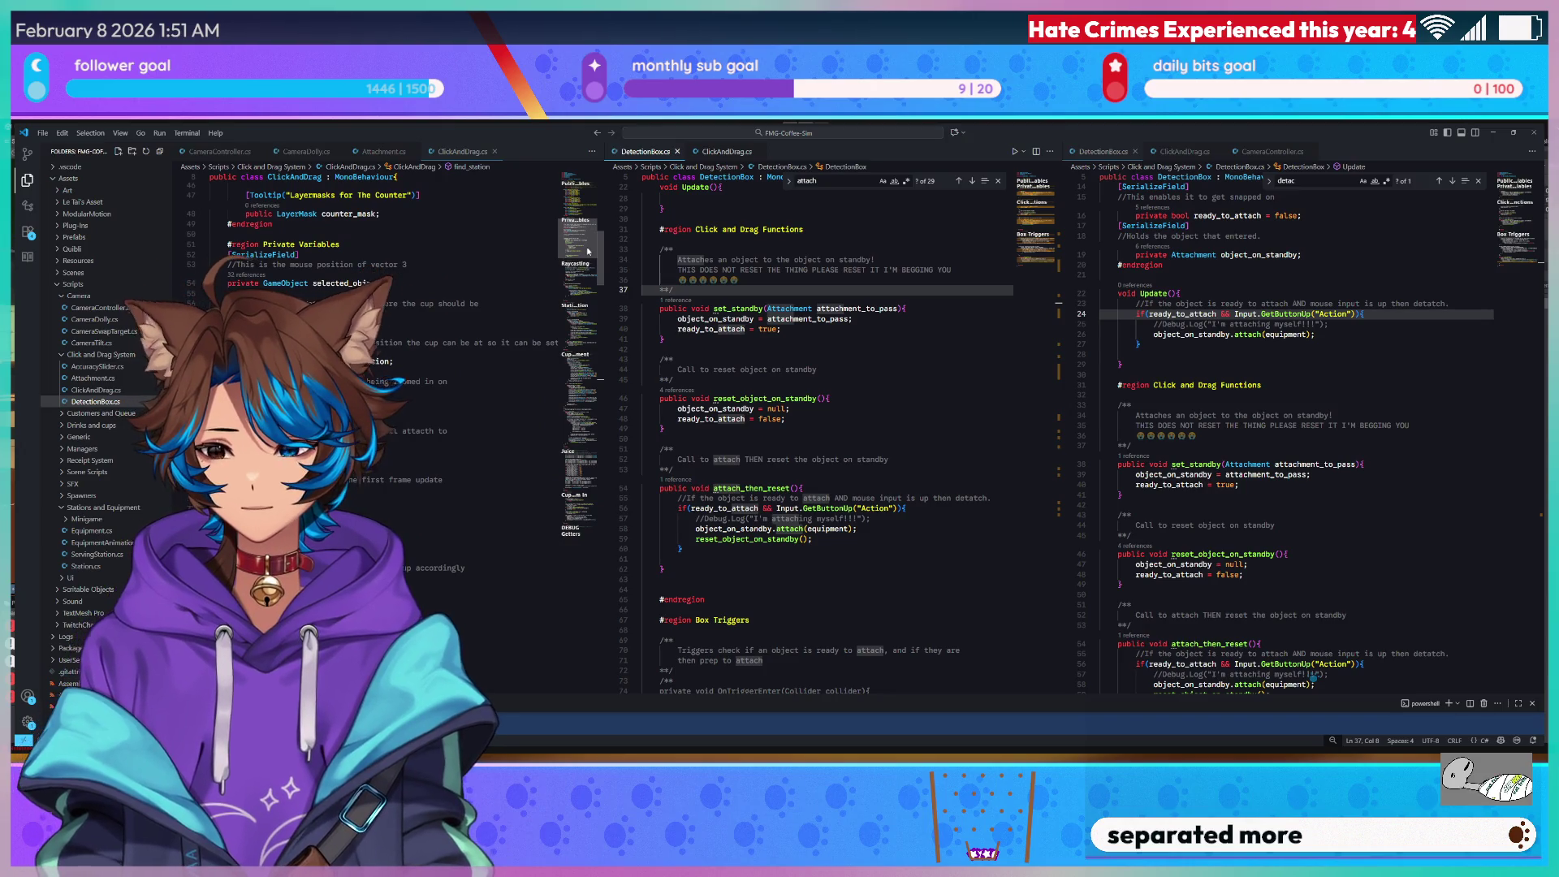
mouse_move(588, 251)
left_mouse_down()
mouse_move(586, 500)
mouse_move(615, 213)
left_mouse_up()
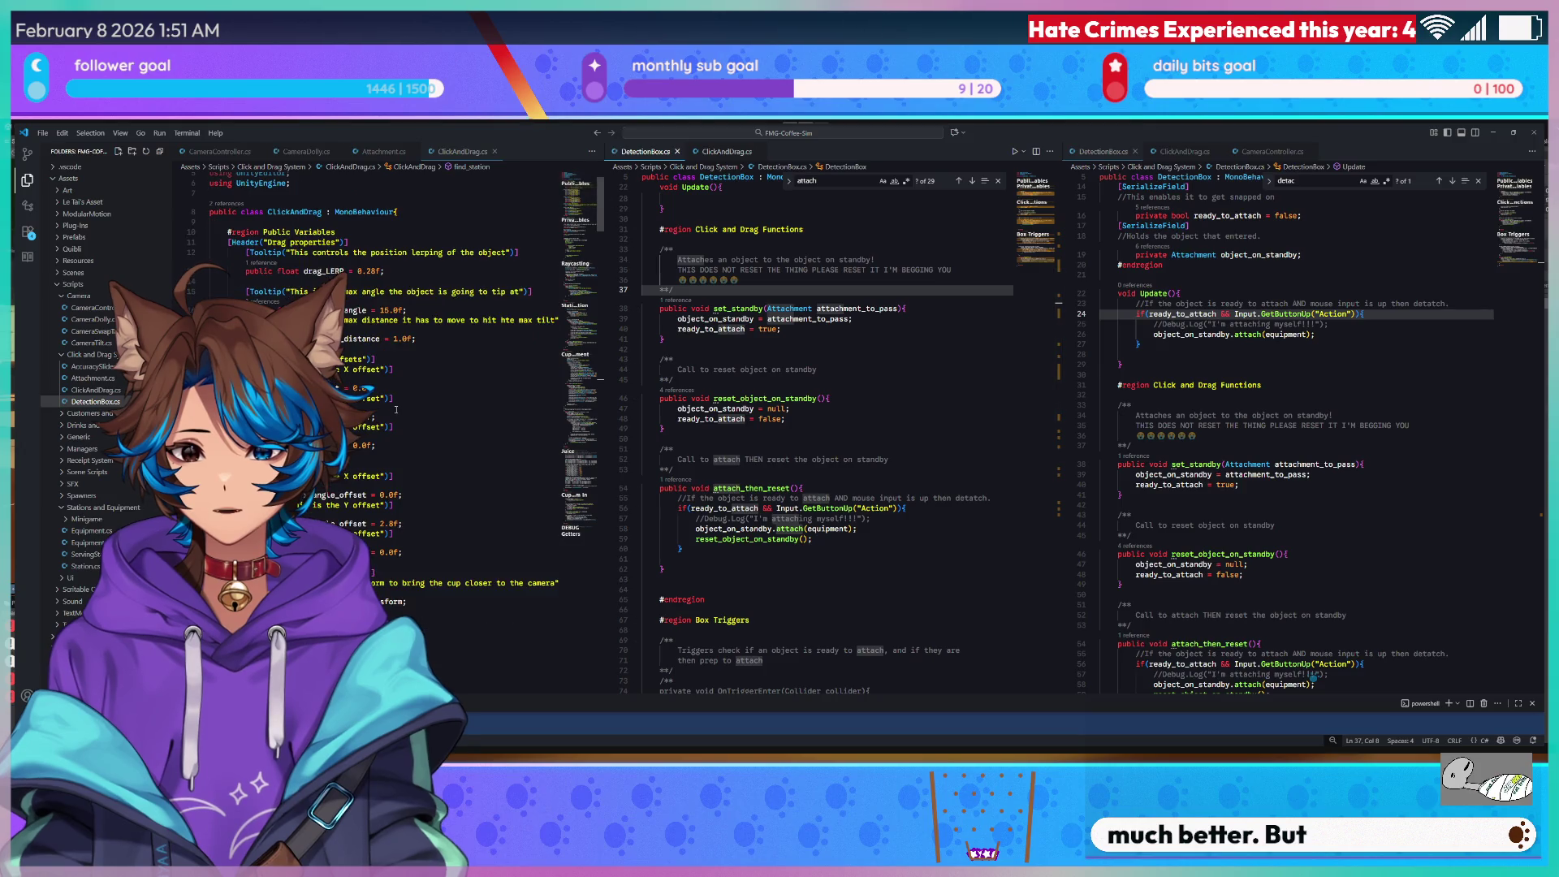
Bring ClickAndDrag.cs's tilt_with_movement method into view.
left_click(398, 384)
key("Down")
key("Down")
key("Down")
left_click_drag(579, 199, 579, 479)
scroll(414, 408, "right", 2)
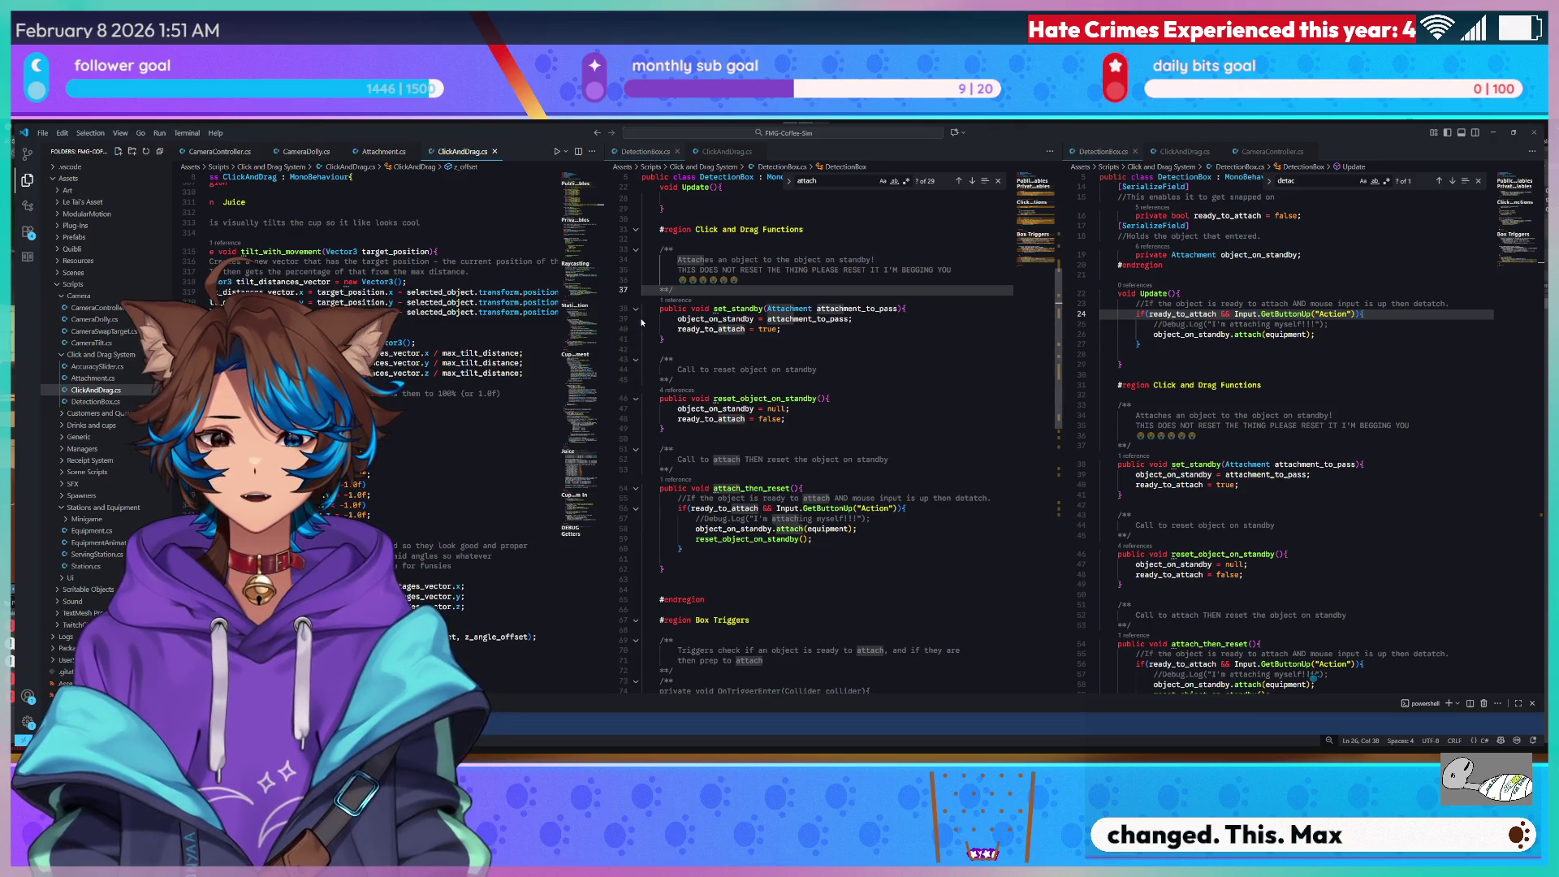
Delete the station and counter LayerMask declarations at the top of ClickAndDrag.cs.
left_click_drag(606, 321, 761, 166)
scroll(475, 315, "up", 1)
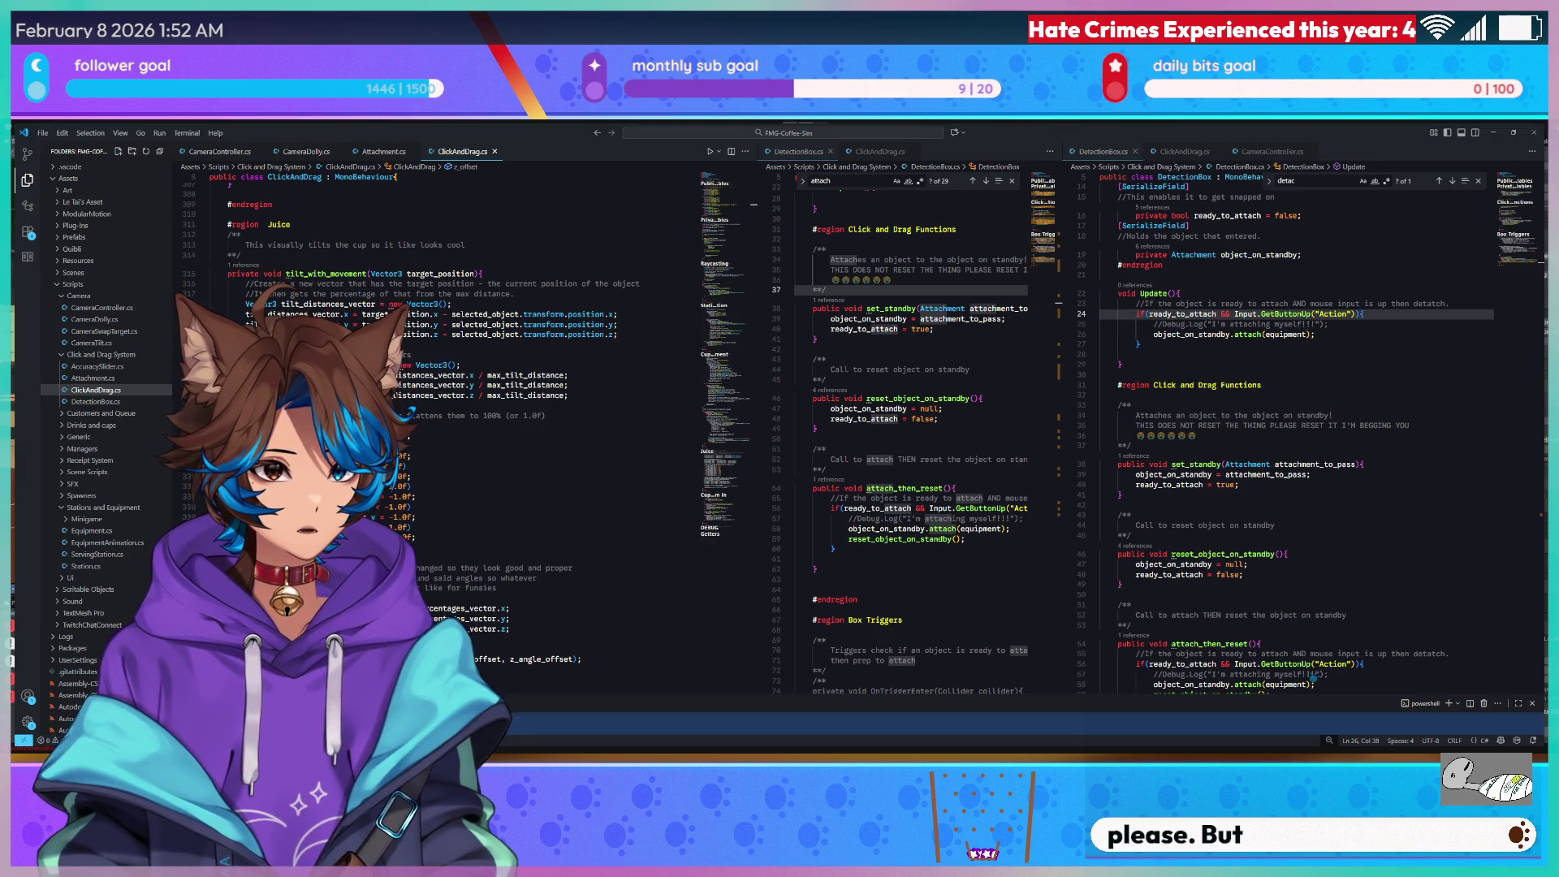
scroll(729, 427, "up", 10)
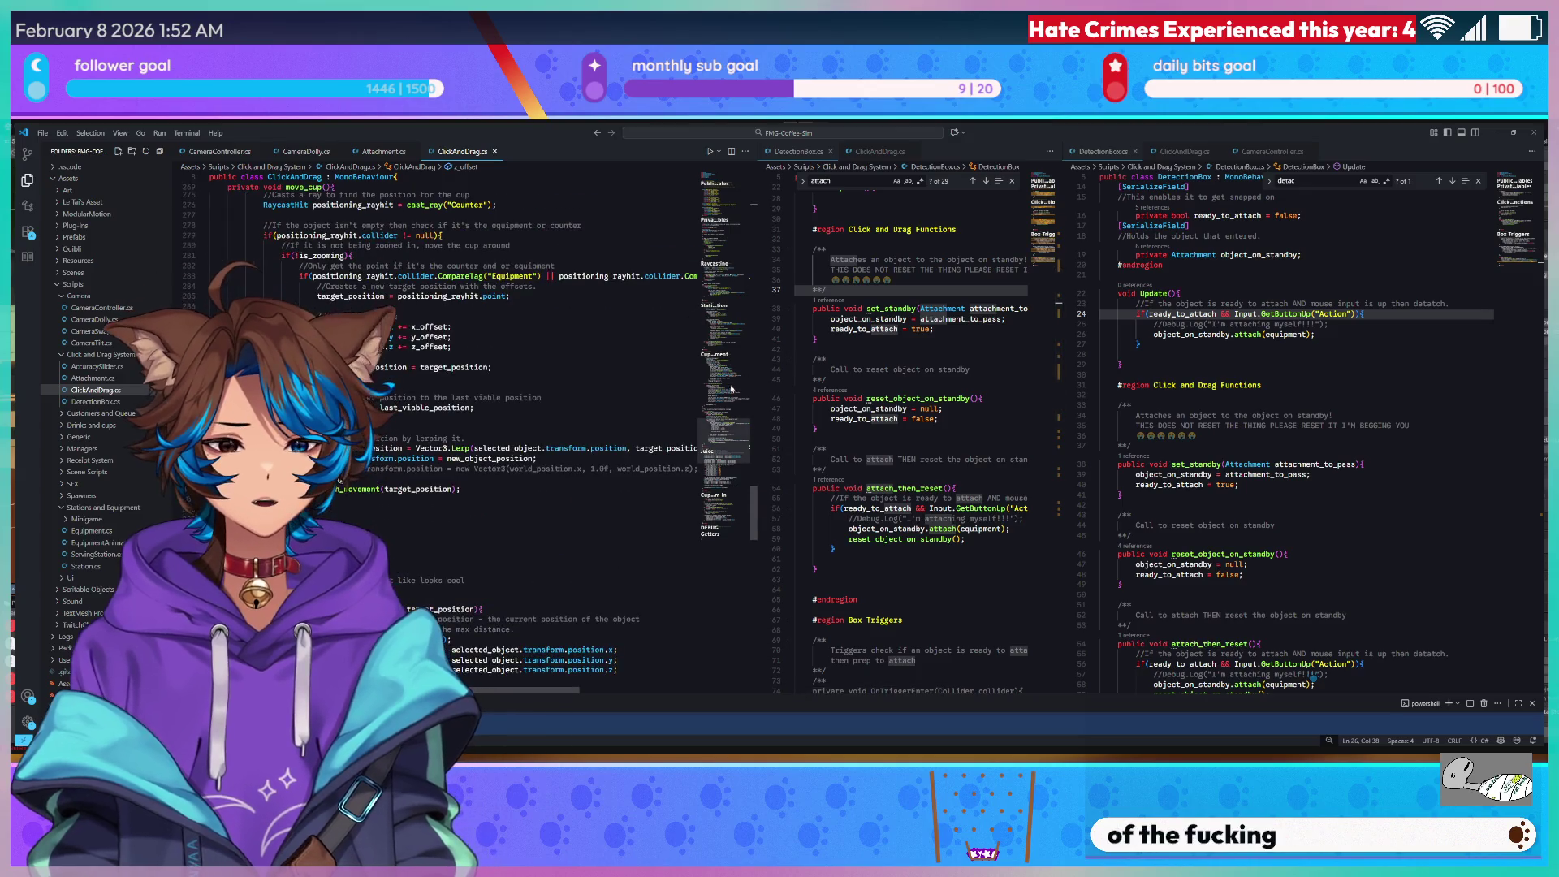
left_click_drag(729, 426, 730, 188)
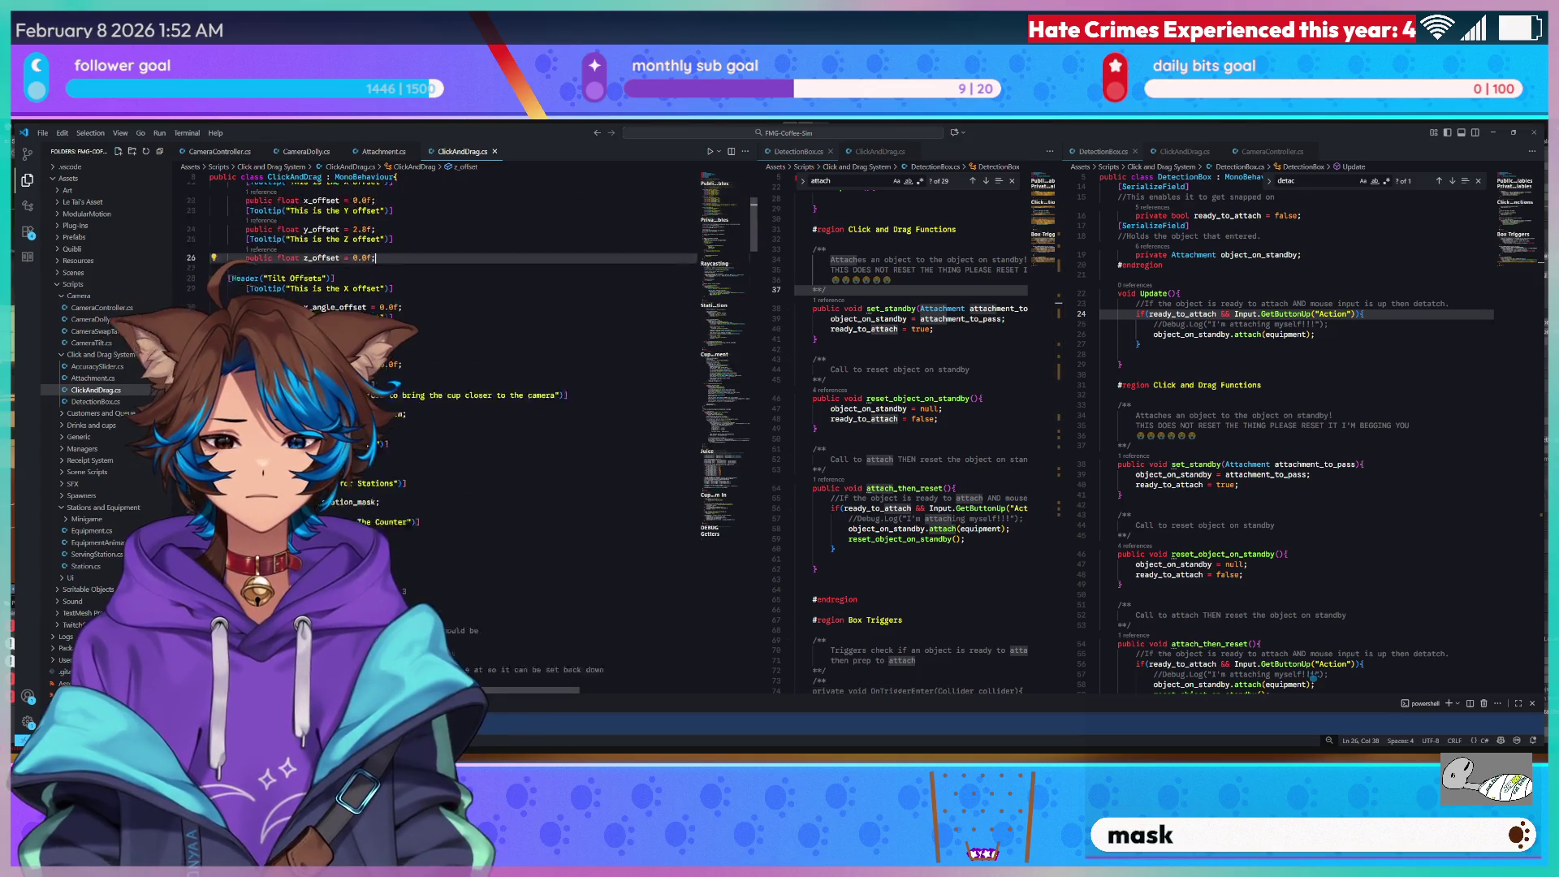
left_click_drag(399, 497, 210, 379)
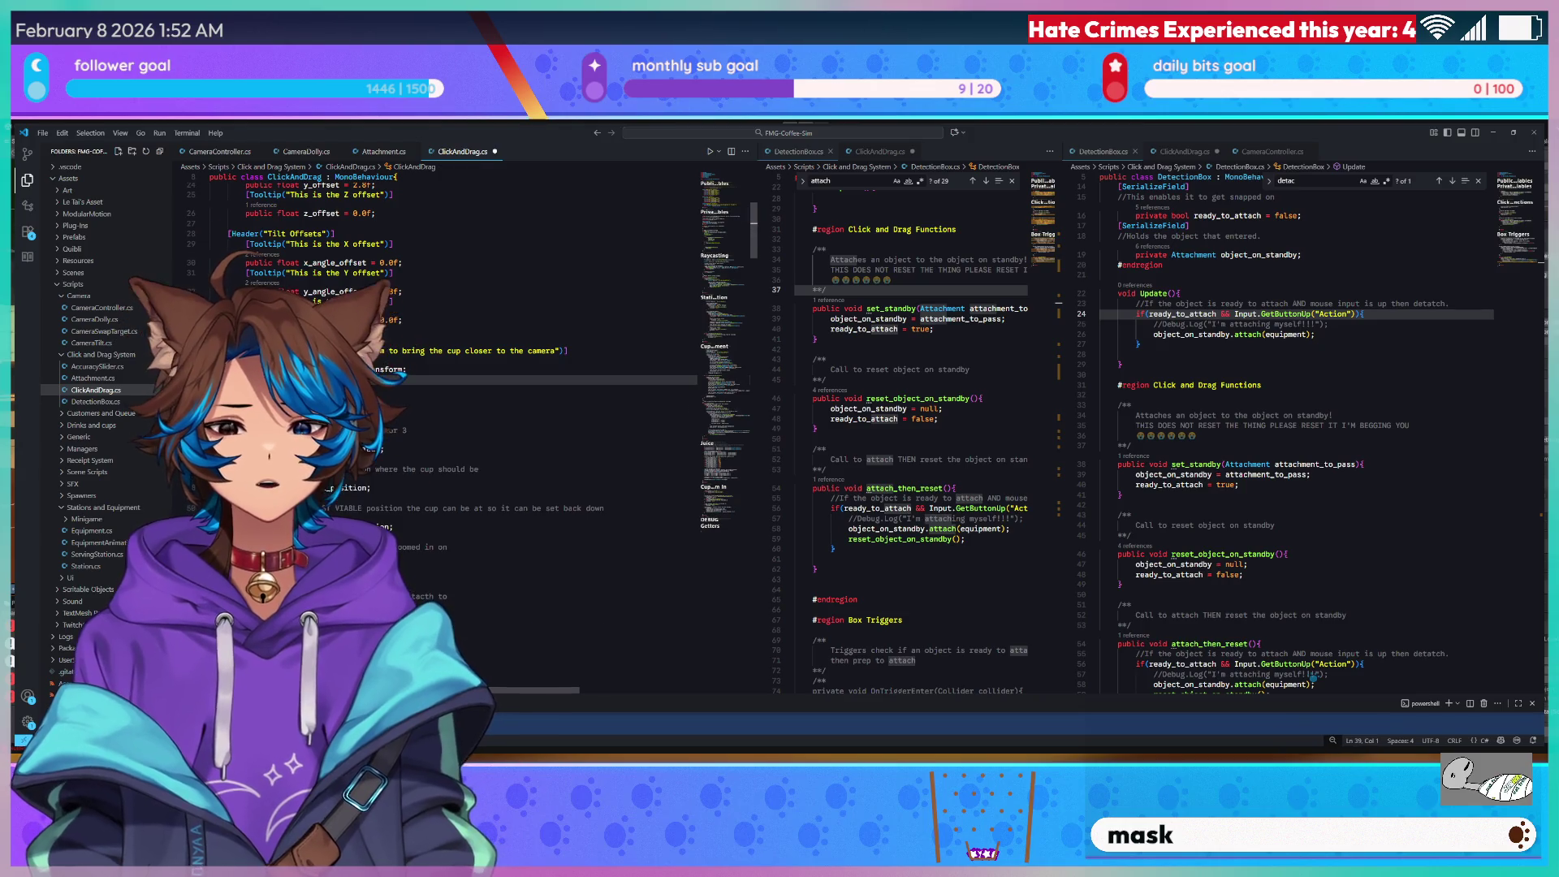
key("BackSpace")
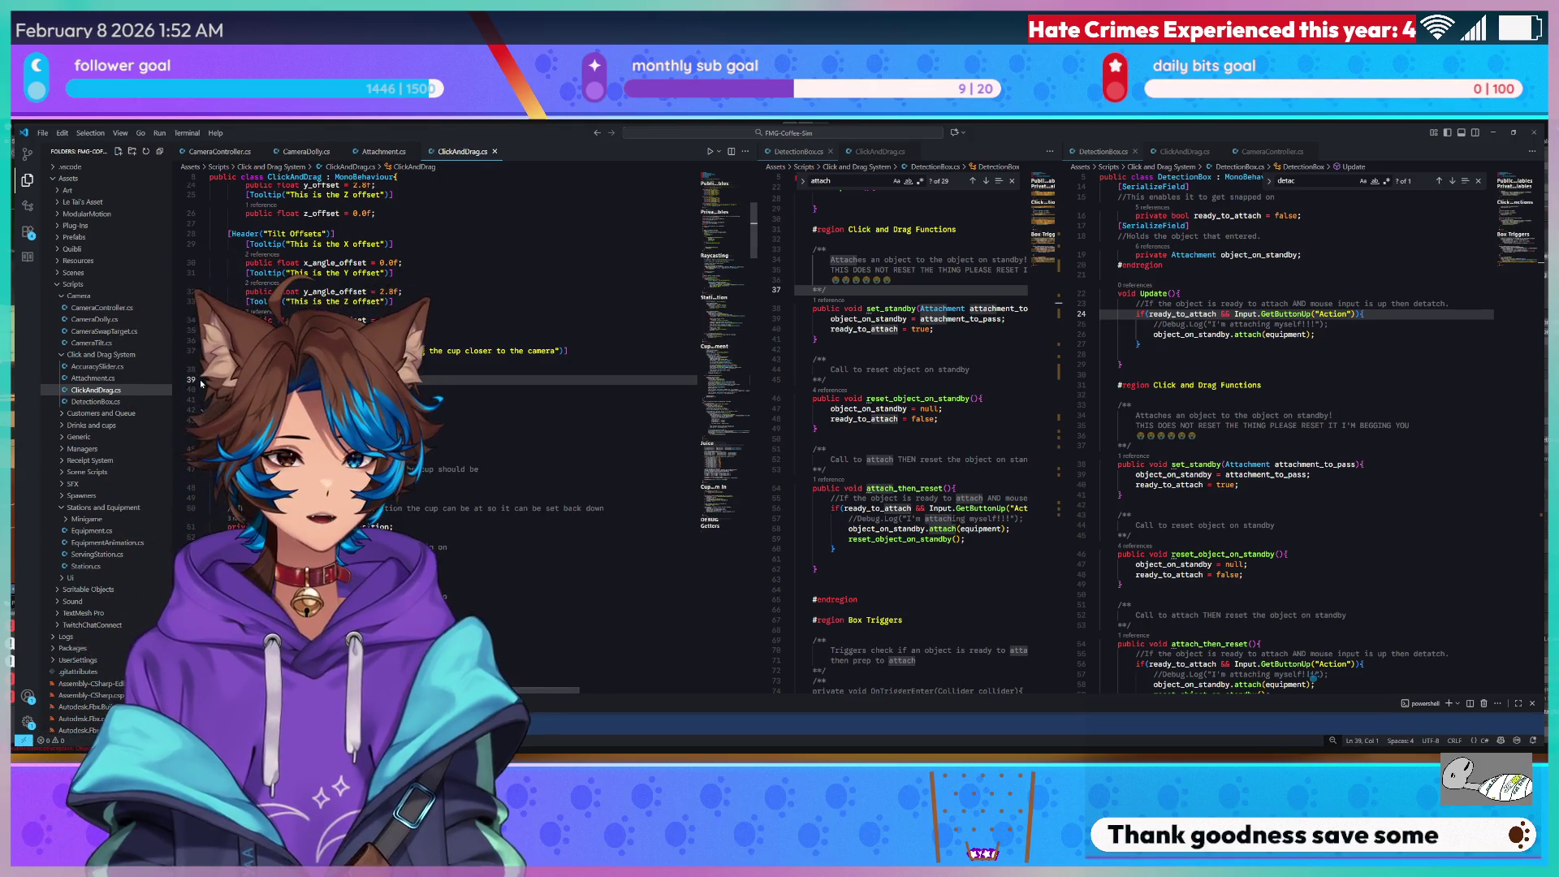